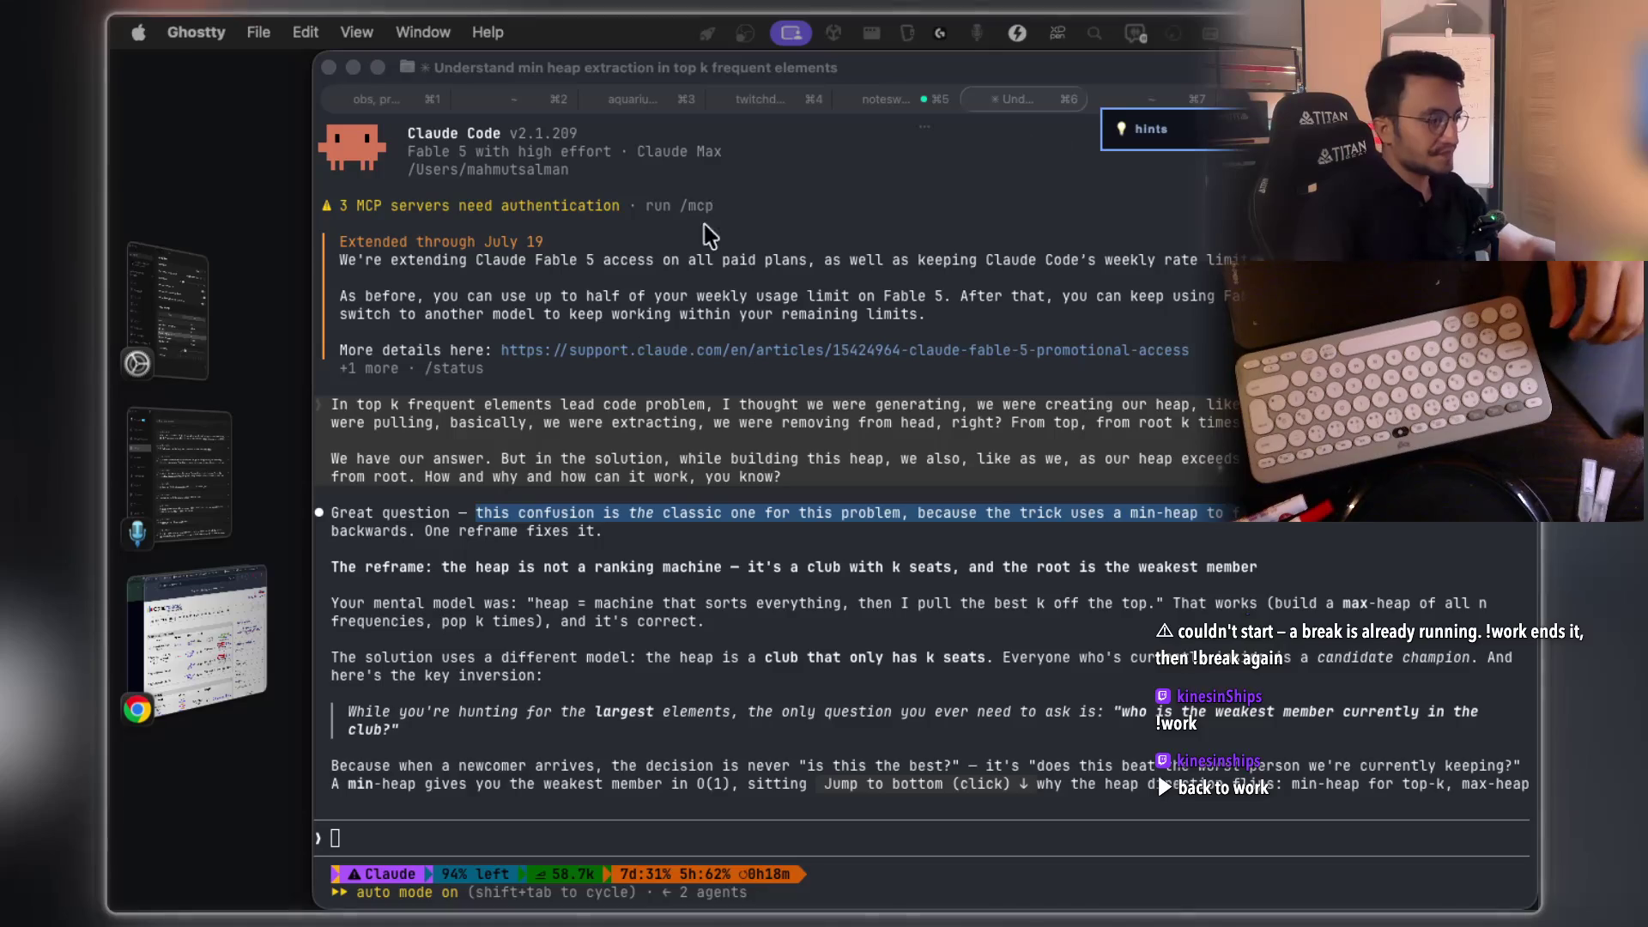
# Step: Glance at the maxProfit solution flashcard, then return to the Codeforces contests page in Chrome
pyautogui.press('super+Tab')
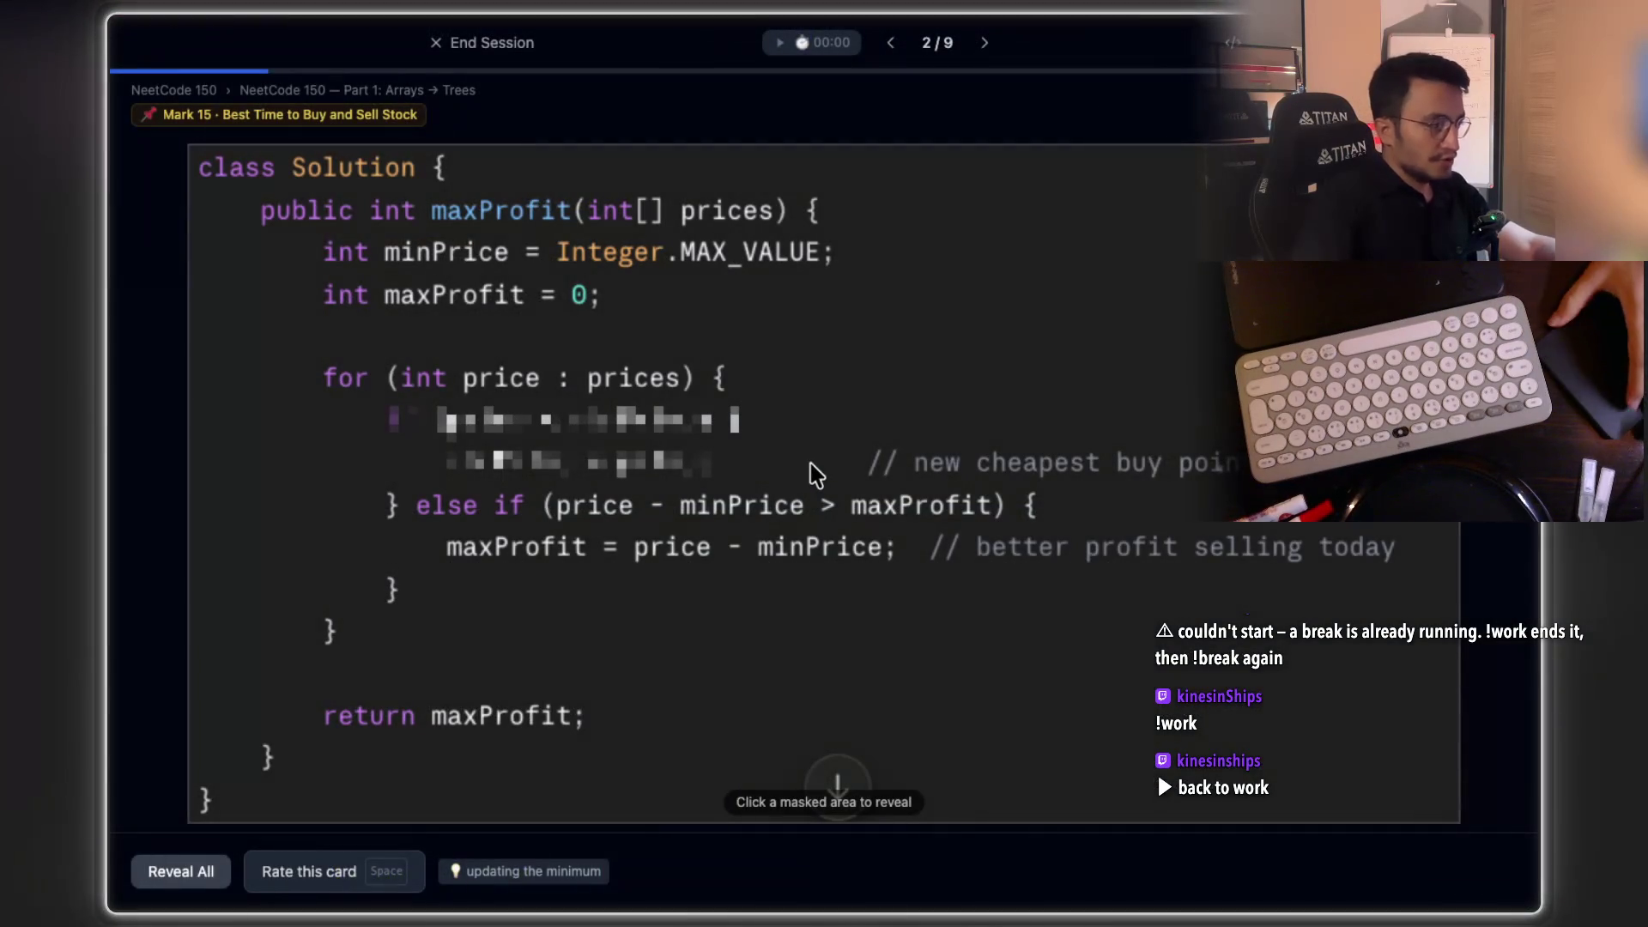
pyautogui.press('super+Tab')
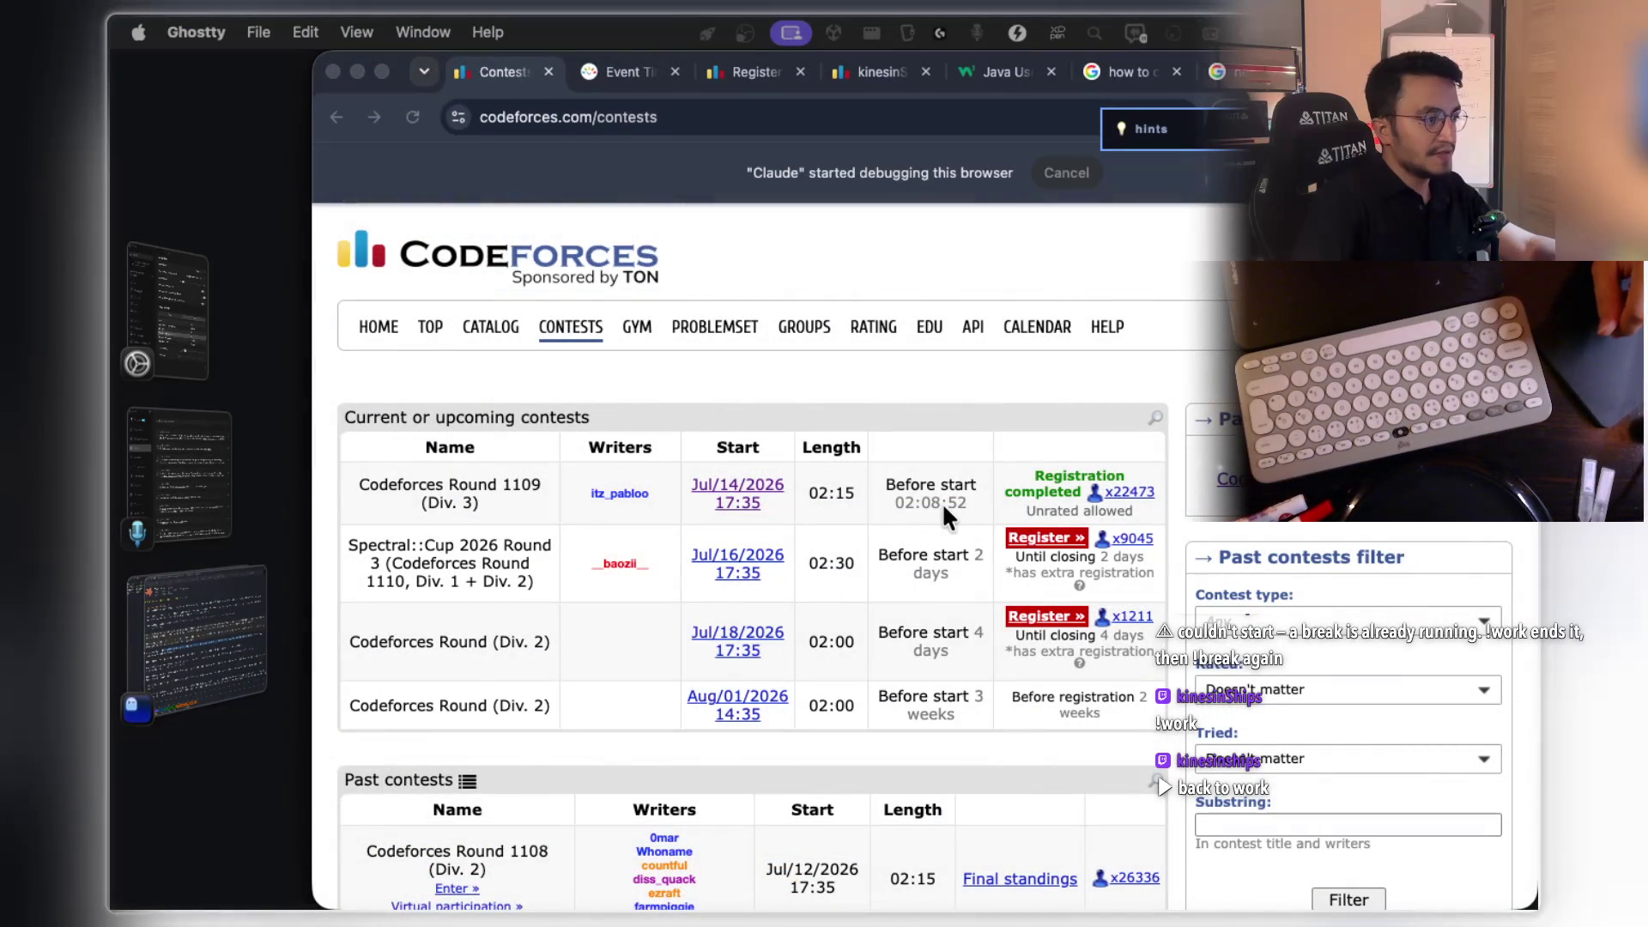
pyautogui.click(946, 498)
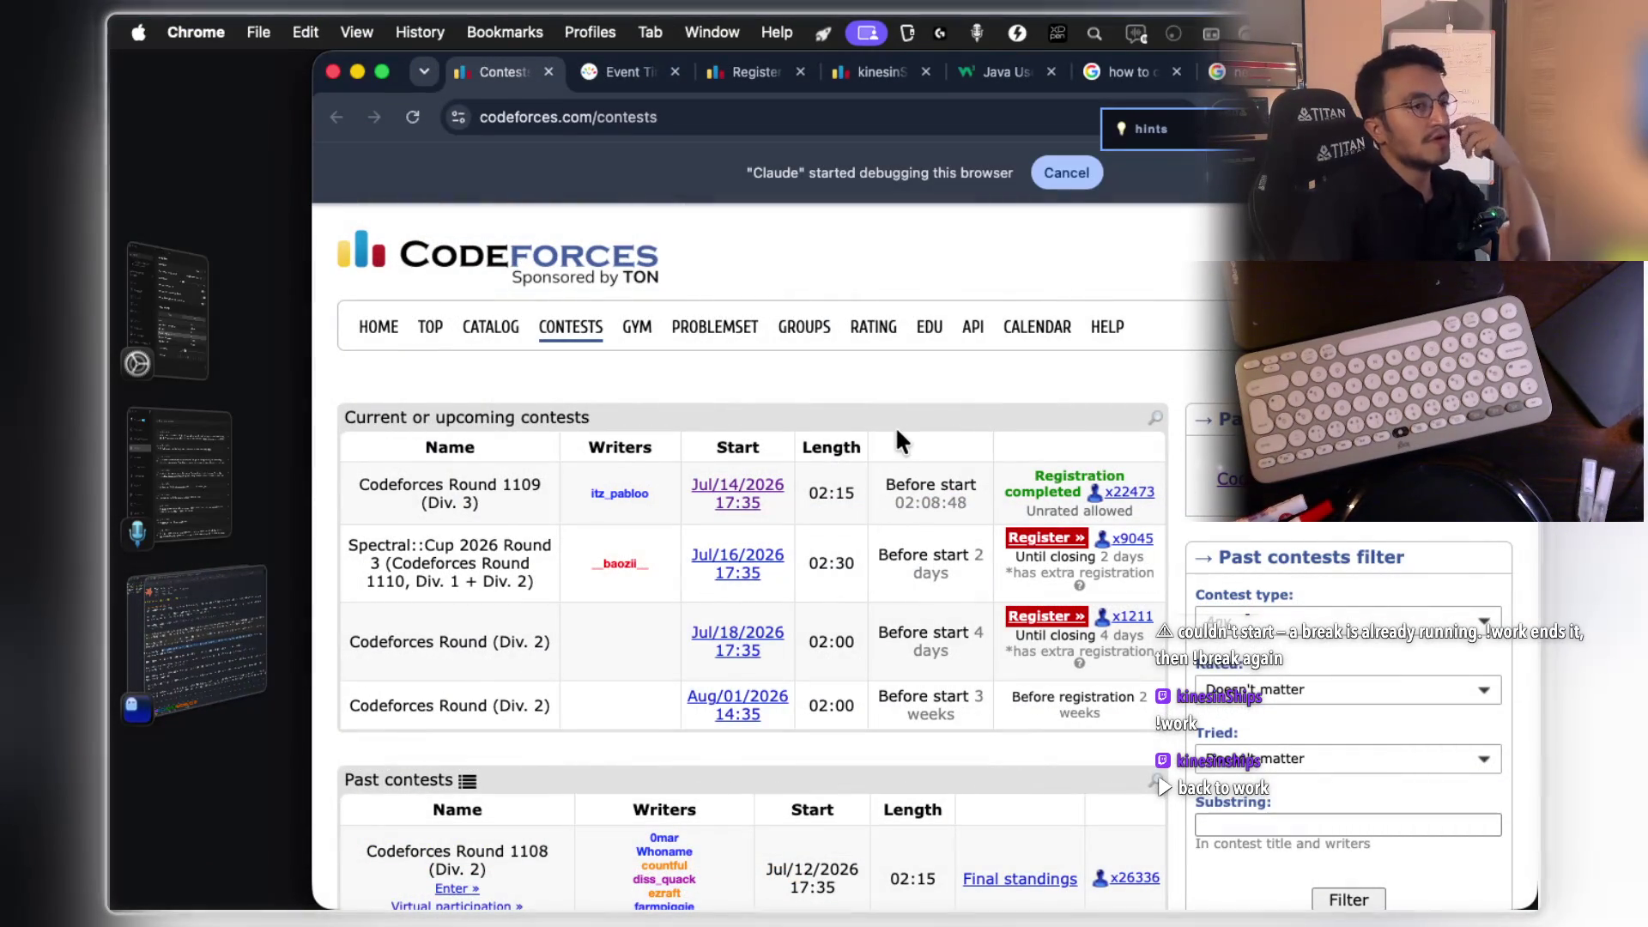
pyautogui.scroll(-4, 950, 395)
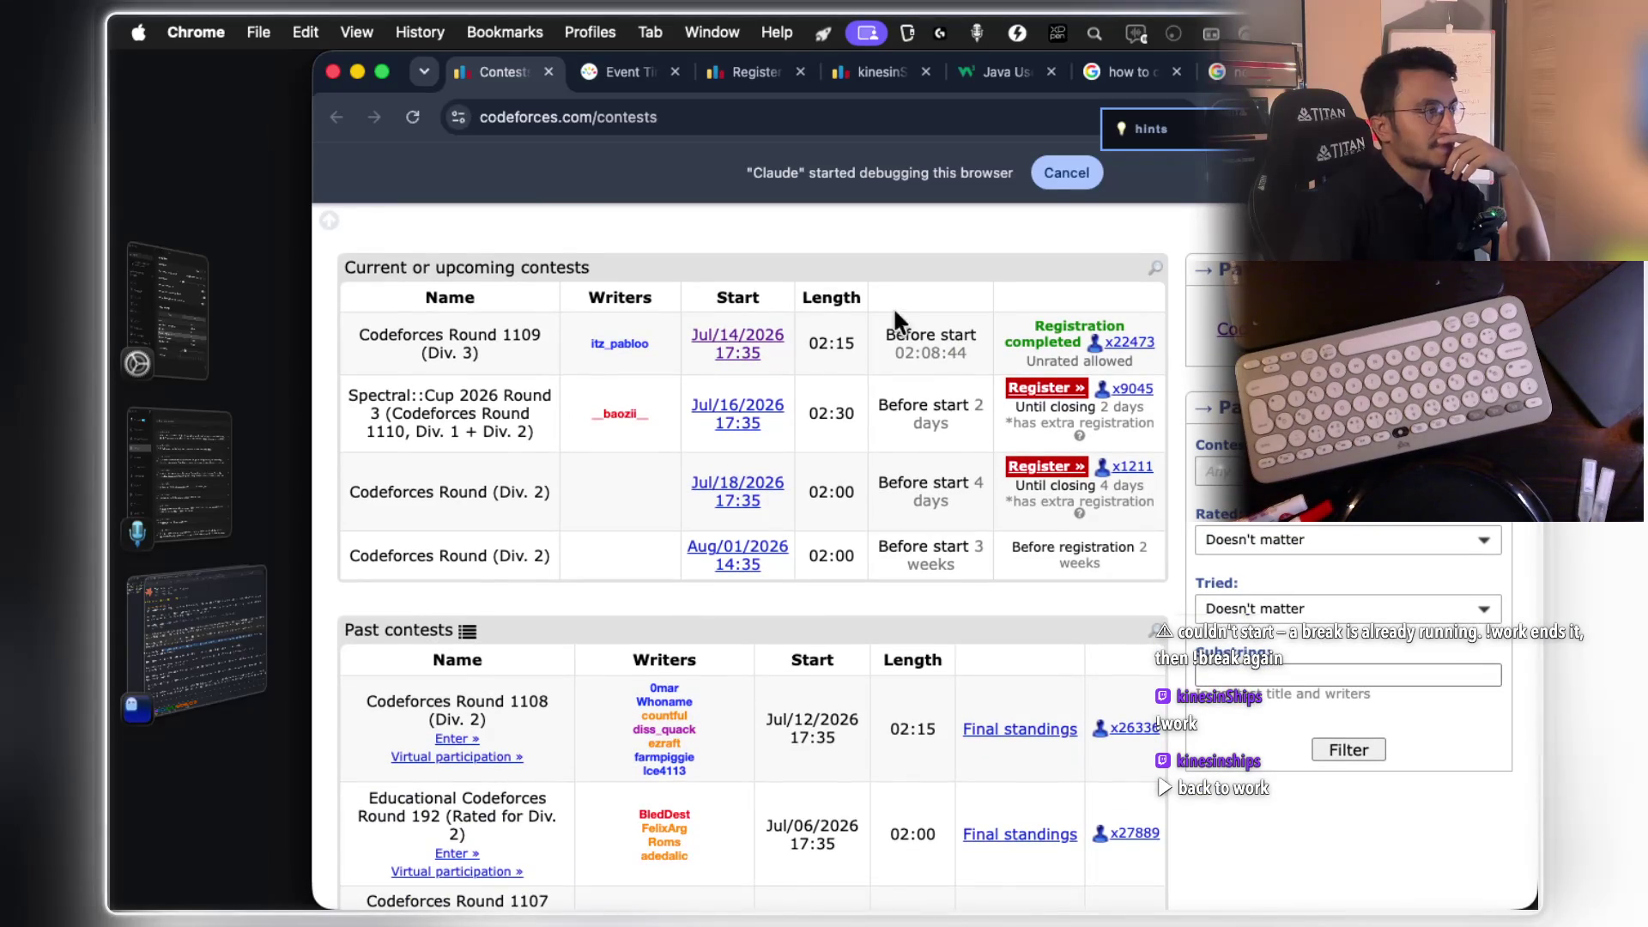
pyautogui.click(710, 121)
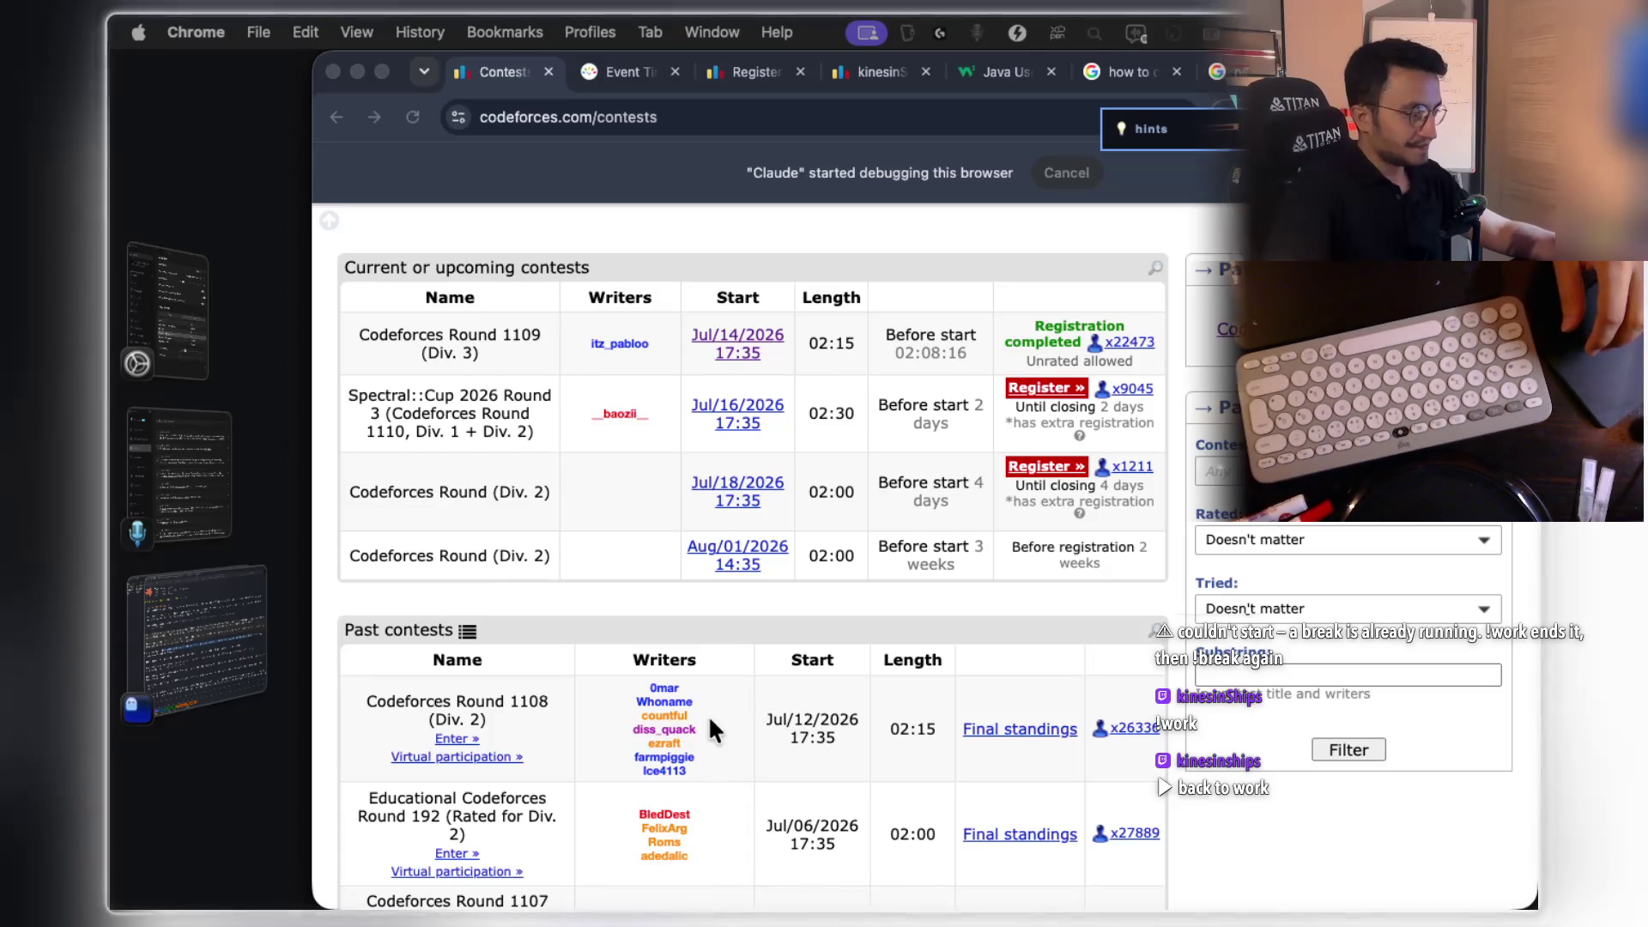
pyautogui.scroll(3, 710, 725)
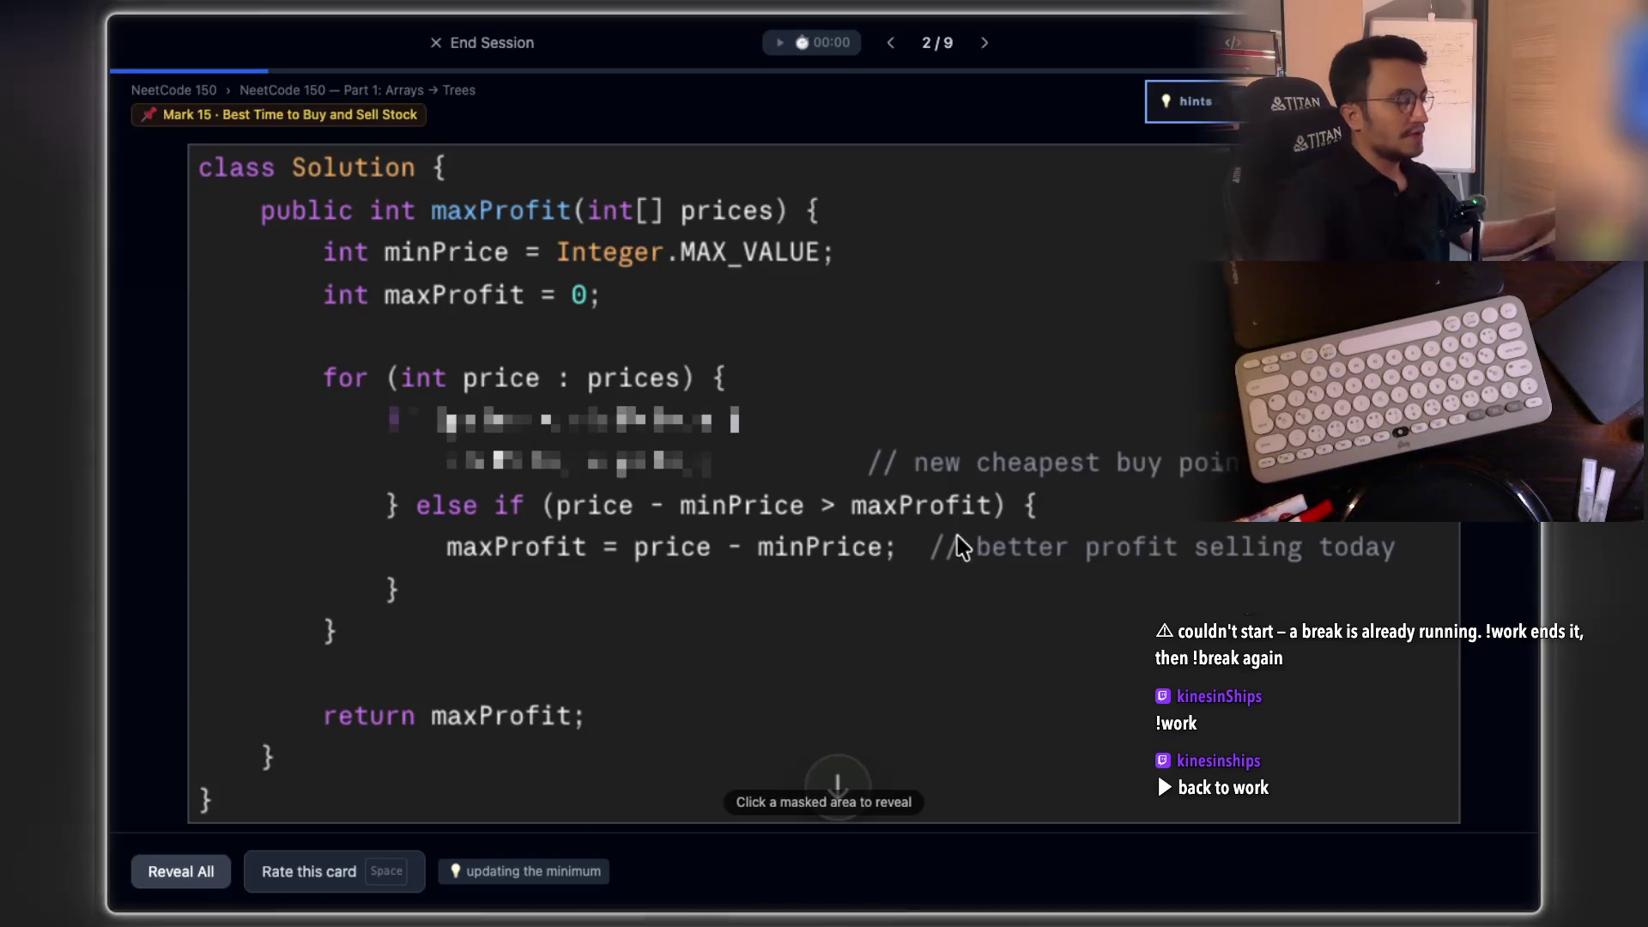
pyautogui.press('super+Tab')
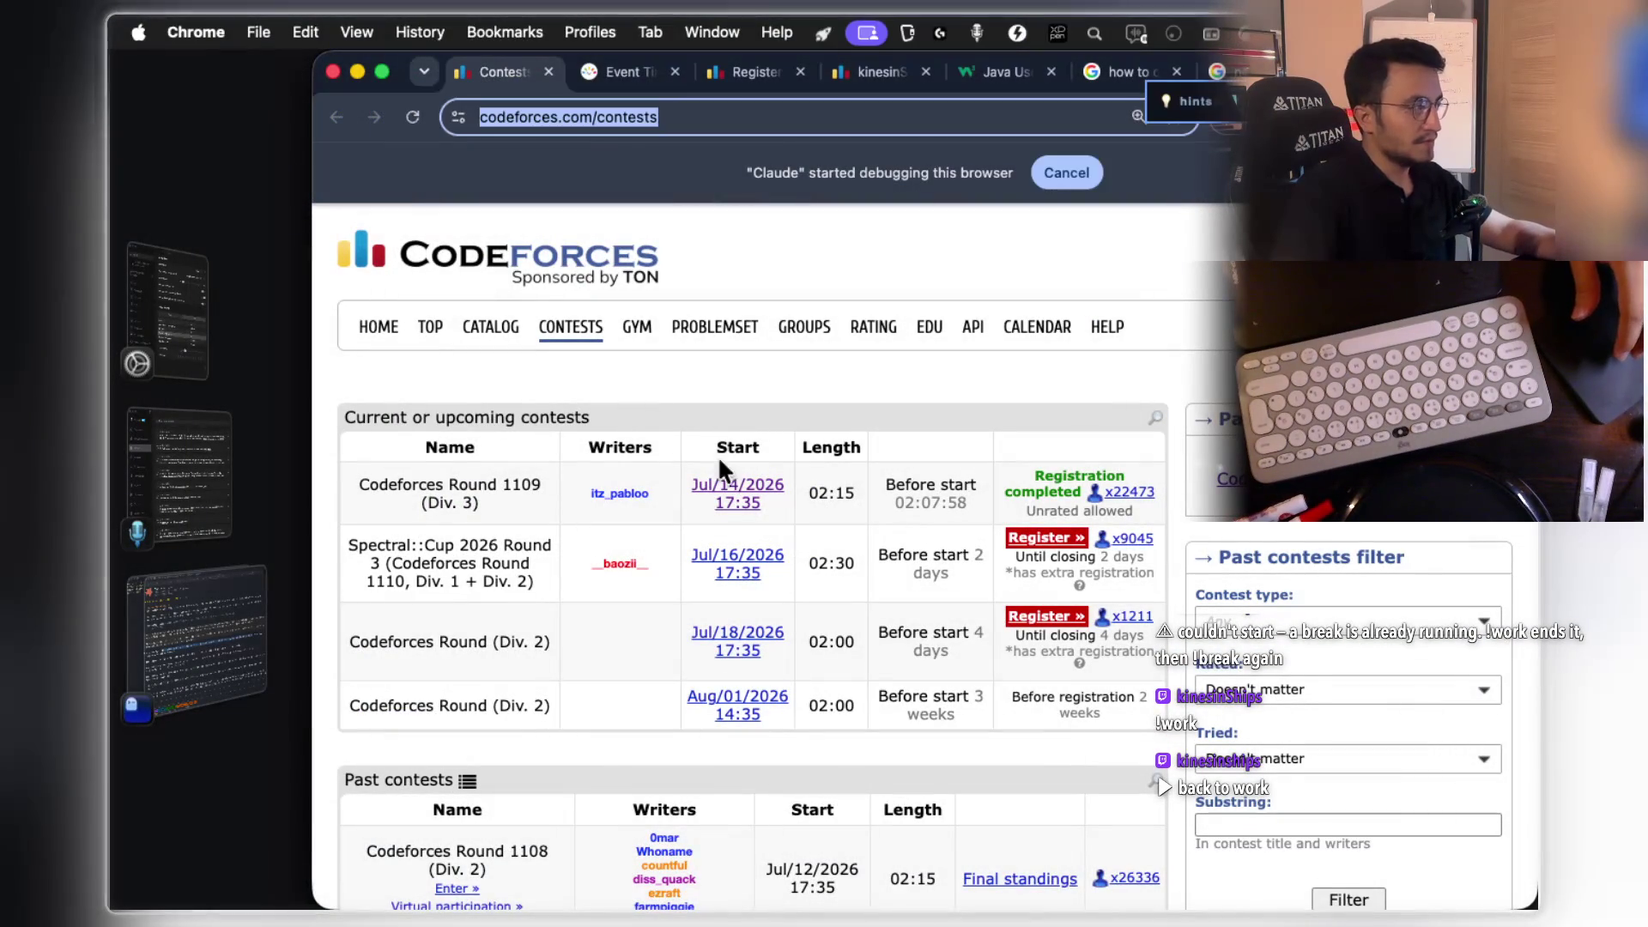
pyautogui.moveTo(872, 892)
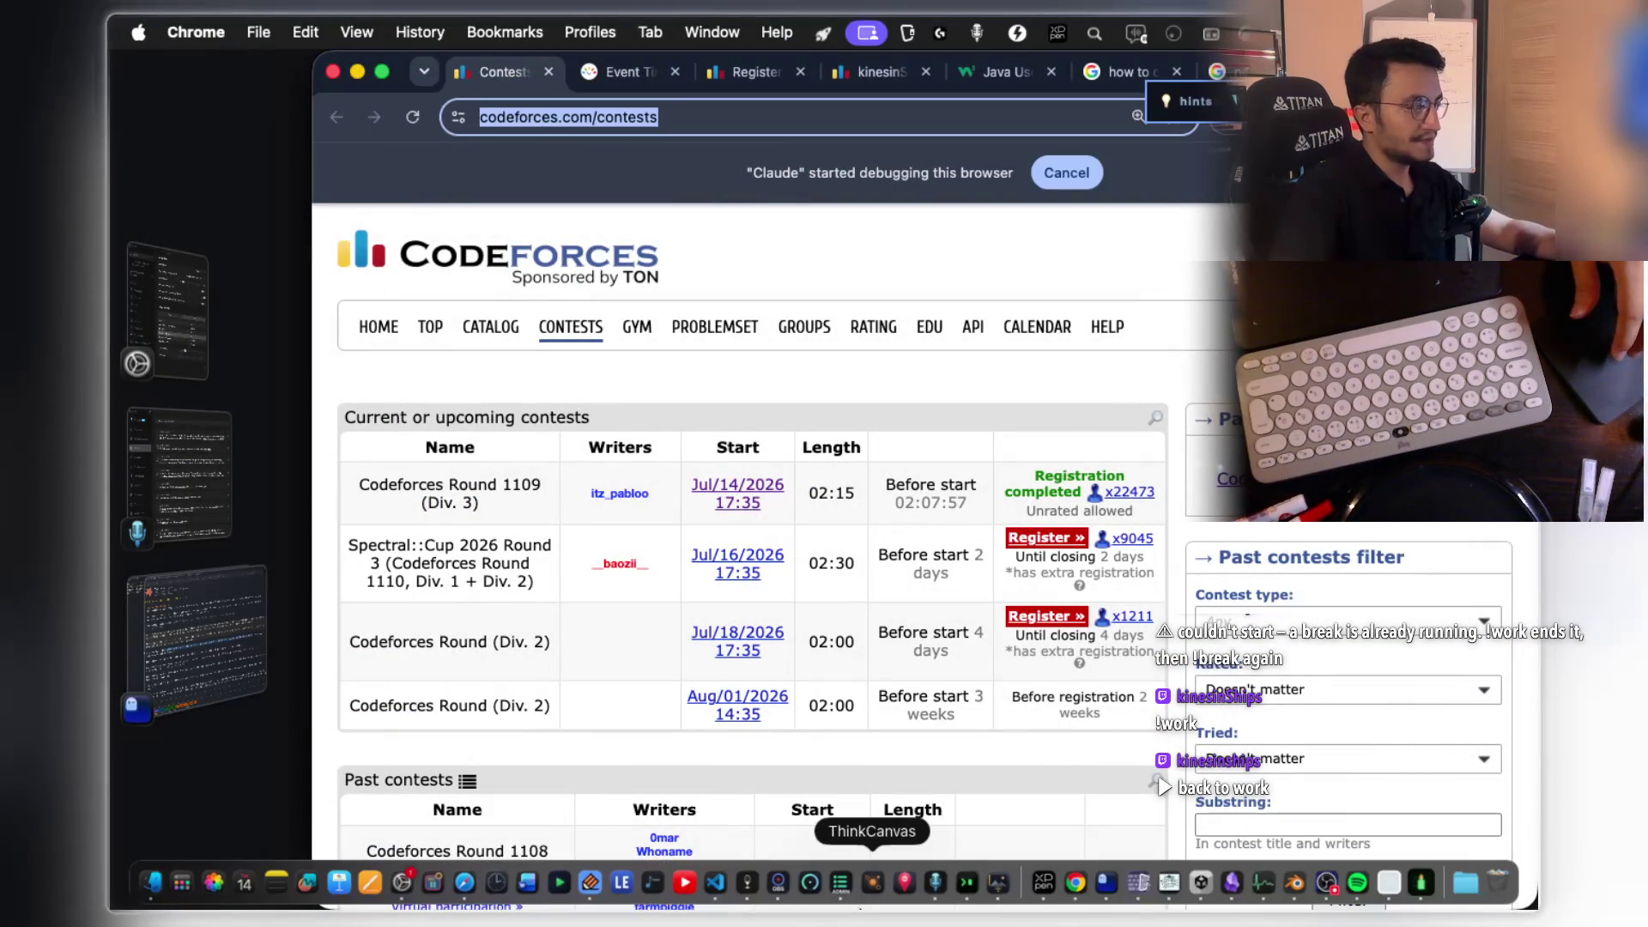
# Step: Bring Spotify to the front from the Dock
pyautogui.click(1367, 896)
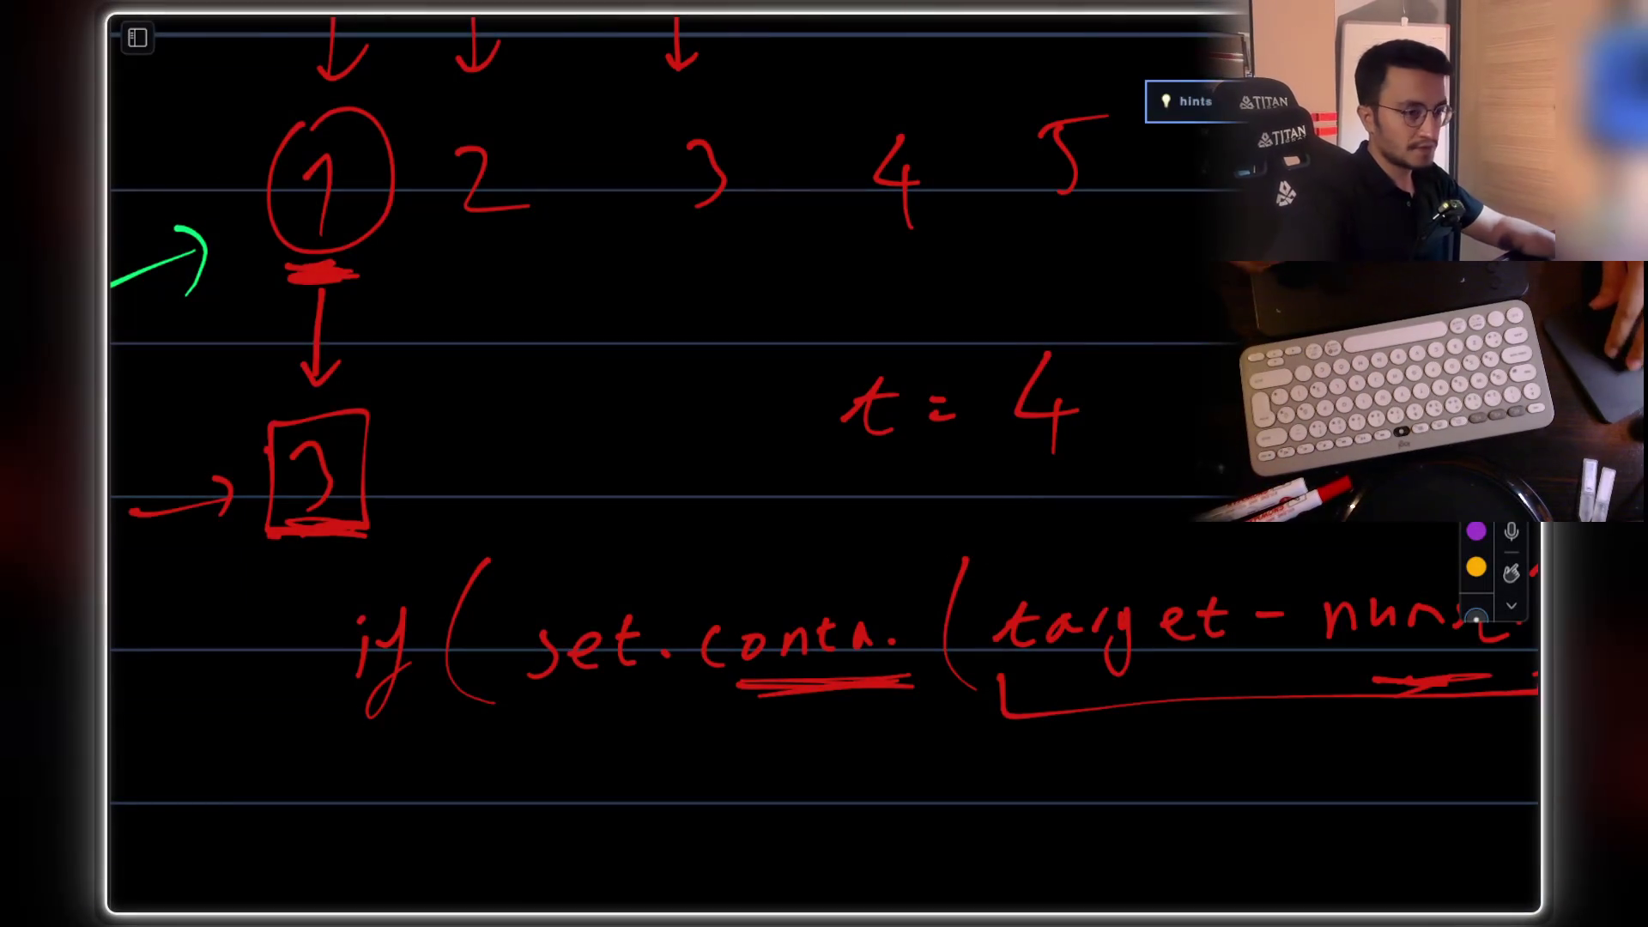
# Step: Scroll the notes down past the red if(set.contains(target - num)) sketch to empty space
pyautogui.scroll(-5, 772, 429)
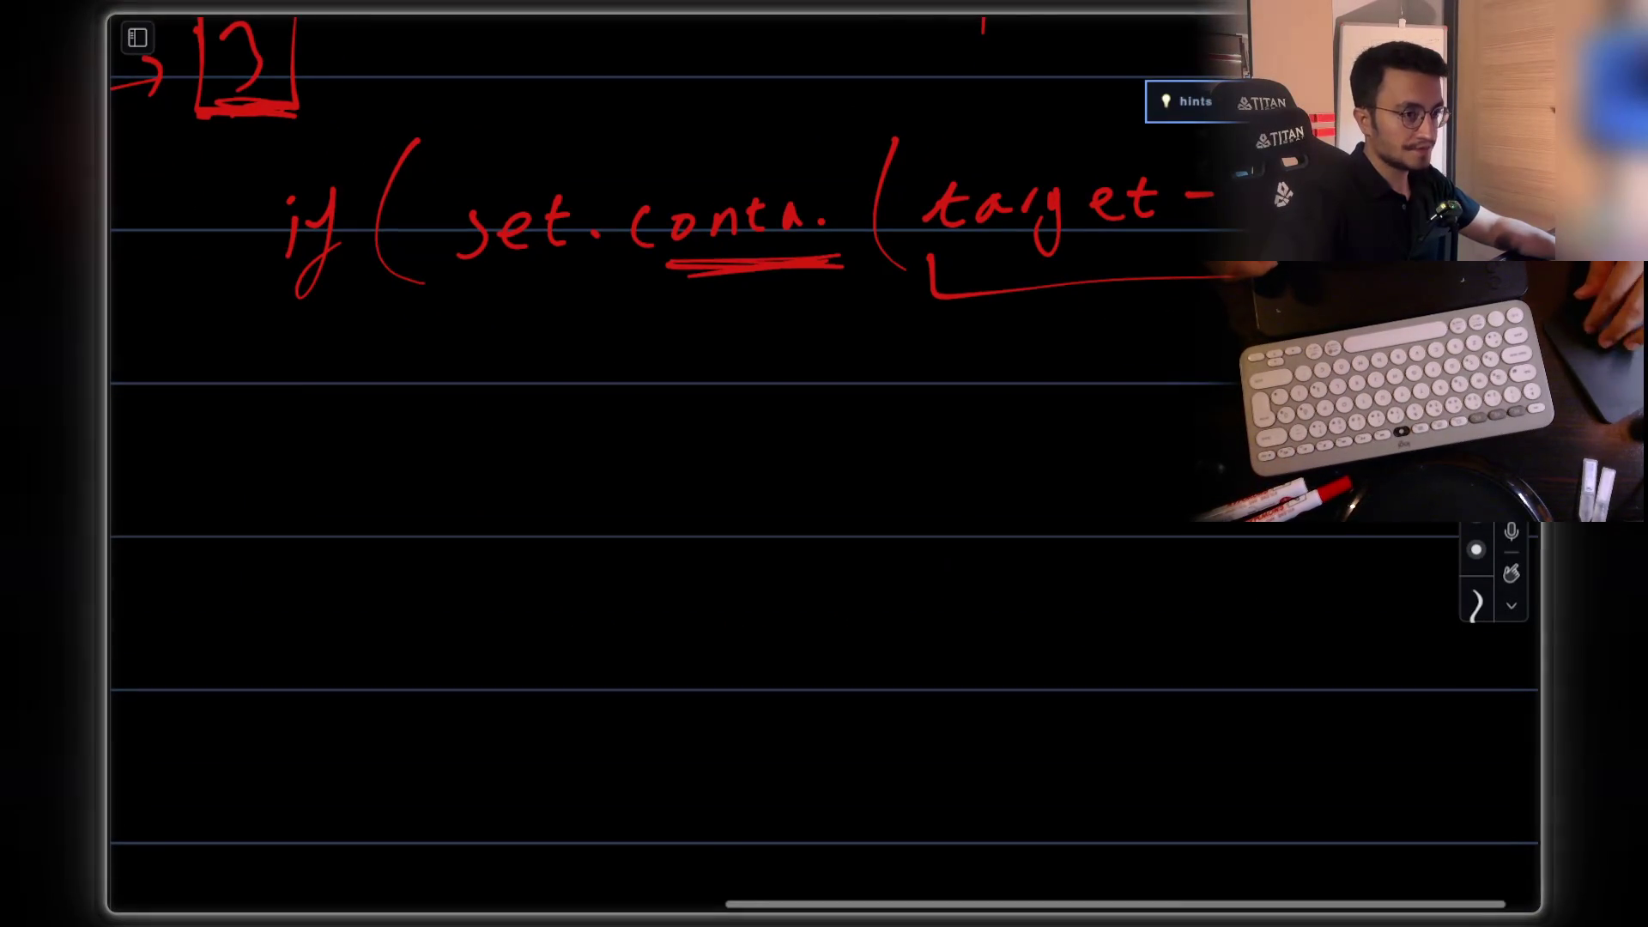
pyautogui.scroll(-5, 1089, 467)
# Step: Handwrite the green price array [7, 5, 9, 2, 1, 10] in brackets
pyautogui.moveTo(341, 297); pyautogui.dragTo(404, 447)
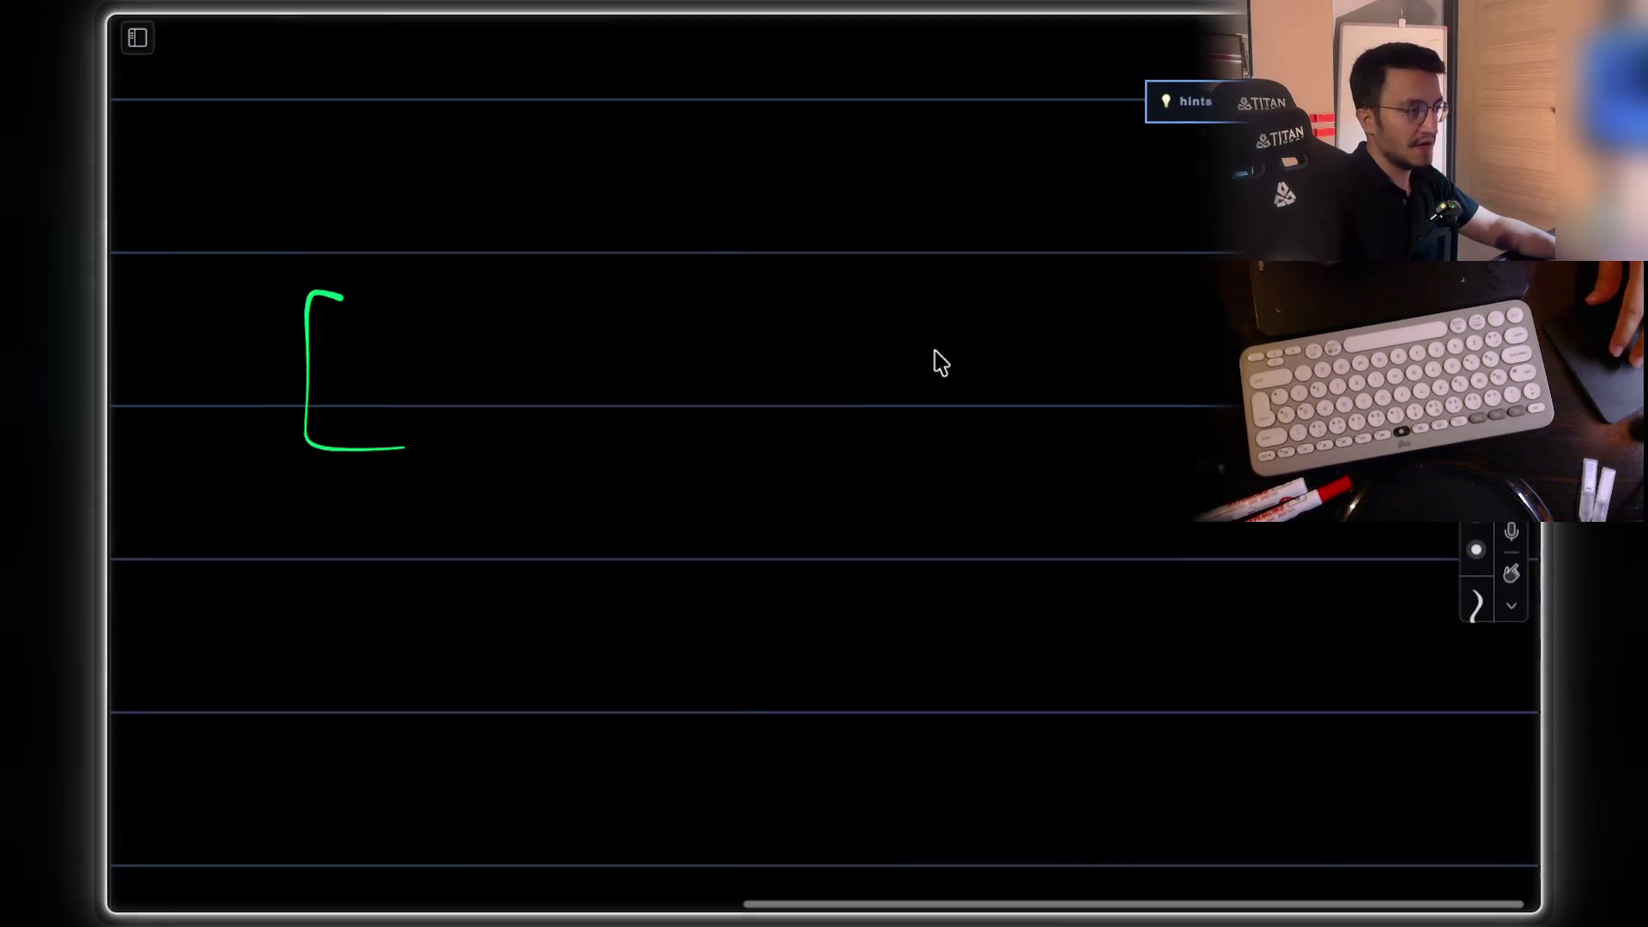
pyautogui.moveTo(416, 339)
pyautogui.mouseDown()
pyautogui.moveTo(423, 396)
pyautogui.moveTo(478, 365)
pyautogui.mouseUp()
pyautogui.moveTo(512, 386); pyautogui.dragTo(521, 404)
pyautogui.moveTo(594, 328)
pyautogui.mouseDown()
pyautogui.moveTo(583, 383)
pyautogui.moveTo(650, 401)
pyautogui.mouseUp()
pyautogui.moveTo(730, 319); pyautogui.dragTo(726, 394)
pyautogui.moveTo(794, 367); pyautogui.dragTo(801, 393)
pyautogui.moveTo(877, 331)
pyautogui.mouseDown()
pyautogui.moveTo(931, 378)
pyautogui.moveTo(988, 382)
pyautogui.mouseUp()
pyautogui.click(1025, 326)
pyautogui.moveTo(1034, 322); pyautogui.dragTo(1041, 364)
pyautogui.moveTo(1083, 367); pyautogui.dragTo(1092, 386)
pyautogui.moveTo(1120, 322); pyautogui.dragTo(1140, 375)
pyautogui.moveTo(1178, 313)
pyautogui.mouseDown()
pyautogui.moveTo(1159, 352)
pyautogui.moveTo(1192, 335)
pyautogui.moveTo(1181, 316)
pyautogui.mouseUp()
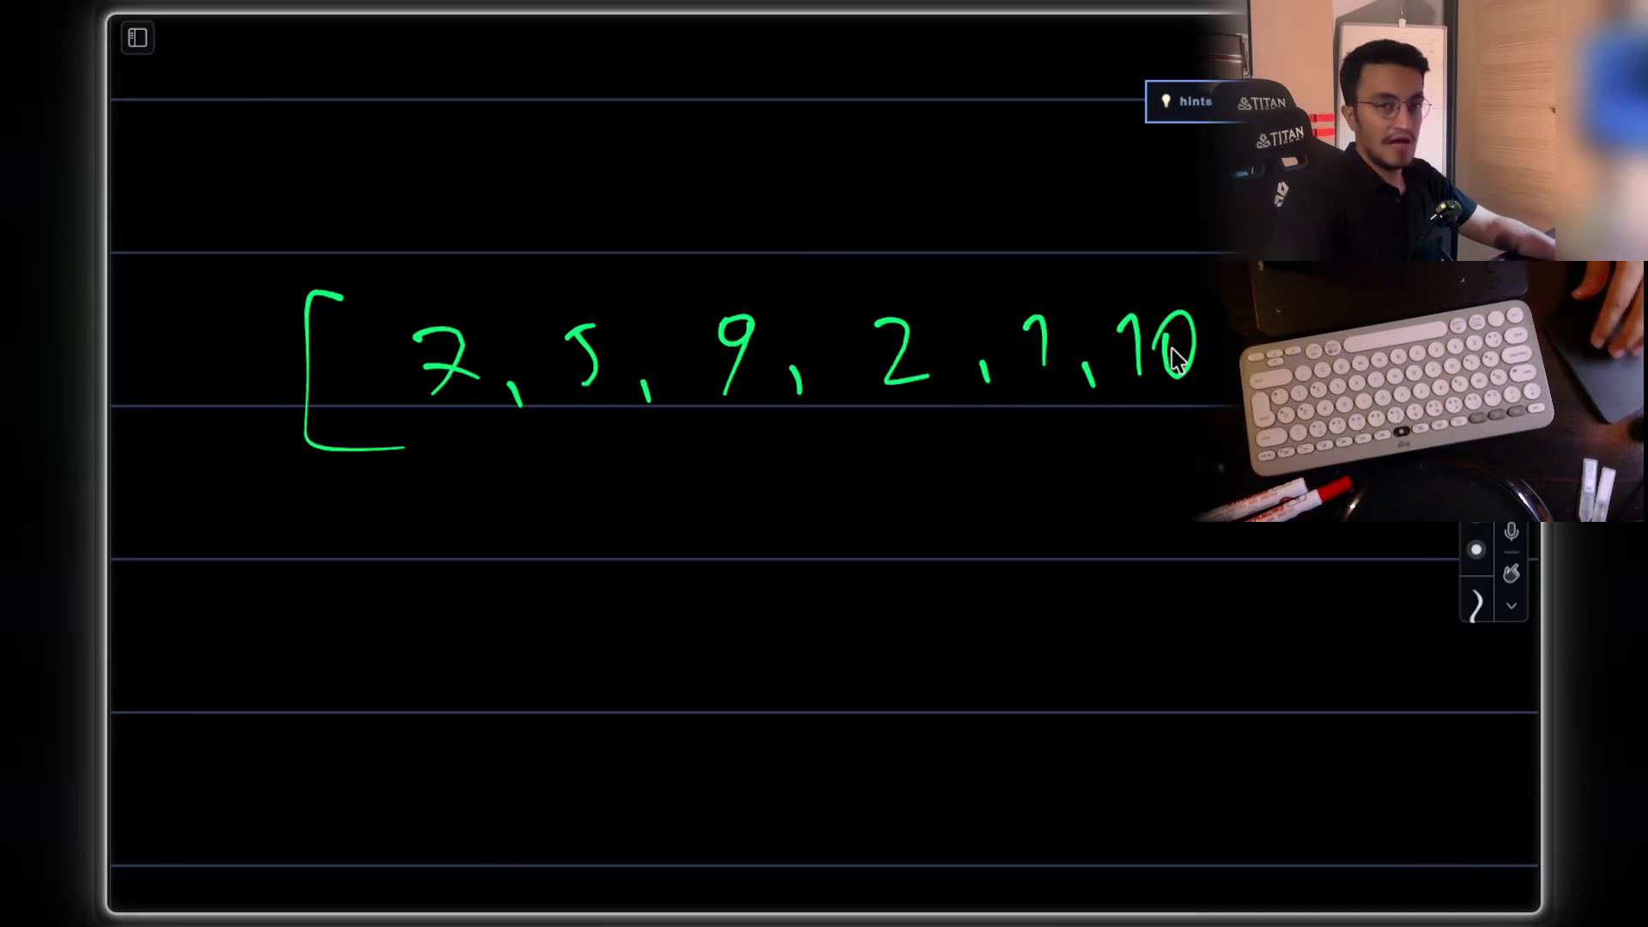
# Step: Write 'max profit' under the array, with 'buy' and 'sell' listed below it
pyautogui.moveTo(552, 573); pyautogui.dragTo(692, 594)
pyautogui.moveTo(695, 563); pyautogui.dragTo(674, 598)
pyautogui.moveTo(819, 570)
pyautogui.mouseDown()
pyautogui.moveTo(915, 651)
pyautogui.moveTo(968, 583)
pyautogui.moveTo(1067, 515)
pyautogui.mouseUp()
pyautogui.scroll(-1, 684, 633)
pyautogui.moveTo(601, 683)
pyautogui.mouseDown()
pyautogui.moveTo(635, 601)
pyautogui.moveTo(660, 691)
pyautogui.moveTo(701, 665)
pyautogui.moveTo(712, 729)
pyautogui.mouseUp()
pyautogui.scroll(-3, 671, 689)
pyautogui.moveTo(616, 678)
pyautogui.mouseDown()
pyautogui.moveTo(646, 702)
pyautogui.moveTo(705, 684)
pyautogui.moveTo(735, 632)
pyautogui.moveTo(788, 717)
pyautogui.mouseUp()
pyautogui.scroll(-2, 767, 544)
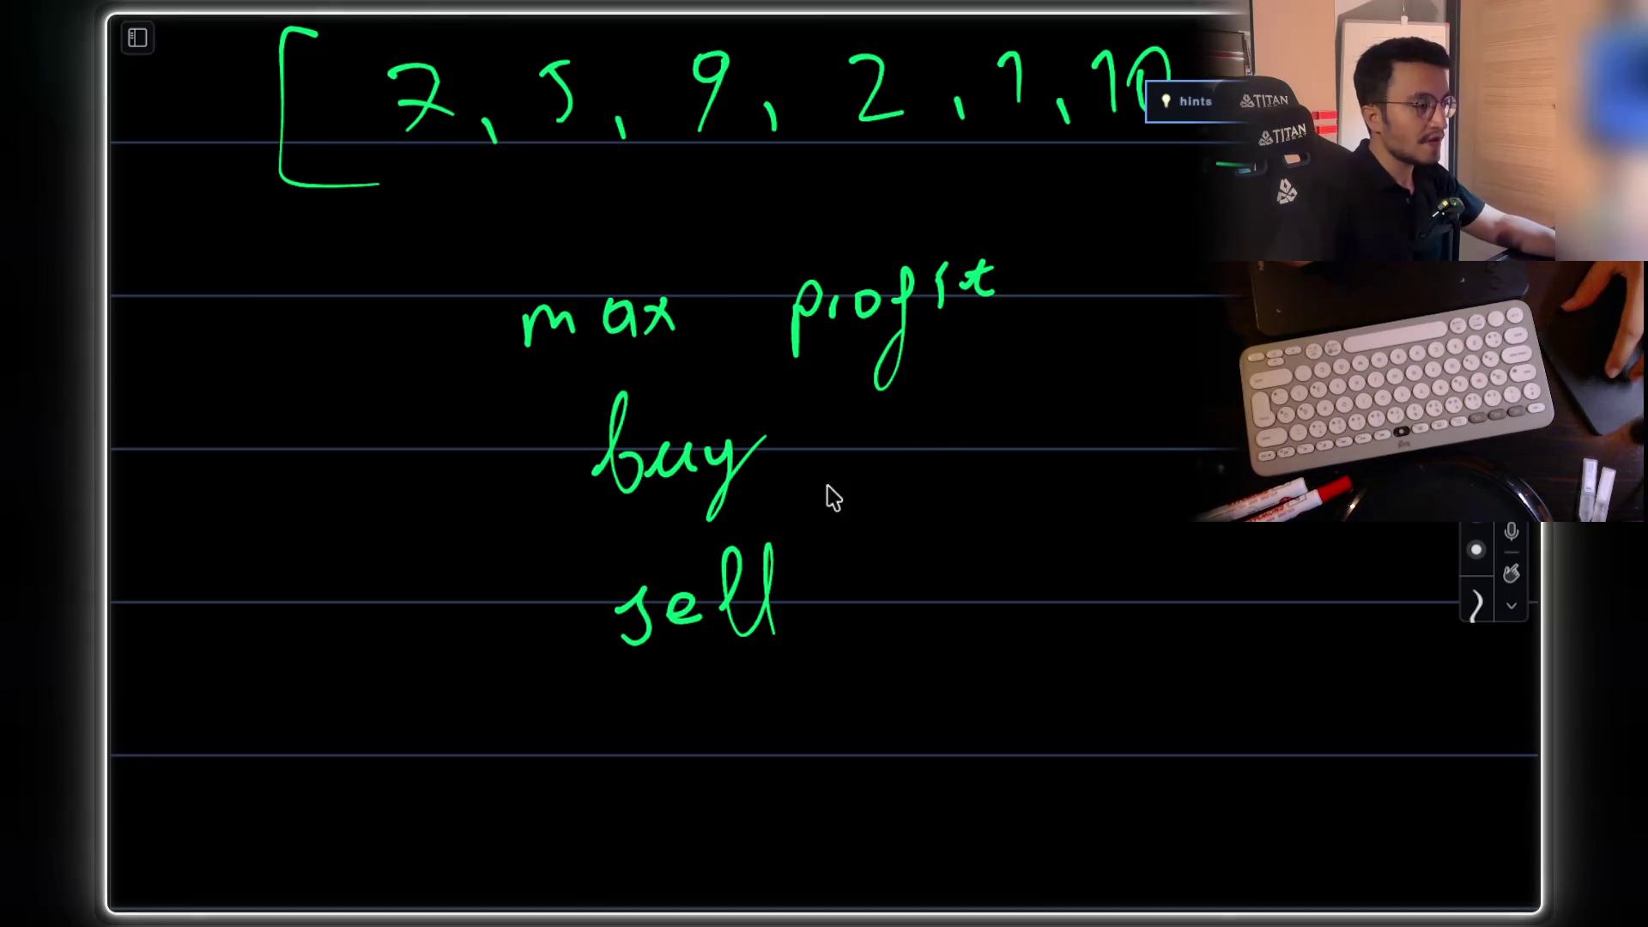
pyautogui.scroll(3, 829, 481)
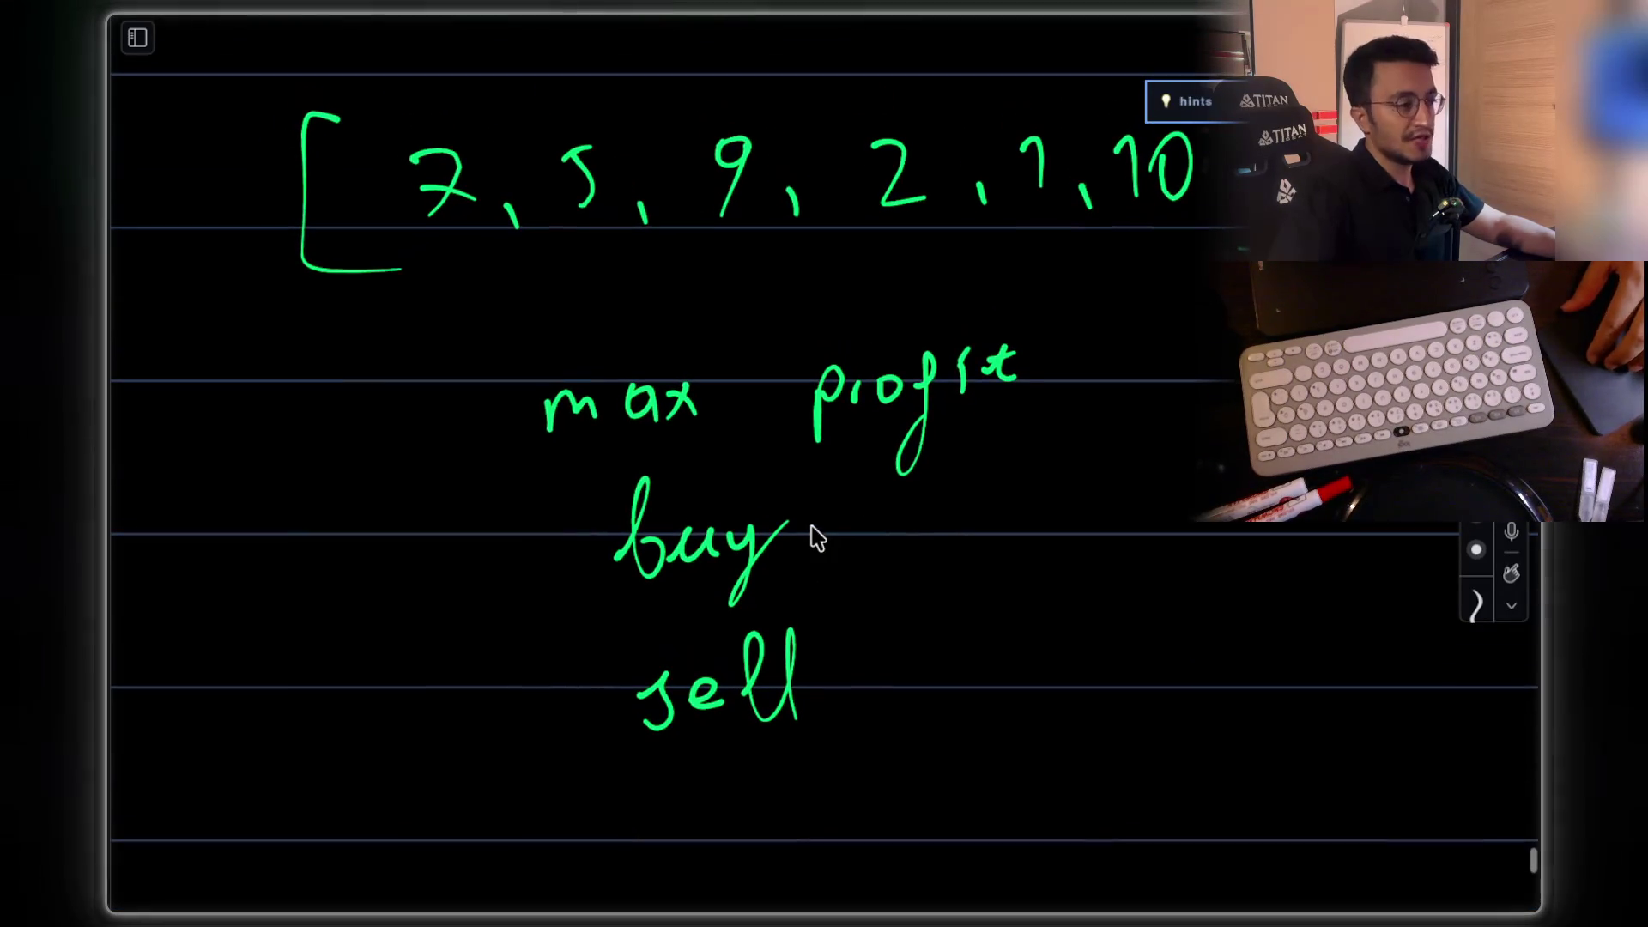
pyautogui.moveTo(467, 536)
pyautogui.mouseDown()
pyautogui.moveTo(489, 508)
pyautogui.moveTo(493, 577)
pyautogui.mouseUp()
# Step: Number the notes as '1) buy' and '2) sell'
pyautogui.moveTo(505, 549); pyautogui.dragTo(549, 533)
pyautogui.moveTo(538, 474); pyautogui.dragTo(550, 605)
pyautogui.moveTo(497, 673)
pyautogui.mouseDown()
pyautogui.moveTo(540, 714)
pyautogui.moveTo(566, 682)
pyautogui.mouseUp()
pyautogui.moveTo(556, 640)
pyautogui.mouseDown()
pyautogui.moveTo(591, 687)
pyautogui.moveTo(554, 746)
pyautogui.mouseUp()
# Step: Sketch a for( ) loop with a second for( ) loop nested beneath it
pyautogui.scroll(-9, 747, 607)
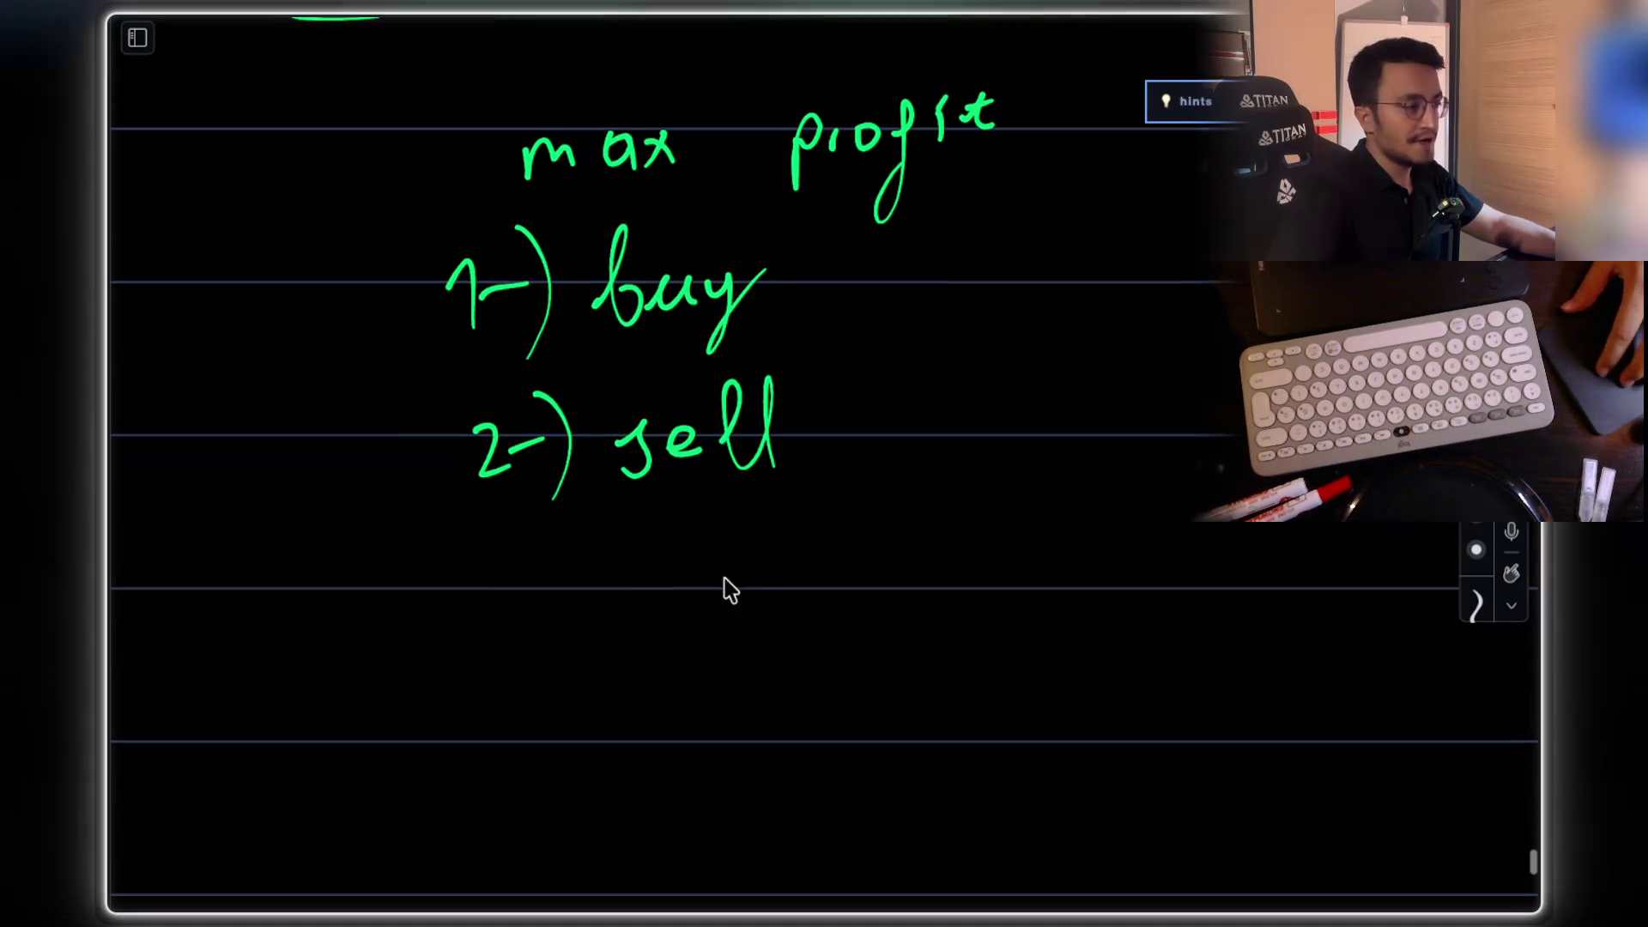
pyautogui.moveTo(494, 599); pyautogui.dragTo(448, 733)
pyautogui.moveTo(541, 620)
pyautogui.mouseDown()
pyautogui.moveTo(525, 635)
pyautogui.moveTo(550, 624)
pyautogui.mouseUp()
pyautogui.moveTo(562, 623); pyautogui.dragTo(584, 618)
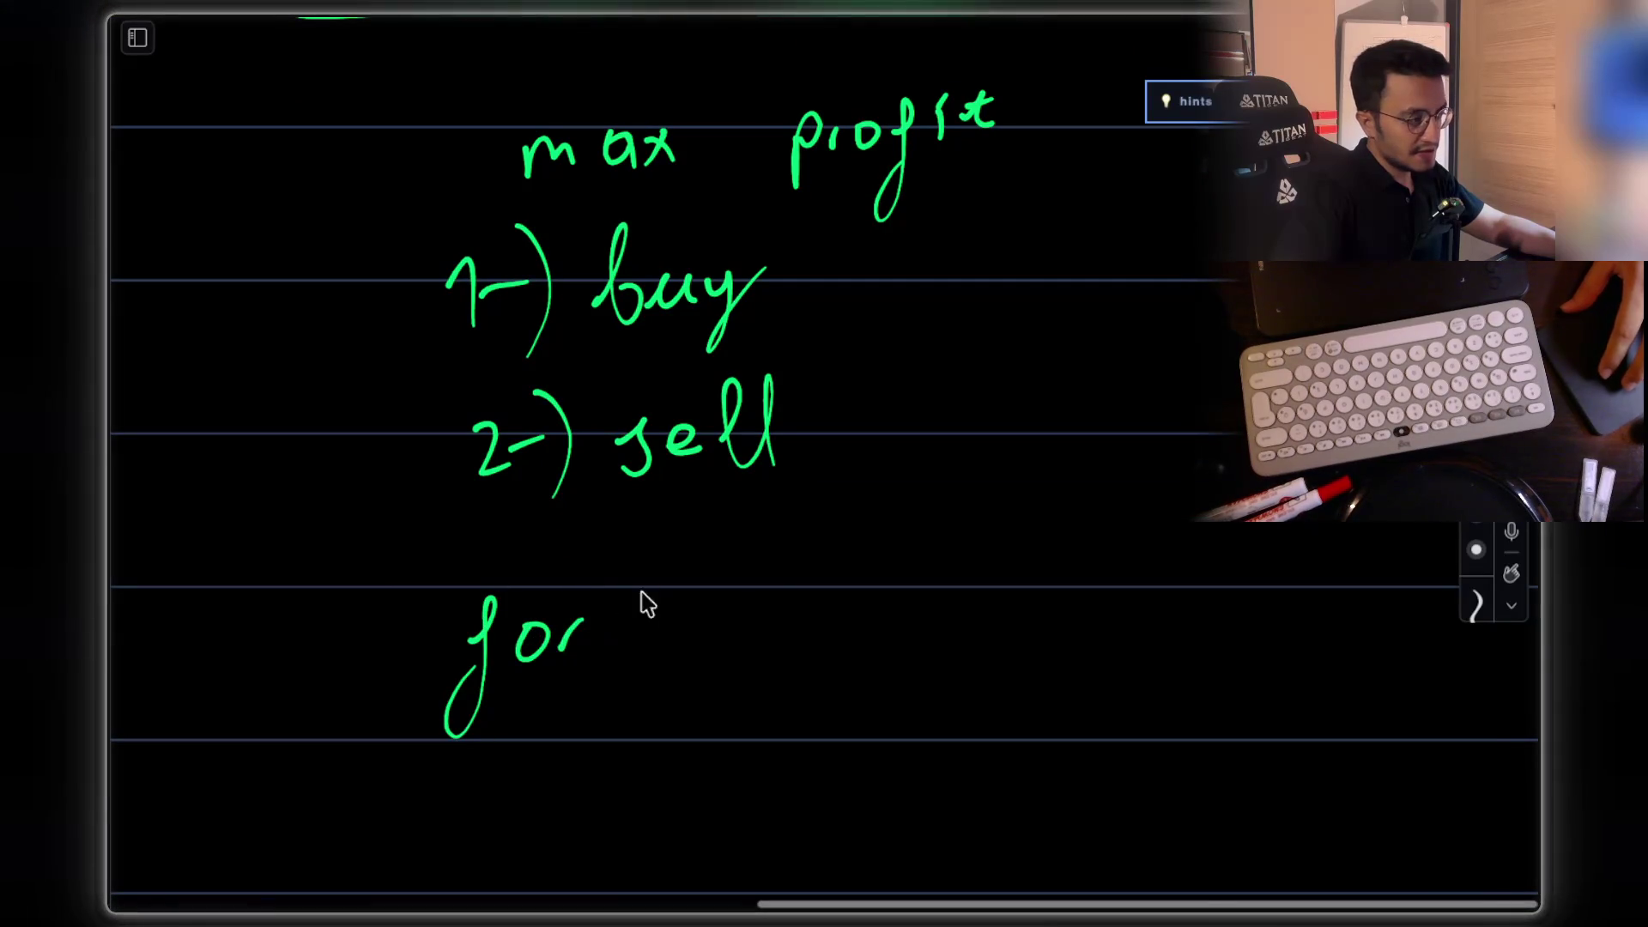
pyautogui.moveTo(649, 576); pyautogui.dragTo(666, 659)
pyautogui.moveTo(773, 555); pyautogui.dragTo(792, 630)
pyautogui.scroll(-1, 655, 724)
pyautogui.moveTo(585, 706); pyautogui.dragTo(556, 811)
pyautogui.moveTo(606, 740)
pyautogui.mouseDown()
pyautogui.moveTo(611, 757)
pyautogui.moveTo(635, 730)
pyautogui.mouseUp()
pyautogui.moveTo(693, 702)
pyautogui.mouseDown()
pyautogui.moveTo(680, 735)
pyautogui.moveTo(706, 755)
pyautogui.mouseUp()
pyautogui.moveTo(815, 653); pyautogui.dragTo(837, 729)
# Step: Add '→ O(n²)' beside the nested for loops
pyautogui.scroll(9, 783, 799)
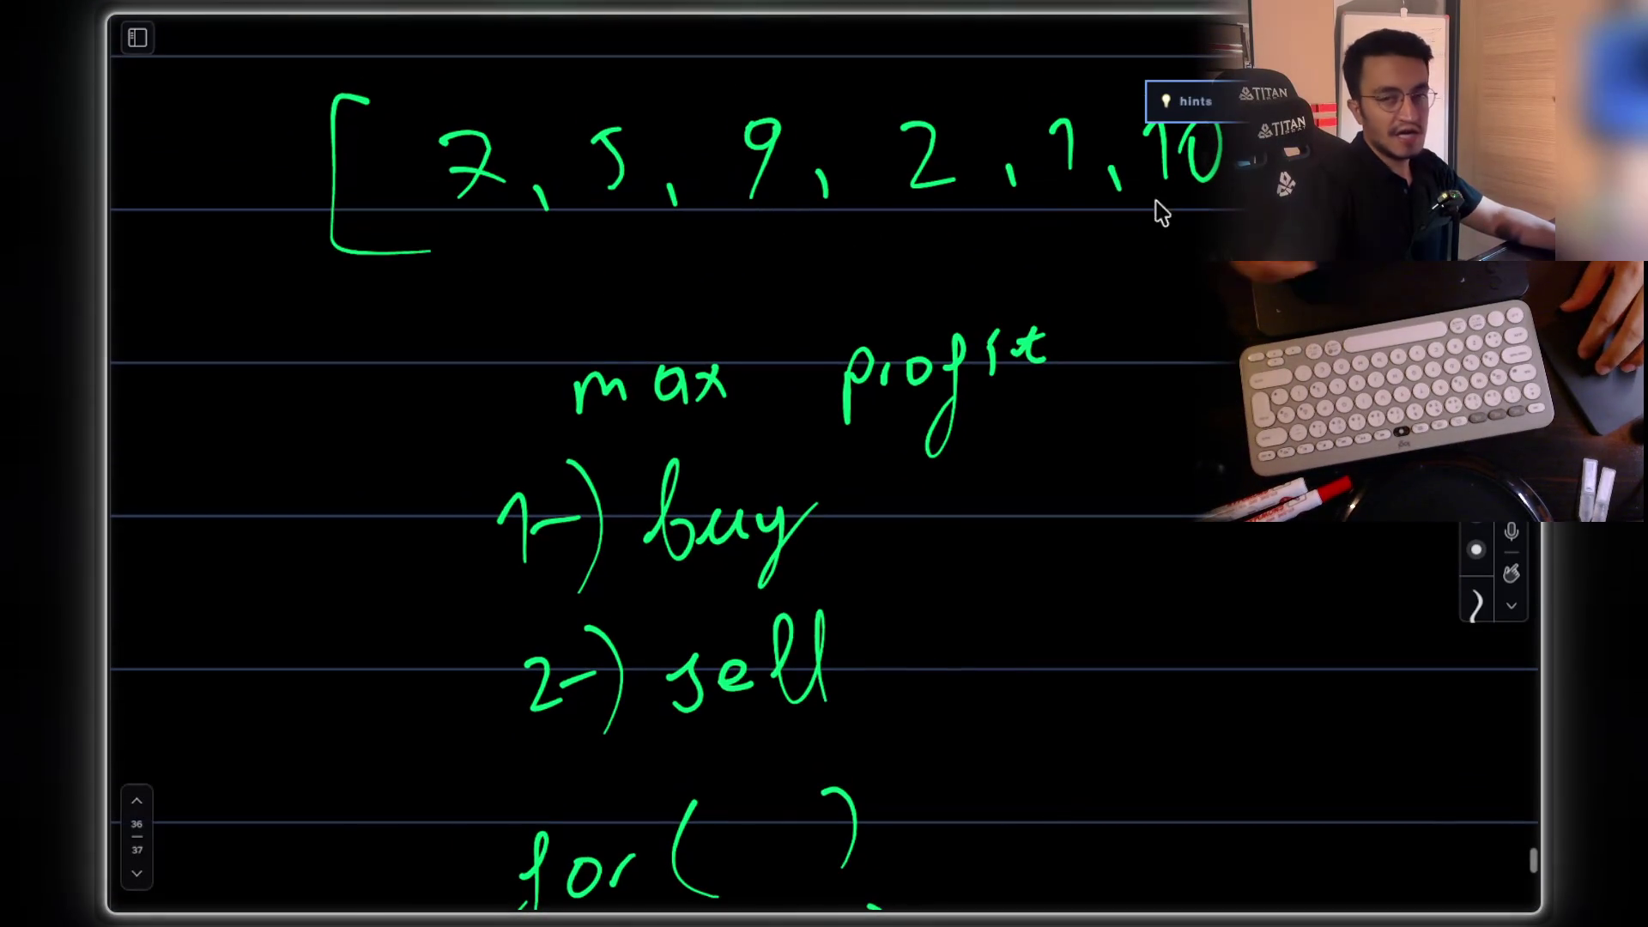
pyautogui.scroll(-7, 707, 618)
pyautogui.scroll(6, 868, 405)
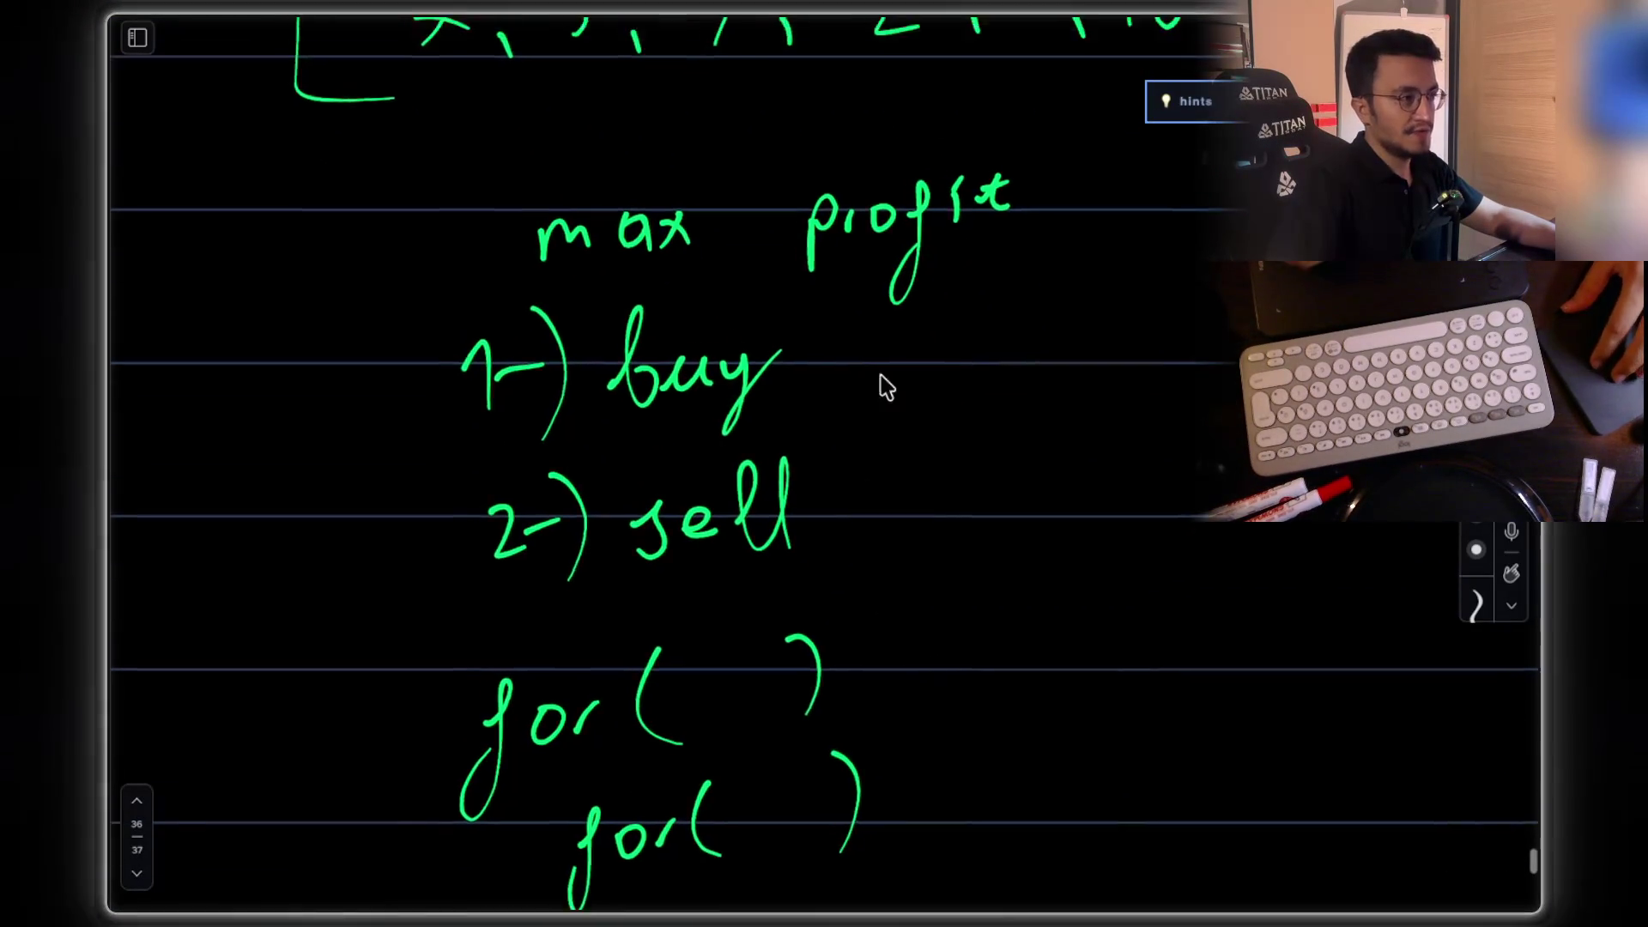
pyautogui.scroll(4, 864, 326)
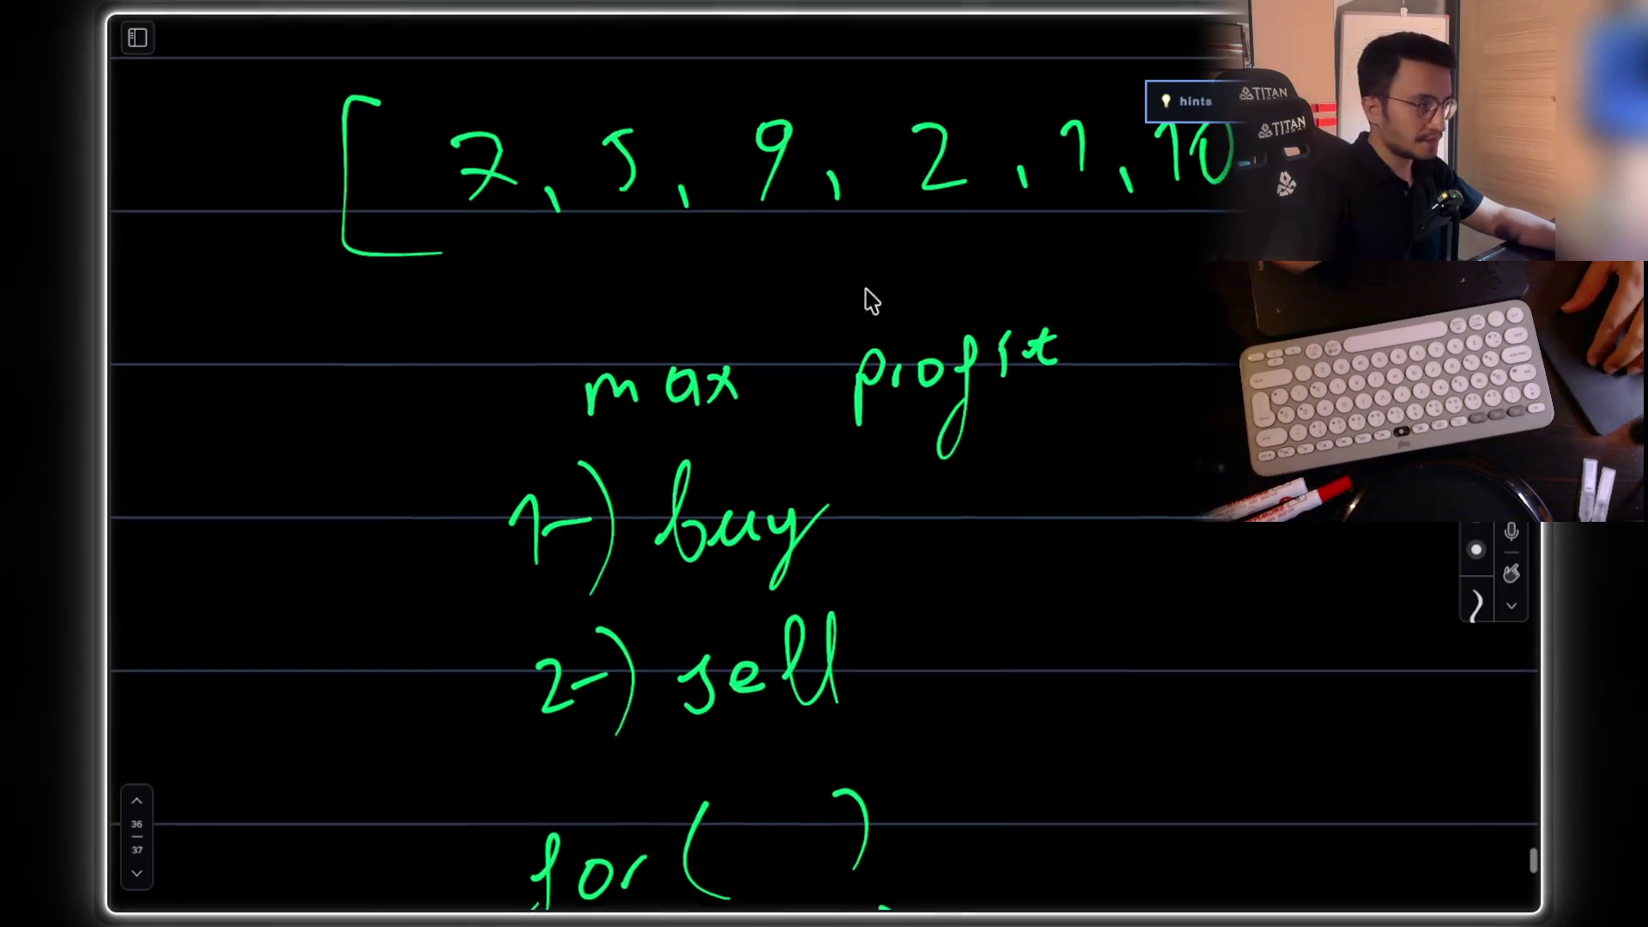
pyautogui.scroll(-2, 864, 383)
pyautogui.scroll(-10, 869, 399)
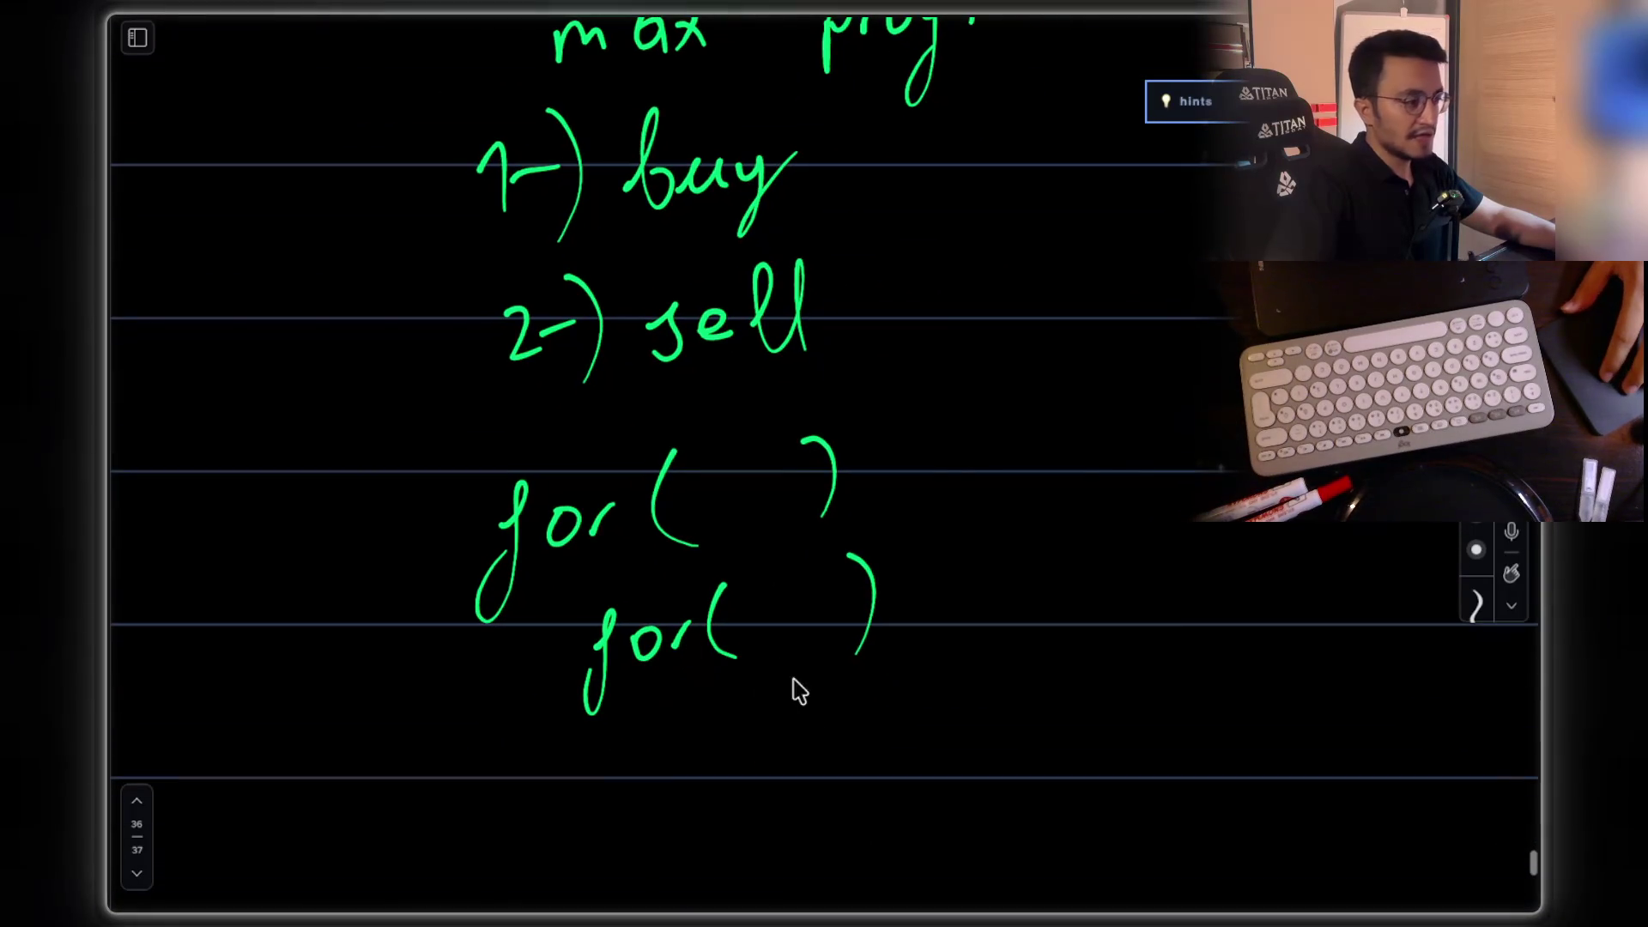
pyautogui.moveTo(929, 519); pyautogui.dragTo(985, 518)
pyautogui.moveTo(1126, 442)
pyautogui.mouseDown()
pyautogui.moveTo(1109, 525)
pyautogui.moveTo(1178, 508)
pyautogui.moveTo(1200, 467)
pyautogui.mouseUp()
pyautogui.moveTo(1194, 405); pyautogui.dragTo(1208, 515)
pyautogui.scroll(12, 918, 352)
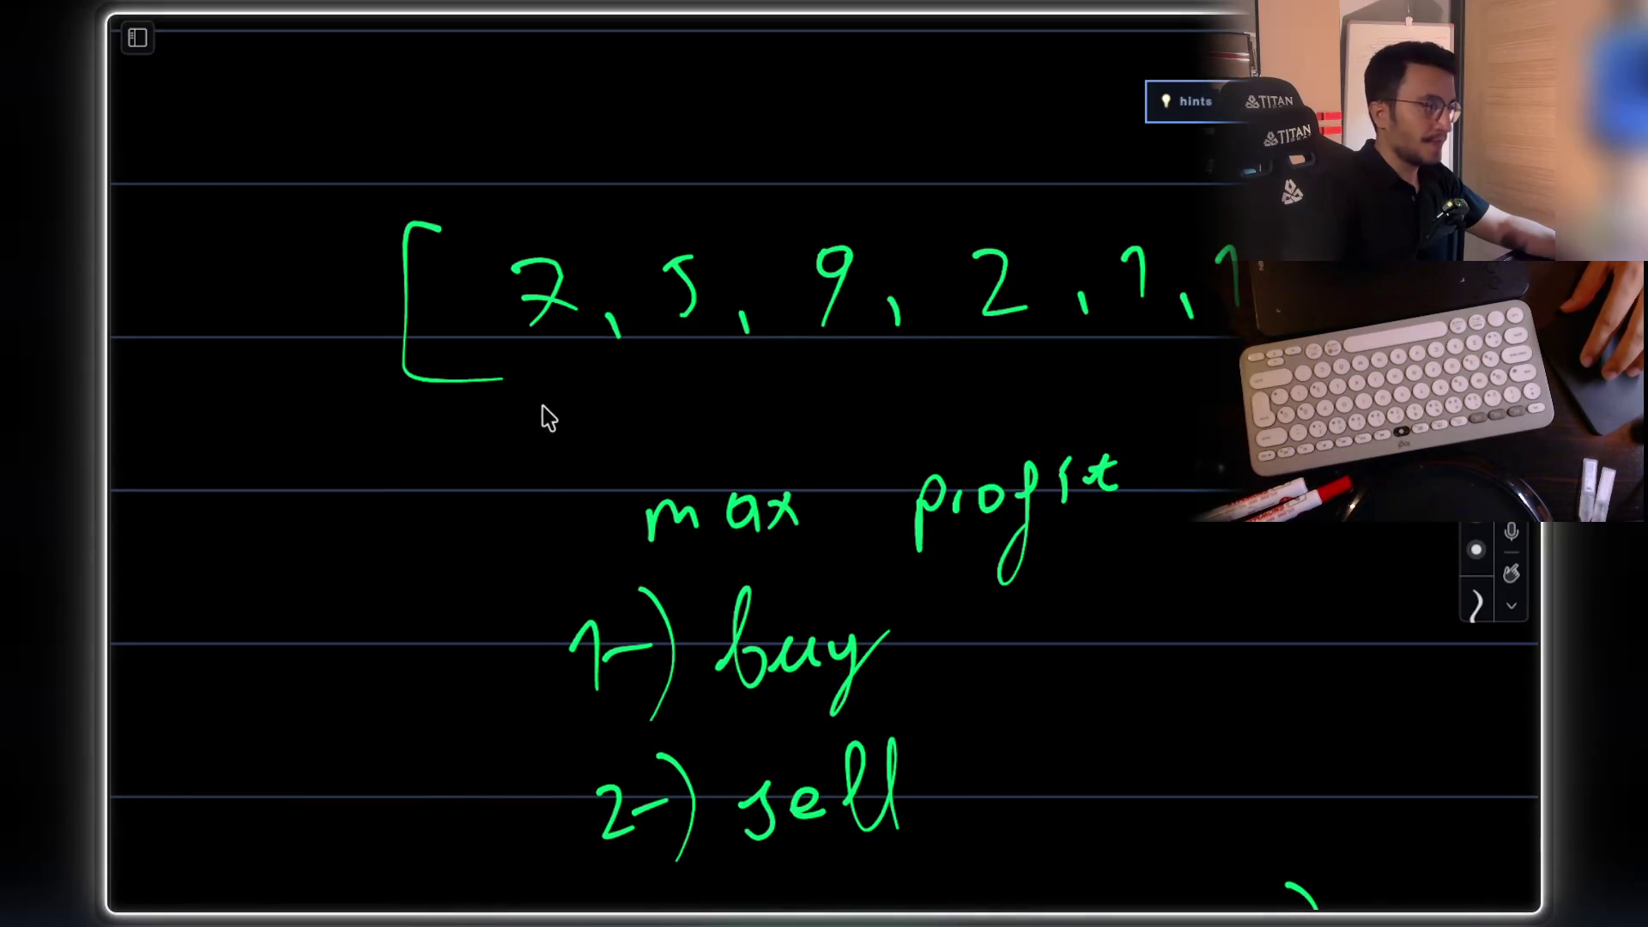
pyautogui.scroll(-20, 711, 431)
# Step: Write 'for(' under the loops, draw a down arrow above the 7, and box 'profit'
pyautogui.moveTo(516, 457); pyautogui.dragTo(506, 467)
pyautogui.moveTo(592, 433)
pyautogui.mouseDown()
pyautogui.moveTo(666, 412)
pyautogui.moveTo(661, 477)
pyautogui.mouseUp()
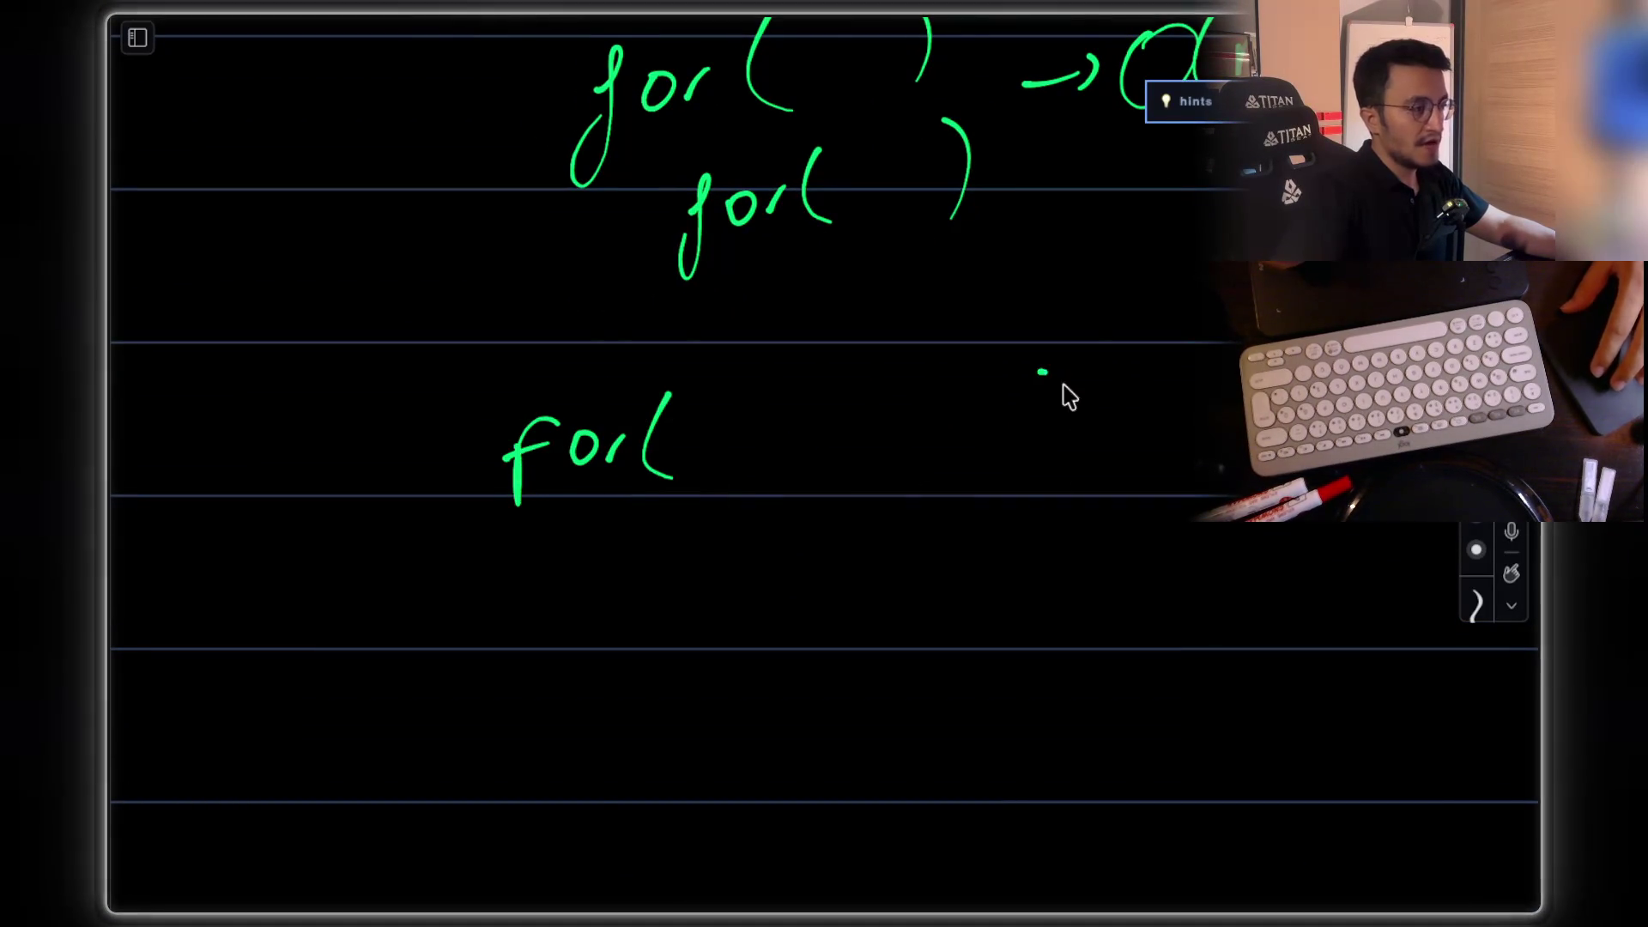
pyautogui.scroll(15, 913, 343)
pyautogui.scroll(10, 912, 343)
pyautogui.moveTo(618, 324)
pyautogui.mouseDown()
pyautogui.moveTo(620, 450)
pyautogui.moveTo(658, 414)
pyautogui.mouseUp()
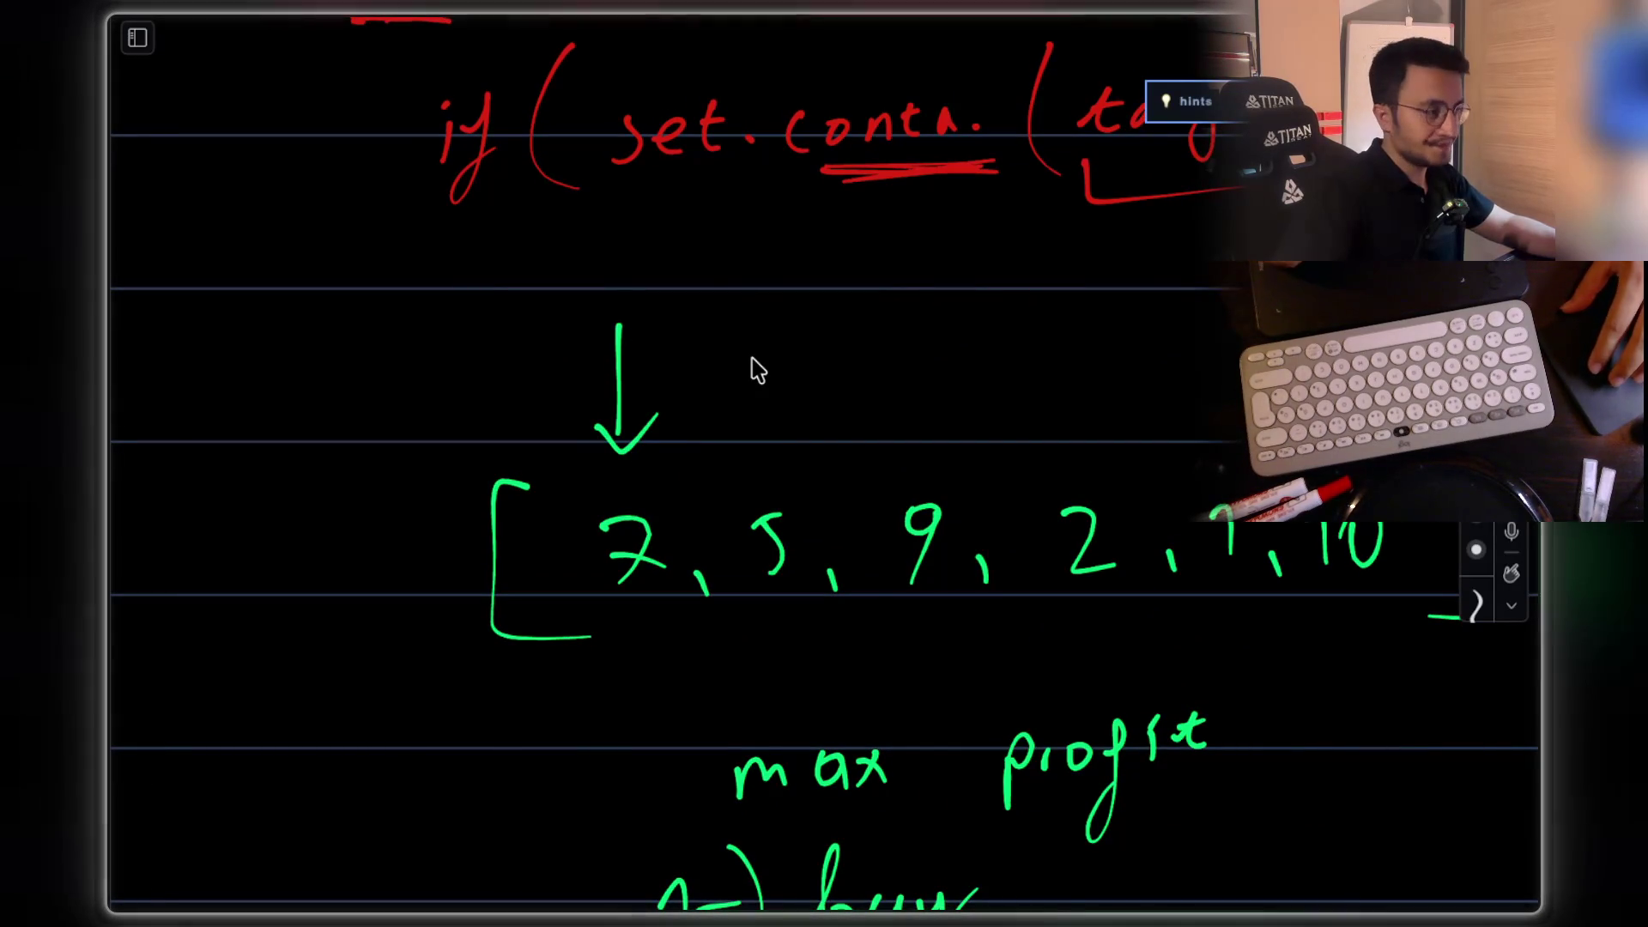
pyautogui.scroll(-5, 756, 369)
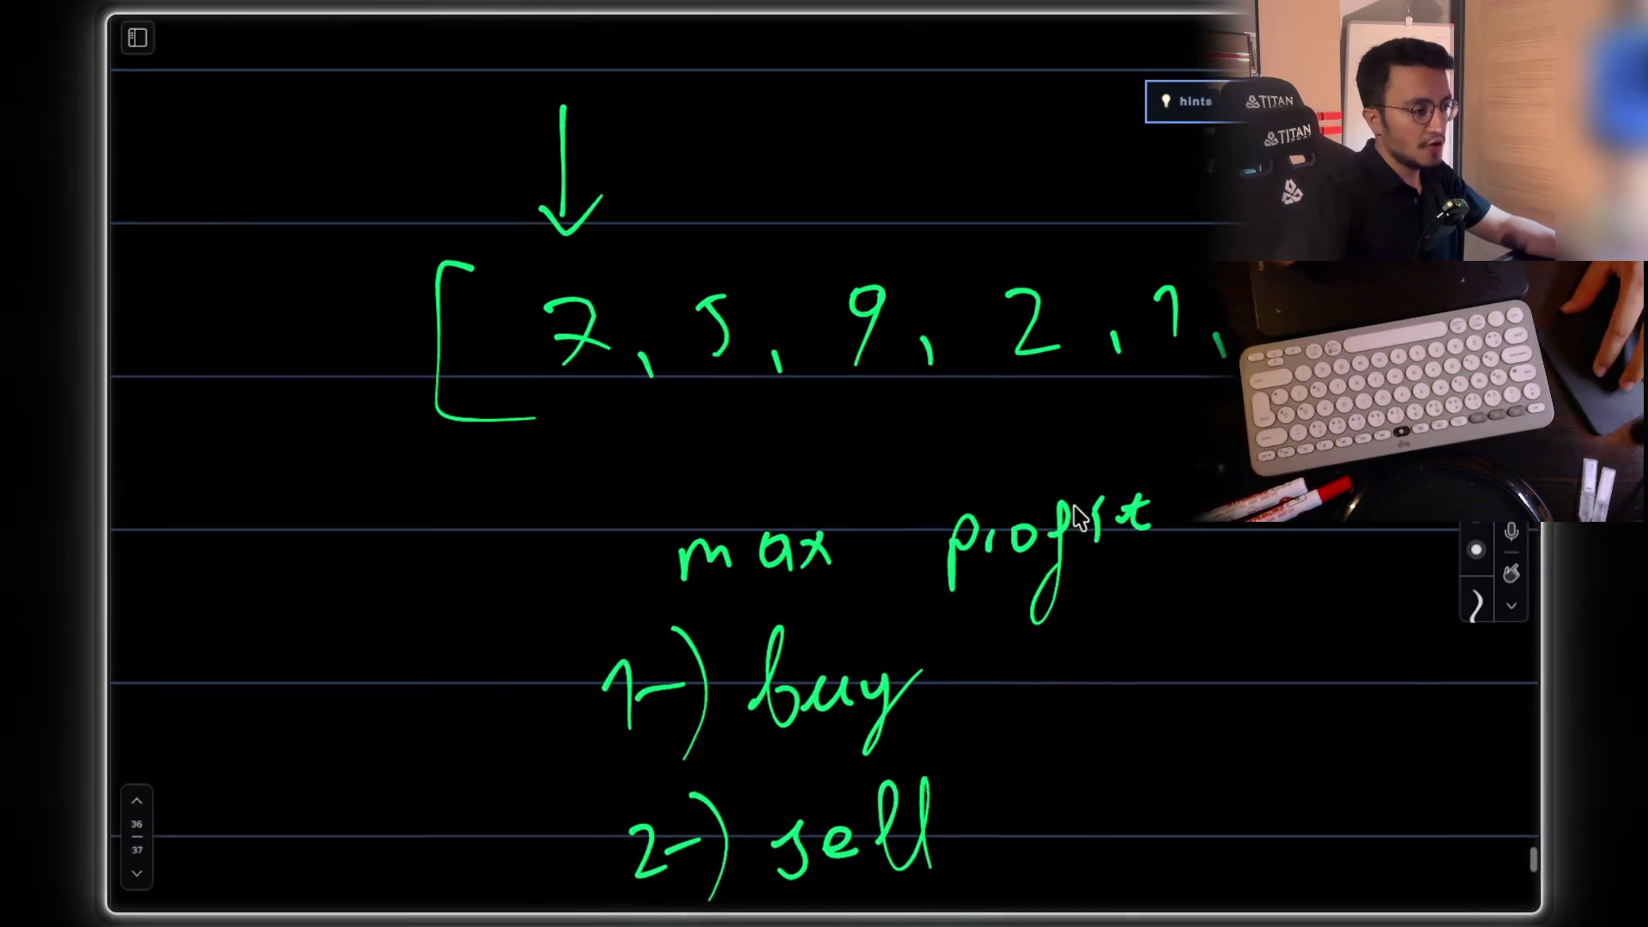
pyautogui.moveTo(1036, 477)
pyautogui.mouseDown()
pyautogui.moveTo(910, 515)
pyautogui.moveTo(961, 635)
pyautogui.moveTo(1159, 613)
pyautogui.moveTo(1176, 528)
pyautogui.moveTo(1146, 443)
pyautogui.moveTo(1040, 470)
pyautogui.mouseUp()
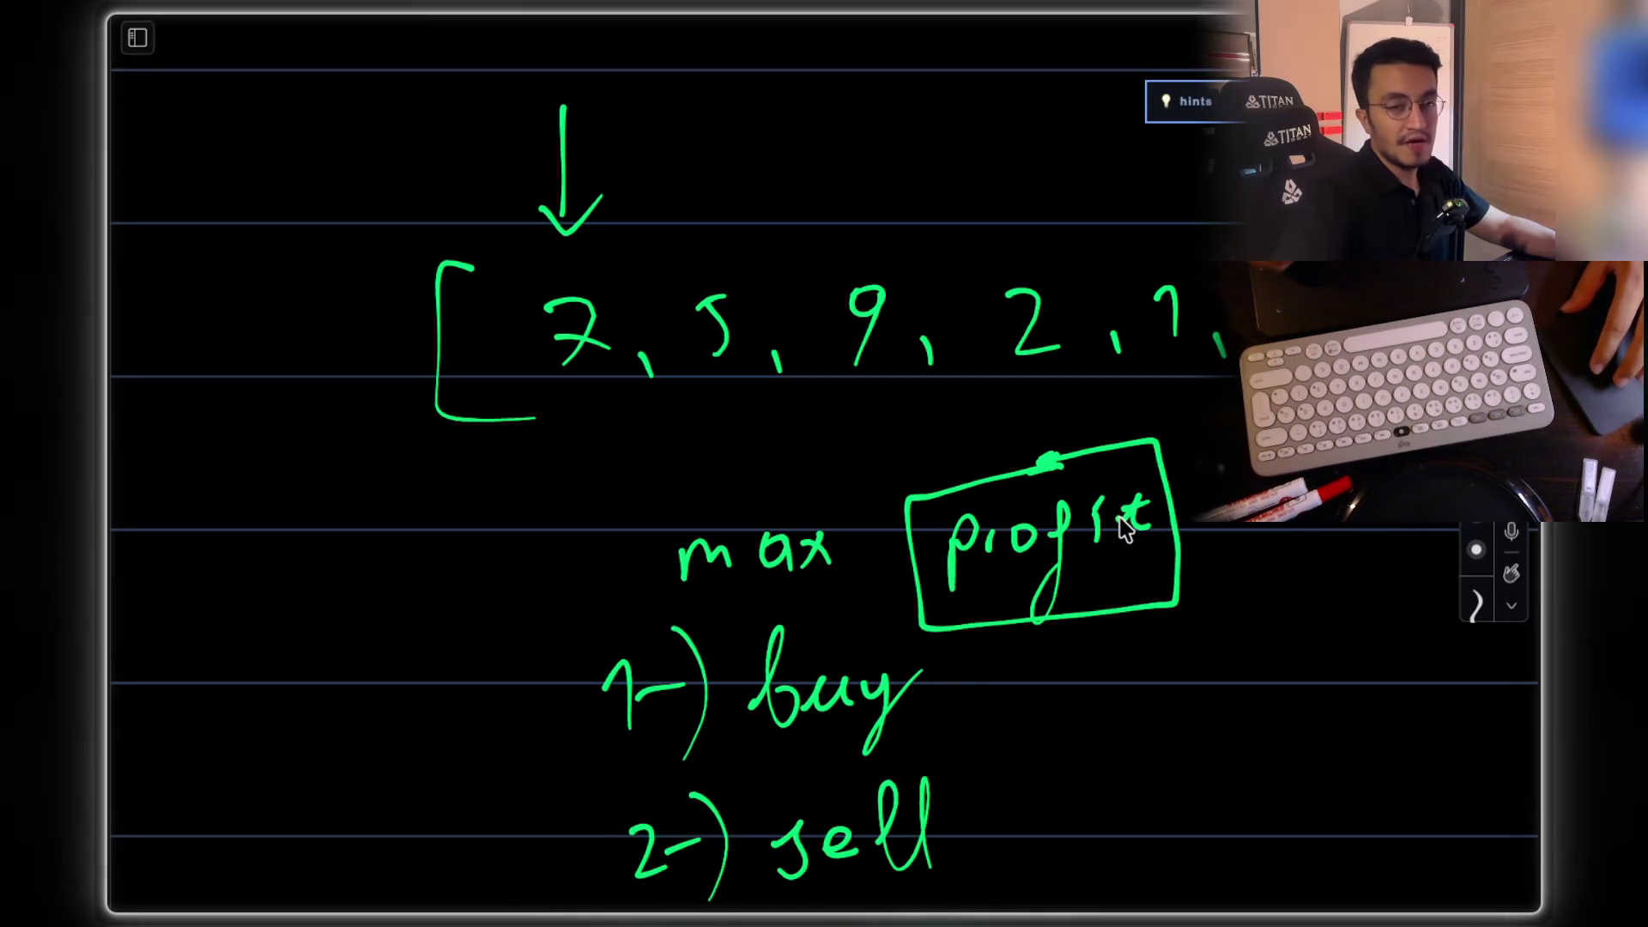
# Step: Add a pointer stroke beside the boxed 'profit' and retrace the 5 in the price list
pyautogui.moveTo(1168, 652); pyautogui.dragTo(1232, 589)
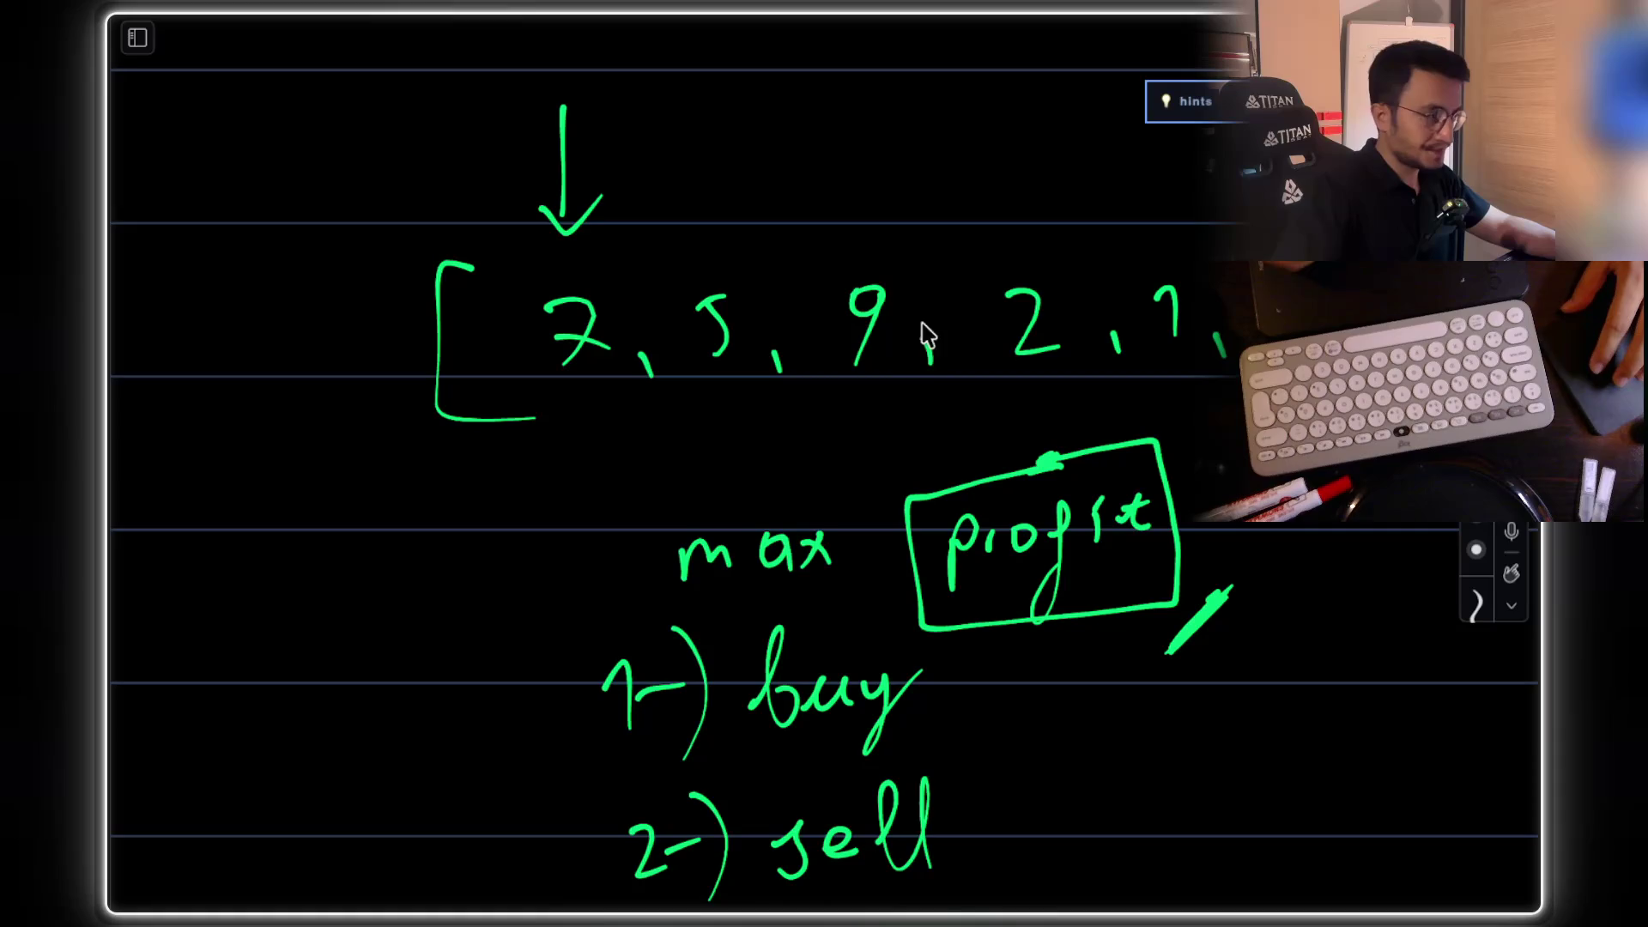
pyautogui.moveTo(734, 296); pyautogui.dragTo(697, 365)
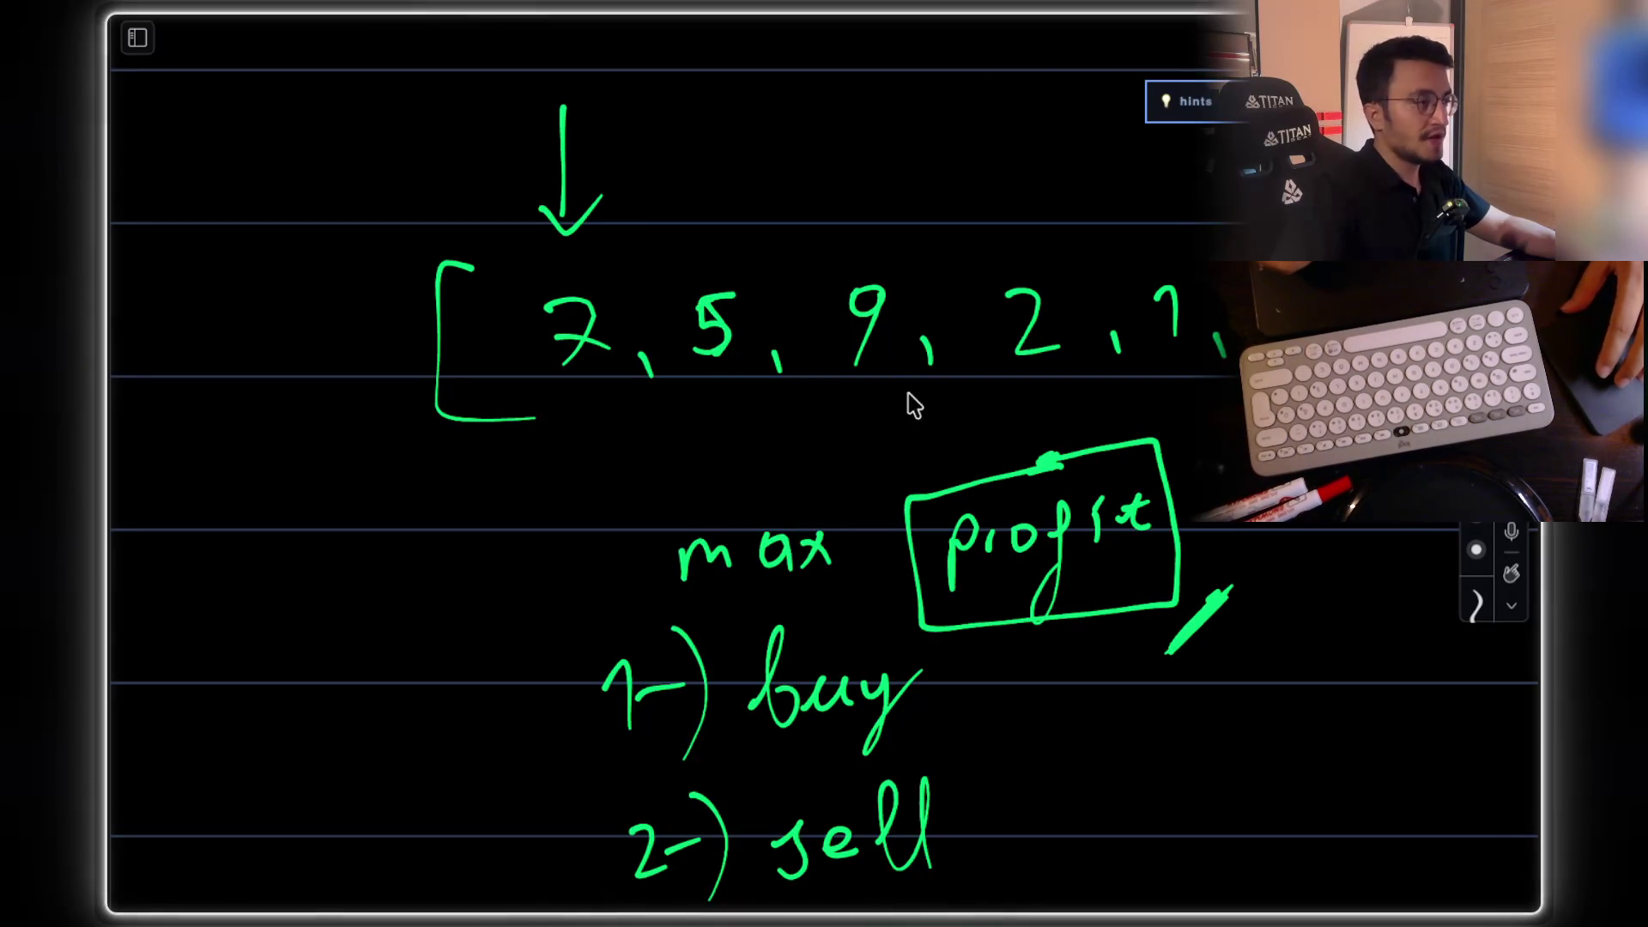
pyautogui.scroll(1, 699, 378)
pyautogui.scroll(1, 699, 377)
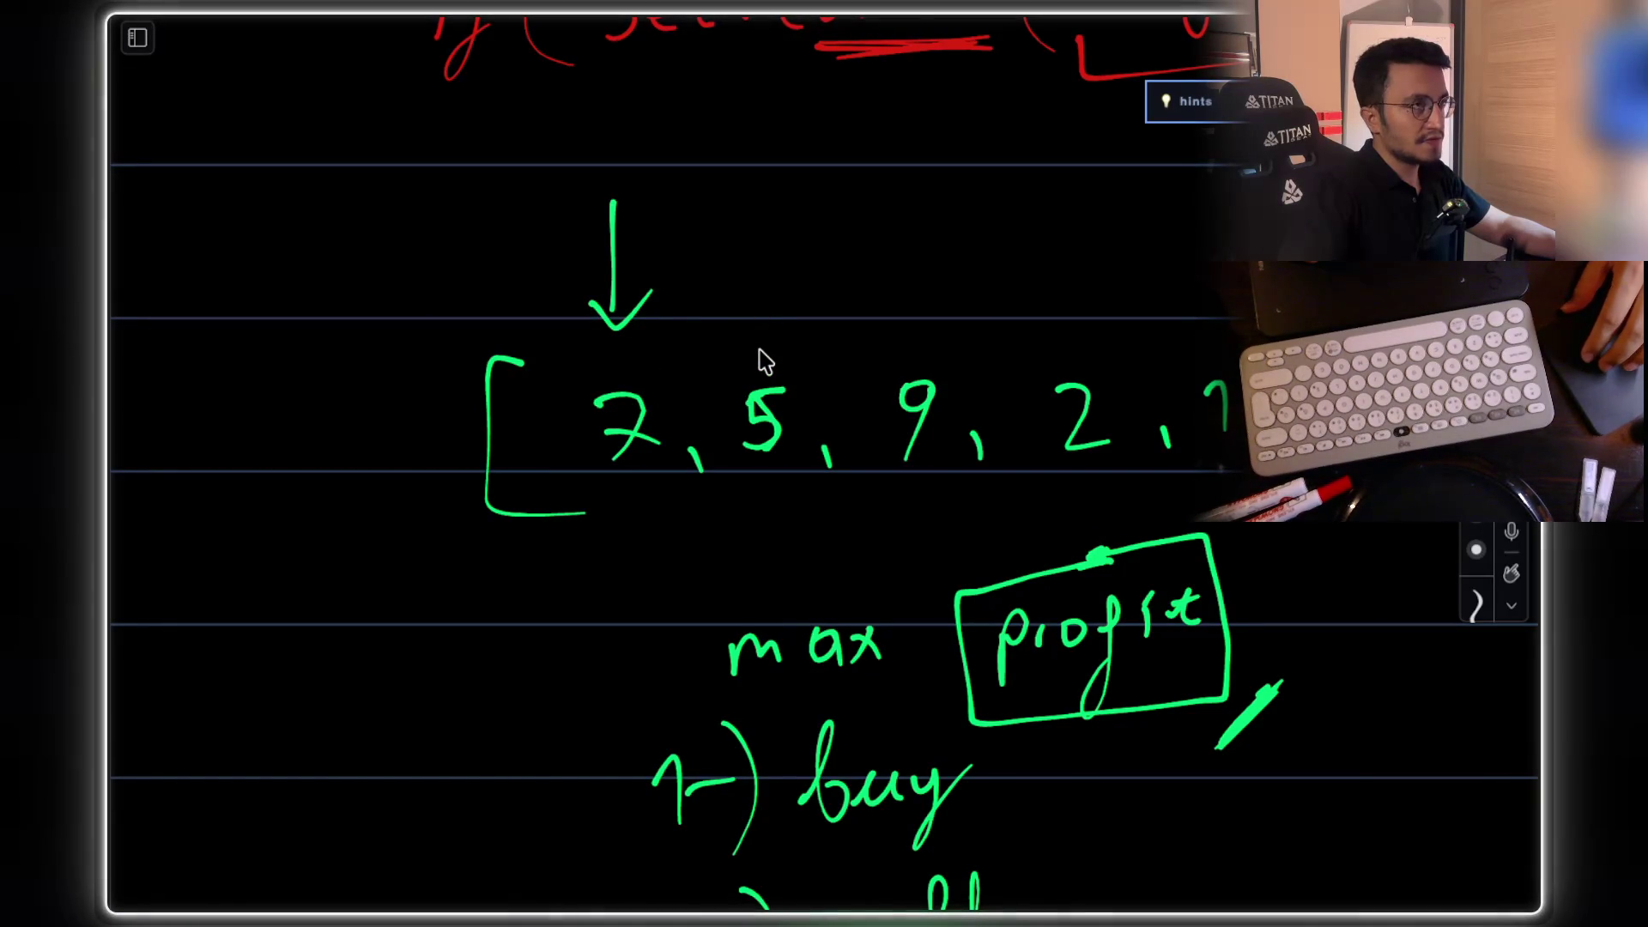
pyautogui.hscroll(2, 765, 291)
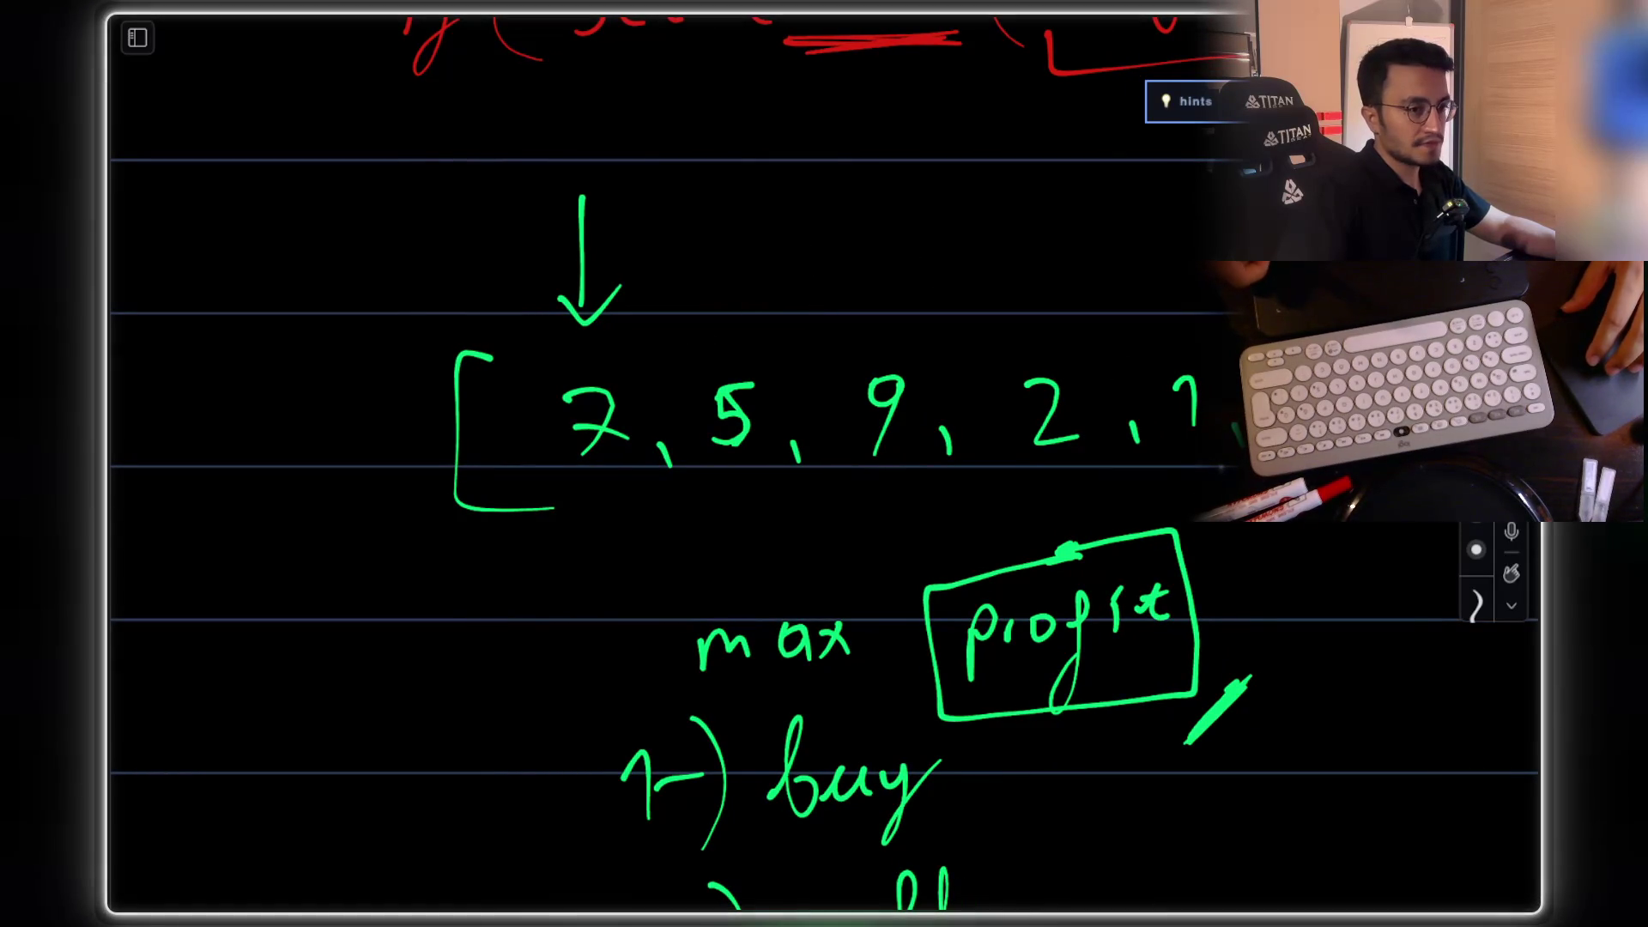
# Step: Erase the old arrow above the array and draw a new down arrow at the 7
pyautogui.moveTo(684, 269); pyautogui.dragTo(589, 269)
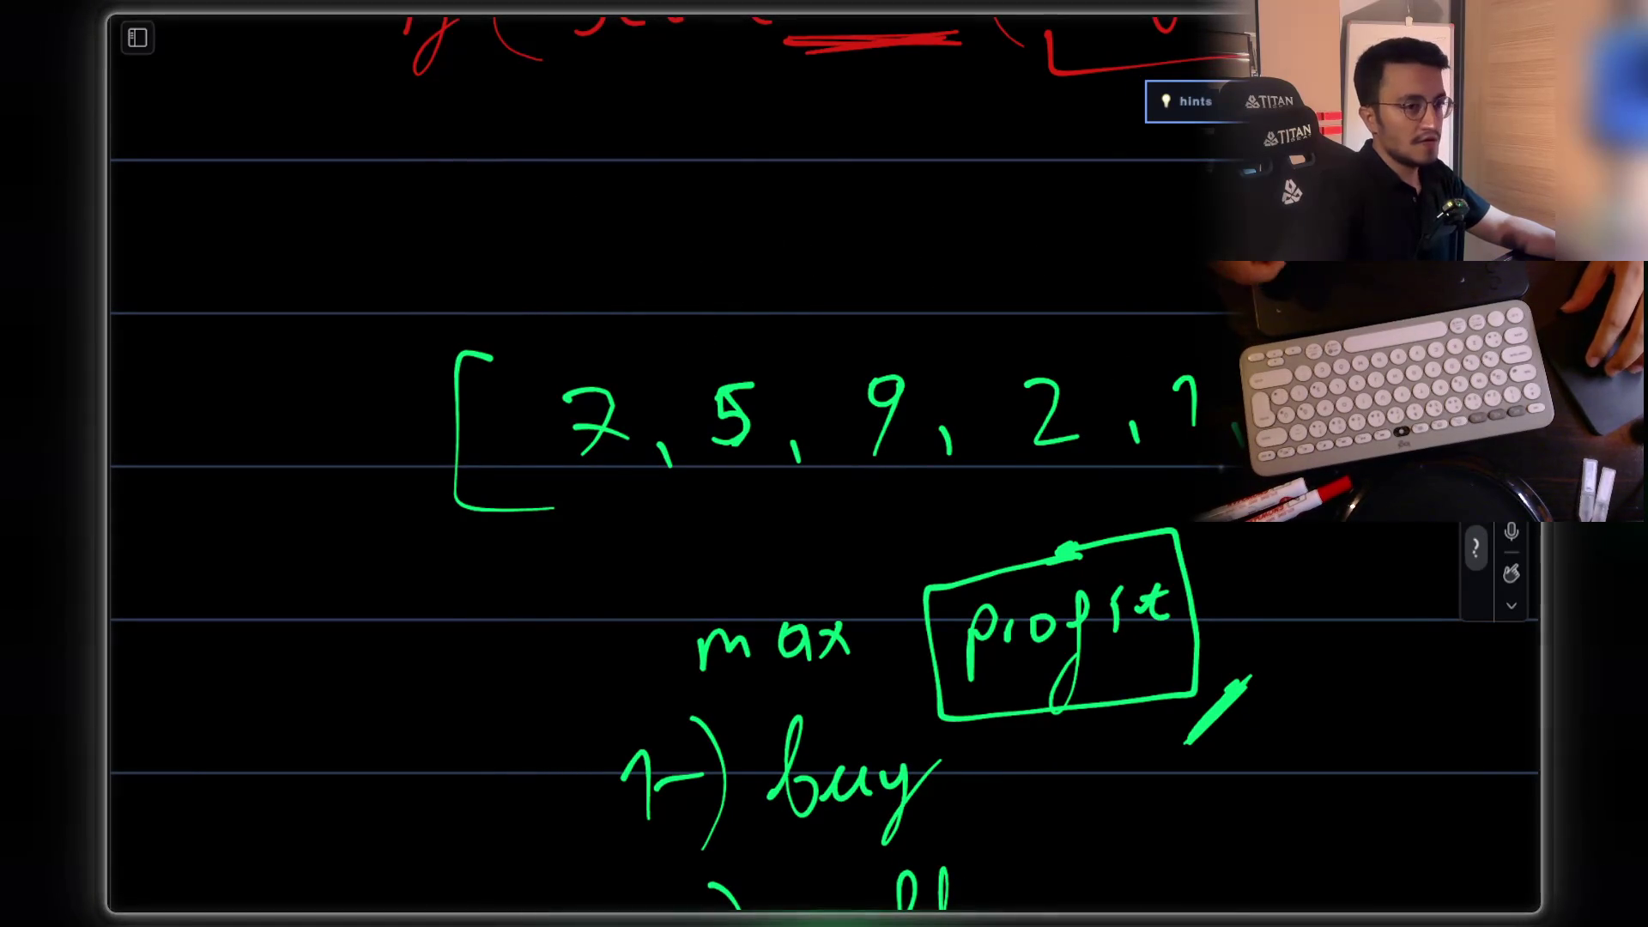
pyautogui.press('p')
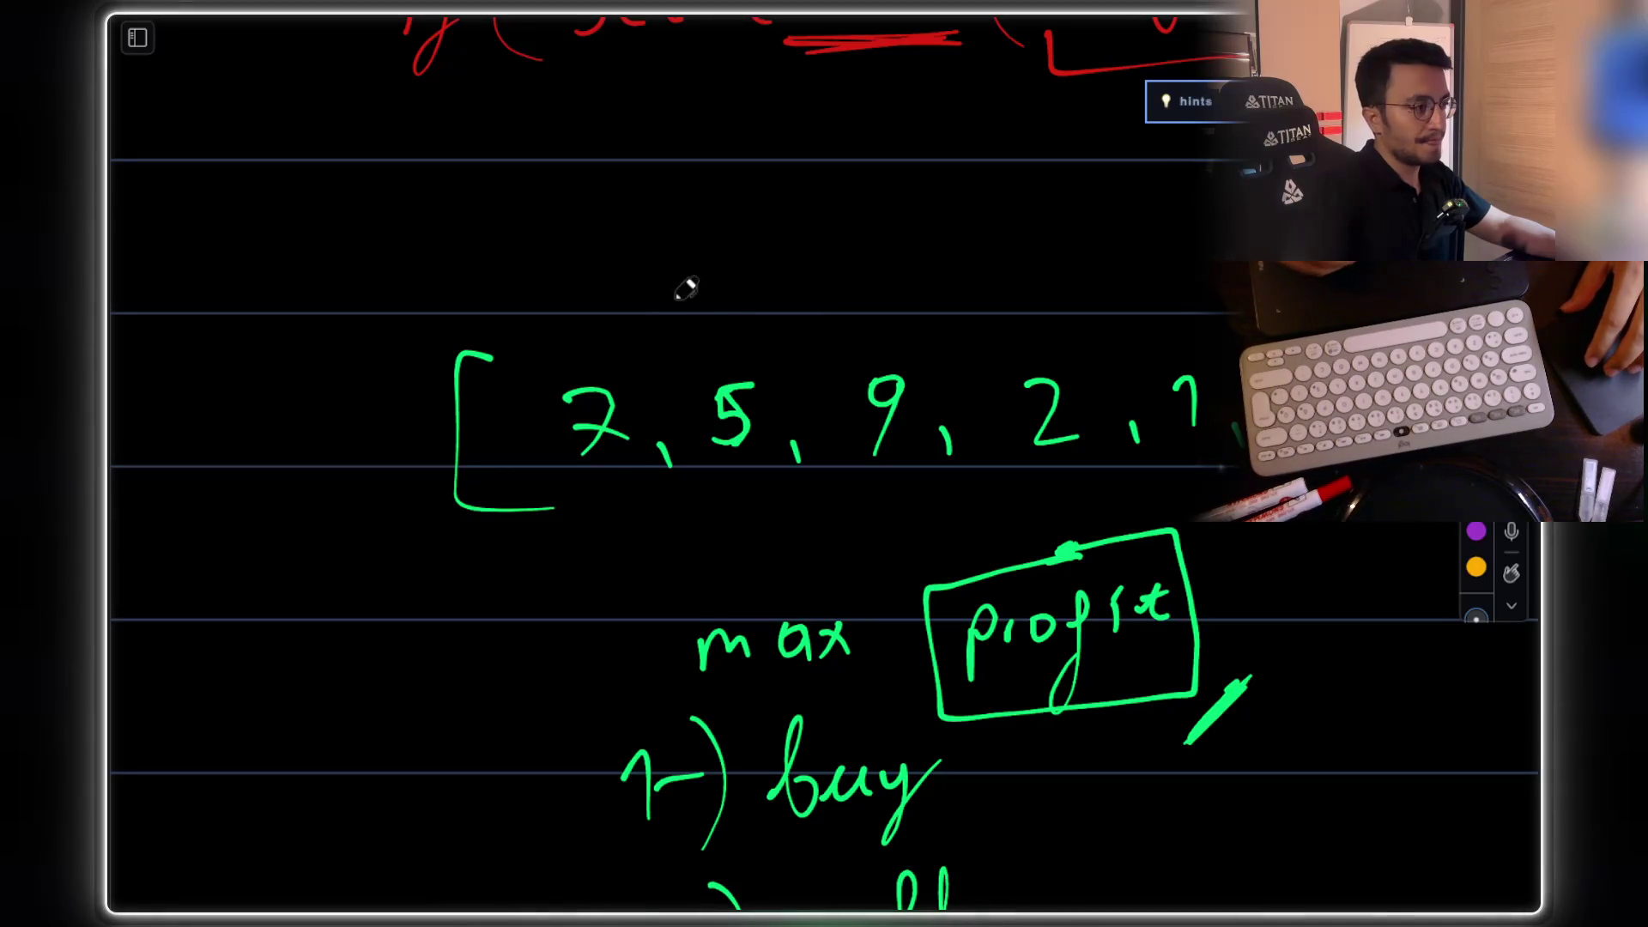
pyautogui.moveTo(597, 279)
pyautogui.mouseDown()
pyautogui.moveTo(597, 367)
pyautogui.moveTo(616, 331)
pyautogui.mouseUp()
# Step: Arrow and box the 9 as 'sell', and enclose 7 and 5 labelled 'buy'
pyautogui.moveTo(879, 271)
pyautogui.mouseDown()
pyautogui.moveTo(882, 352)
pyautogui.moveTo(910, 323)
pyautogui.mouseUp()
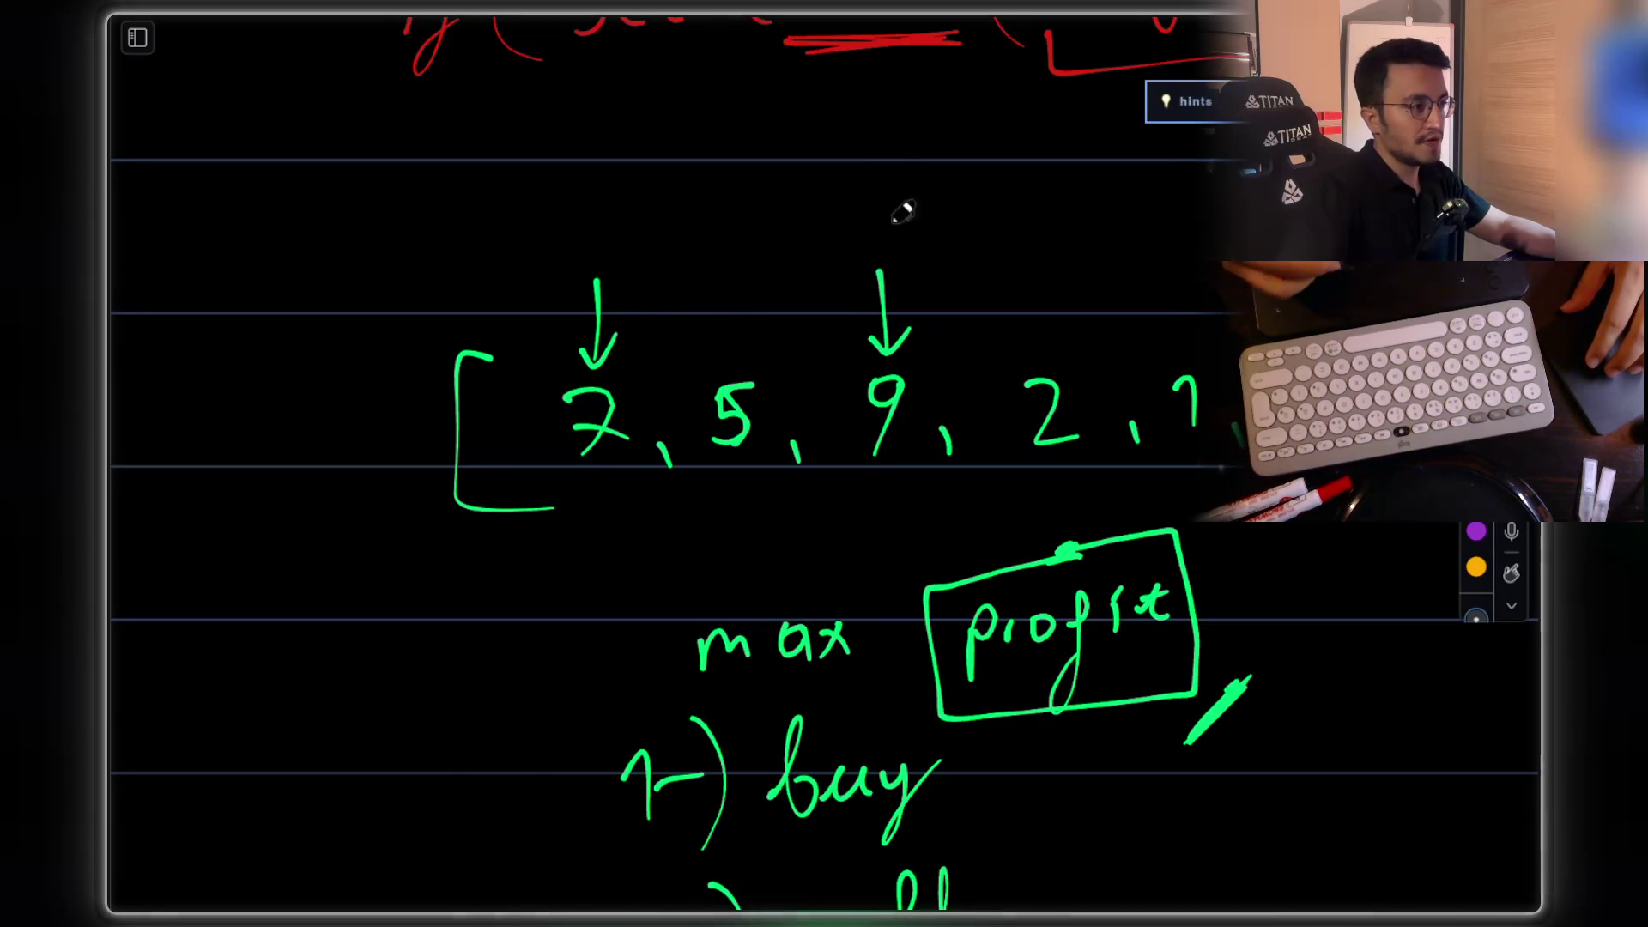
pyautogui.moveTo(811, 279)
pyautogui.mouseDown()
pyautogui.moveTo(822, 468)
pyautogui.moveTo(932, 495)
pyautogui.moveTo(972, 446)
pyautogui.moveTo(953, 258)
pyautogui.moveTo(811, 233)
pyautogui.moveTo(819, 286)
pyautogui.mouseUp()
pyautogui.moveTo(410, 258)
pyautogui.mouseDown()
pyautogui.moveTo(493, 242)
pyautogui.moveTo(691, 256)
pyautogui.moveTo(792, 379)
pyautogui.moveTo(611, 567)
pyautogui.moveTo(408, 601)
pyautogui.mouseUp()
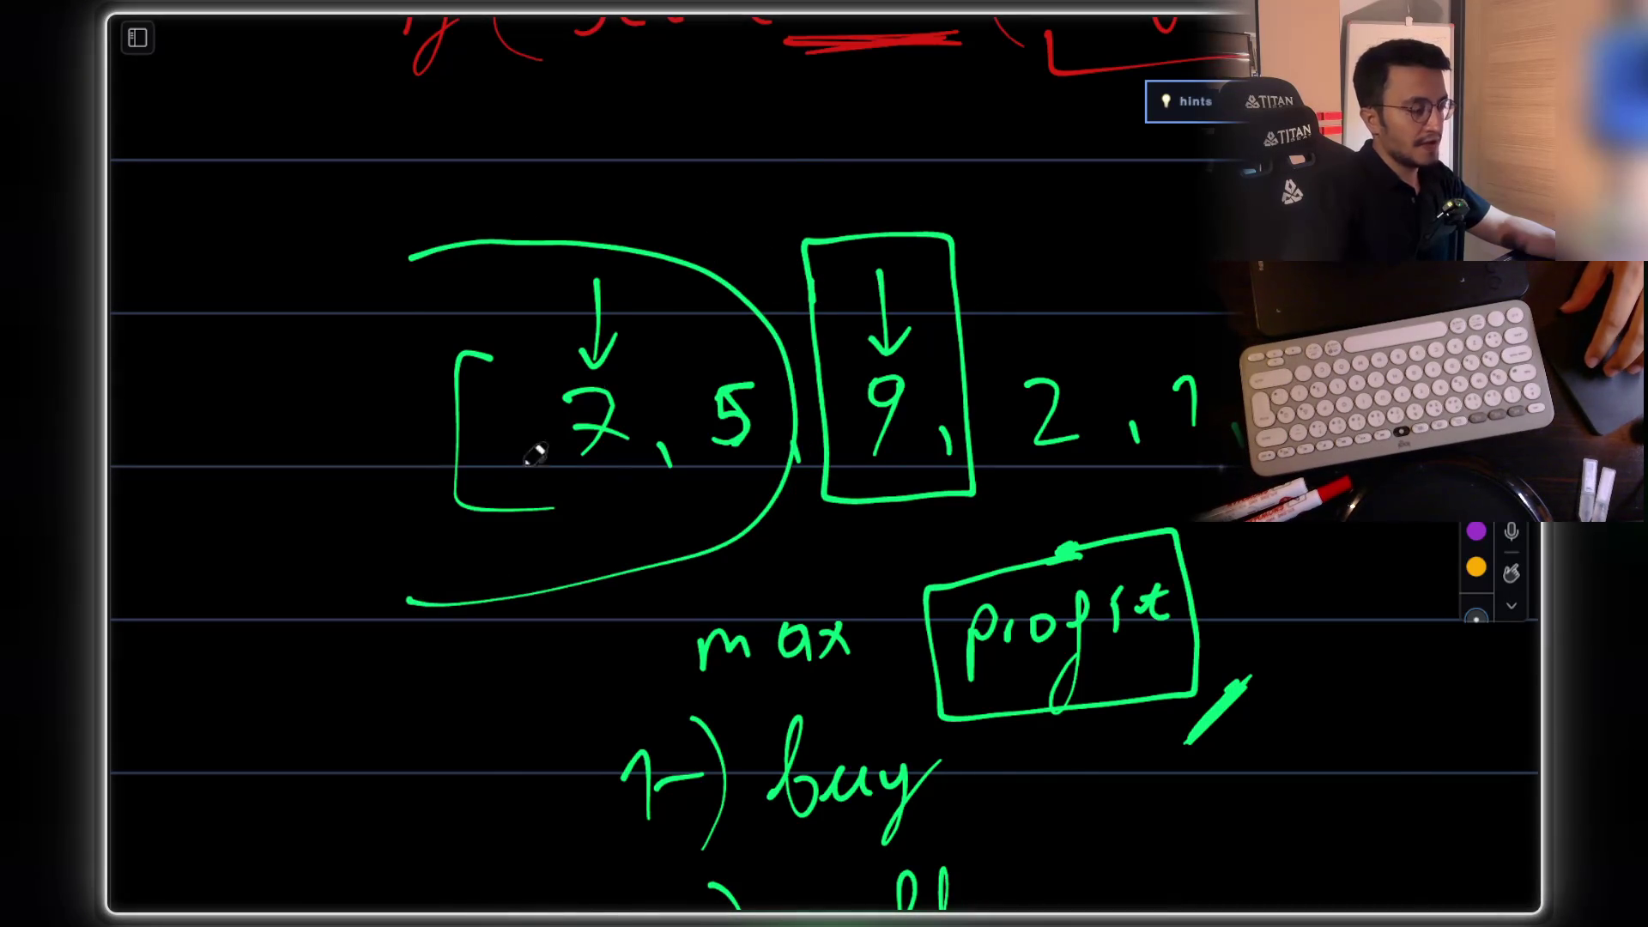
pyautogui.moveTo(827, 179)
pyautogui.mouseDown()
pyautogui.moveTo(896, 193)
pyautogui.moveTo(911, 145)
pyautogui.moveTo(913, 204)
pyautogui.mouseUp()
pyautogui.moveTo(464, 153)
pyautogui.mouseDown()
pyautogui.moveTo(468, 219)
pyautogui.moveTo(511, 185)
pyautogui.moveTo(541, 206)
pyautogui.moveTo(570, 176)
pyautogui.moveTo(539, 254)
pyautogui.mouseUp()
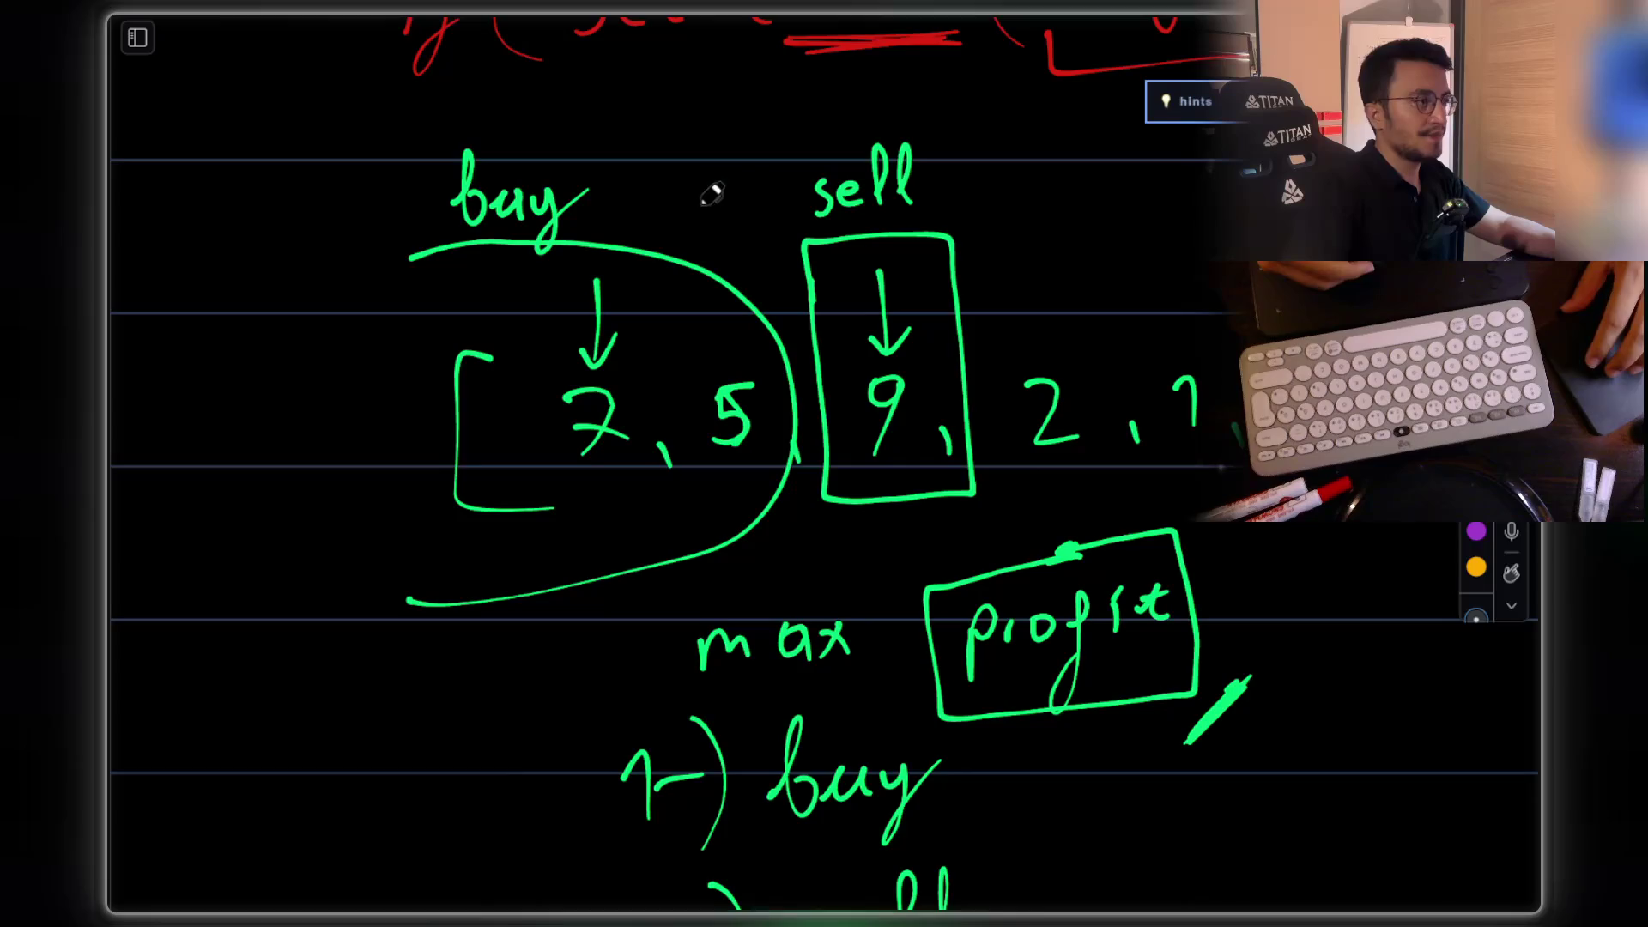
# Step: Write an underlined 'min' to the left of the buy range
pyautogui.scroll(2, 515, 309)
pyautogui.hscroll(-1, 515, 309)
pyautogui.moveTo(232, 487)
pyautogui.mouseDown()
pyautogui.moveTo(237, 537)
pyautogui.moveTo(328, 482)
pyautogui.mouseUp()
pyautogui.moveTo(279, 534); pyautogui.dragTo(359, 496)
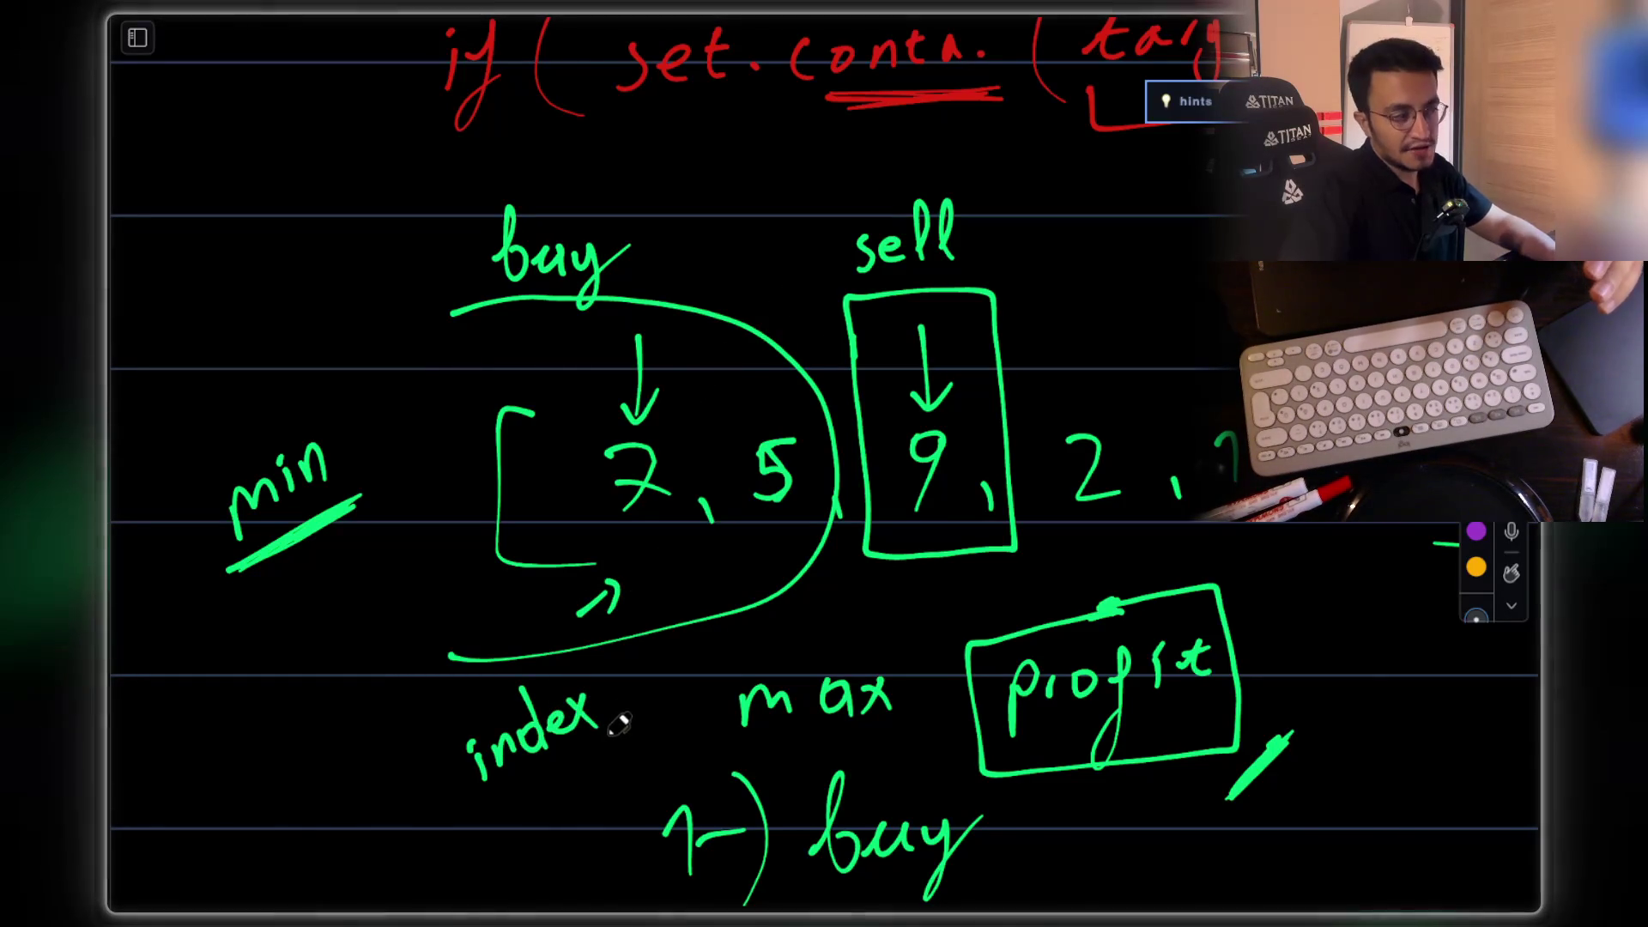
# Step: Underline the circled 'min' under index and draw a box around it
pyautogui.scroll(-3, 544, 601)
pyautogui.moveTo(517, 676)
pyautogui.mouseDown()
pyautogui.moveTo(472, 775)
pyautogui.moveTo(505, 772)
pyautogui.moveTo(486, 807)
pyautogui.mouseUp()
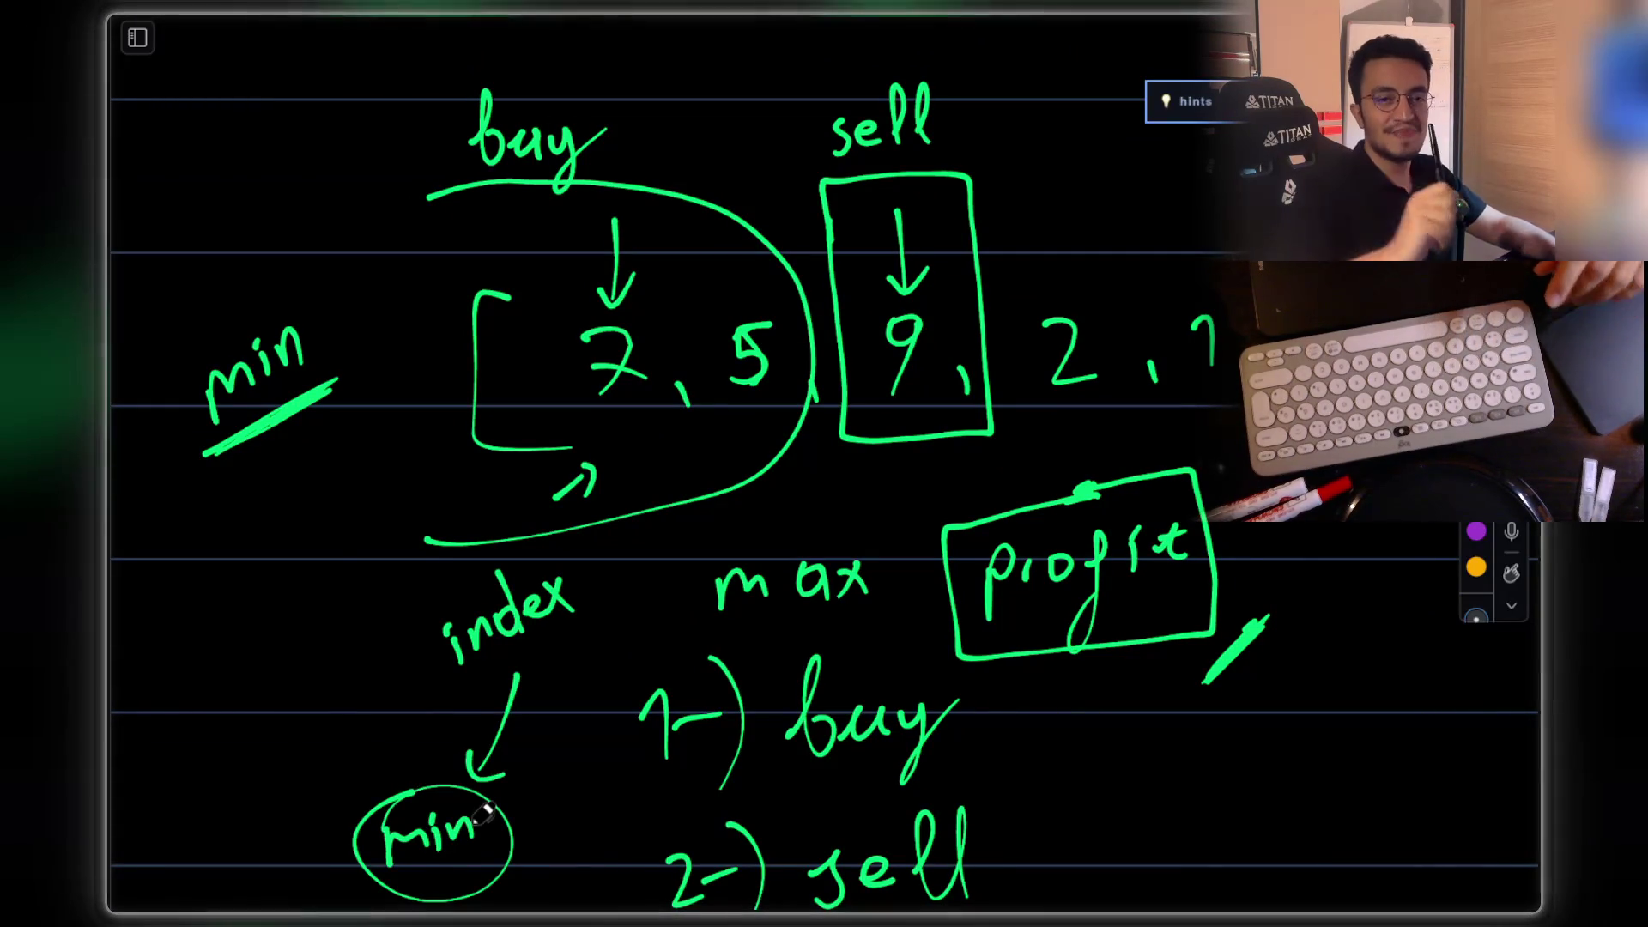
pyautogui.scroll(-2, 485, 811)
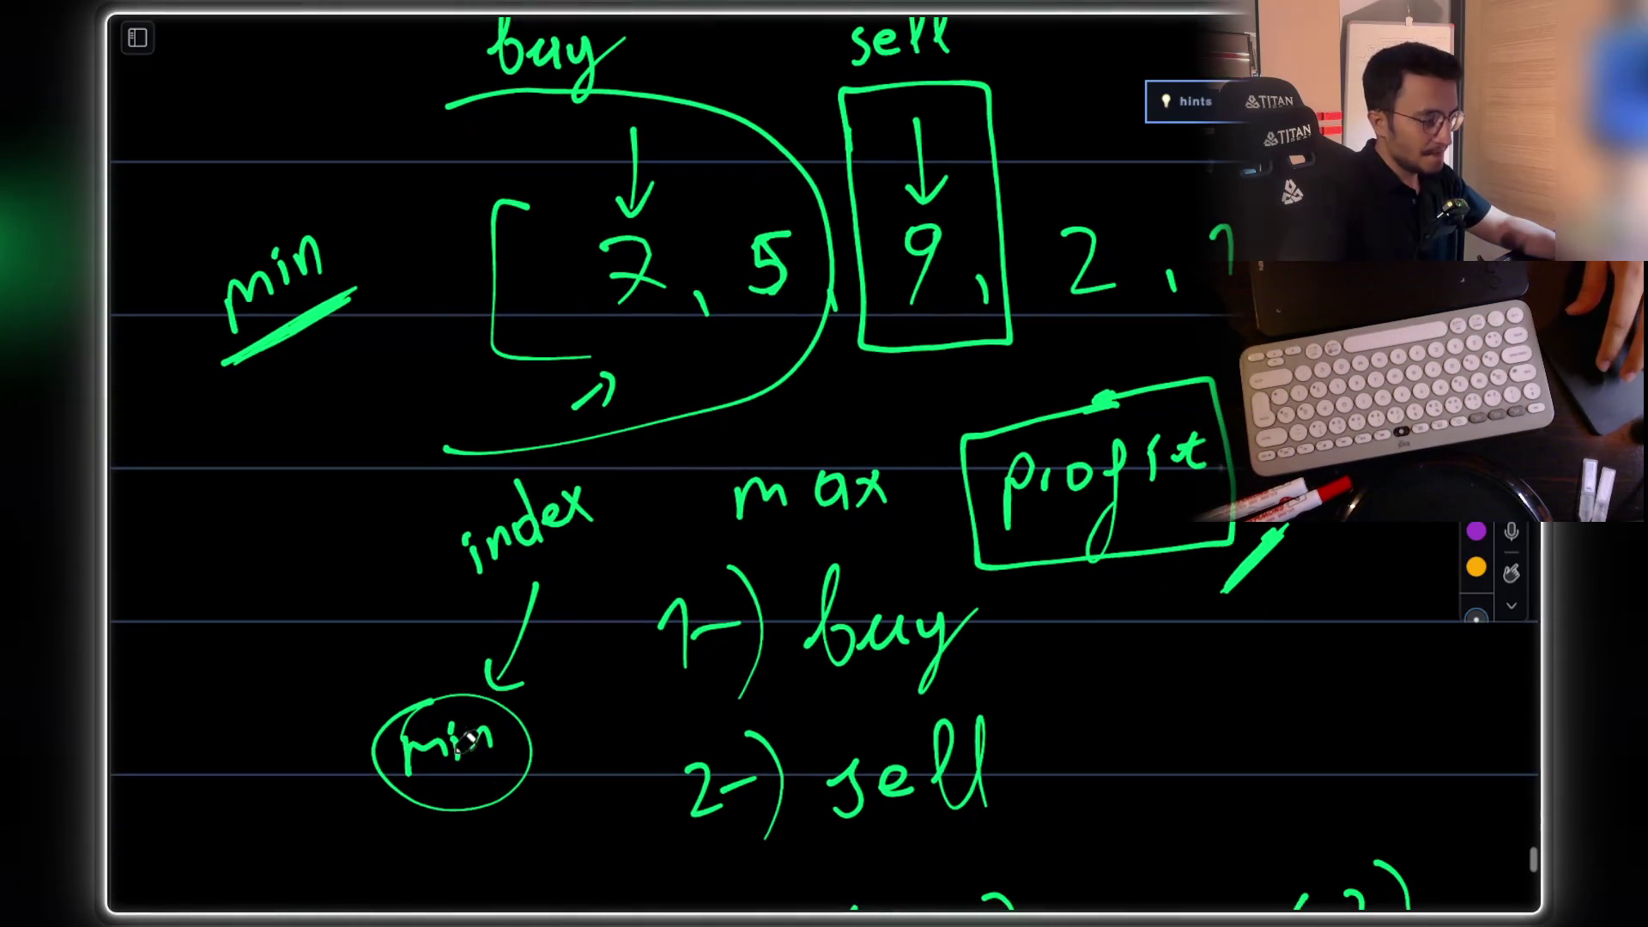
pyautogui.moveTo(486, 810); pyautogui.dragTo(534, 808)
pyautogui.moveTo(534, 668); pyautogui.dragTo(569, 767)
pyautogui.moveTo(350, 725)
pyautogui.mouseDown()
pyautogui.moveTo(377, 865)
pyautogui.moveTo(434, 687)
pyautogui.moveTo(554, 650)
pyautogui.mouseUp()
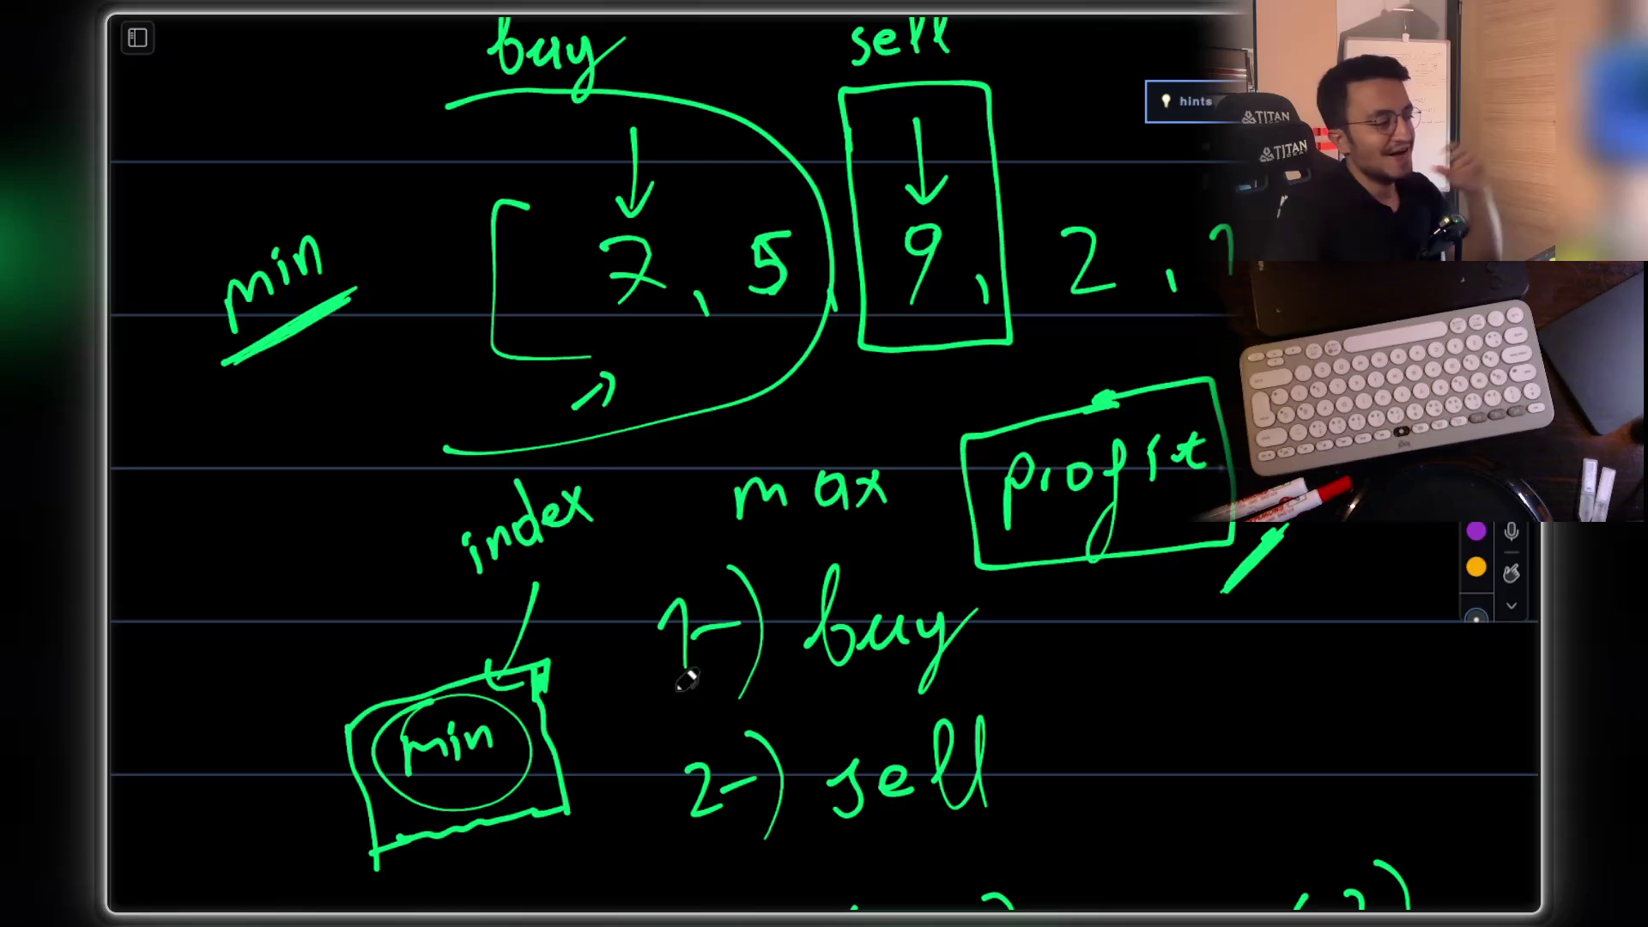
# Step: Write a small 'min' beside the box and loop around the small 'max' note
pyautogui.moveTo(251, 850); pyautogui.dragTo(319, 787)
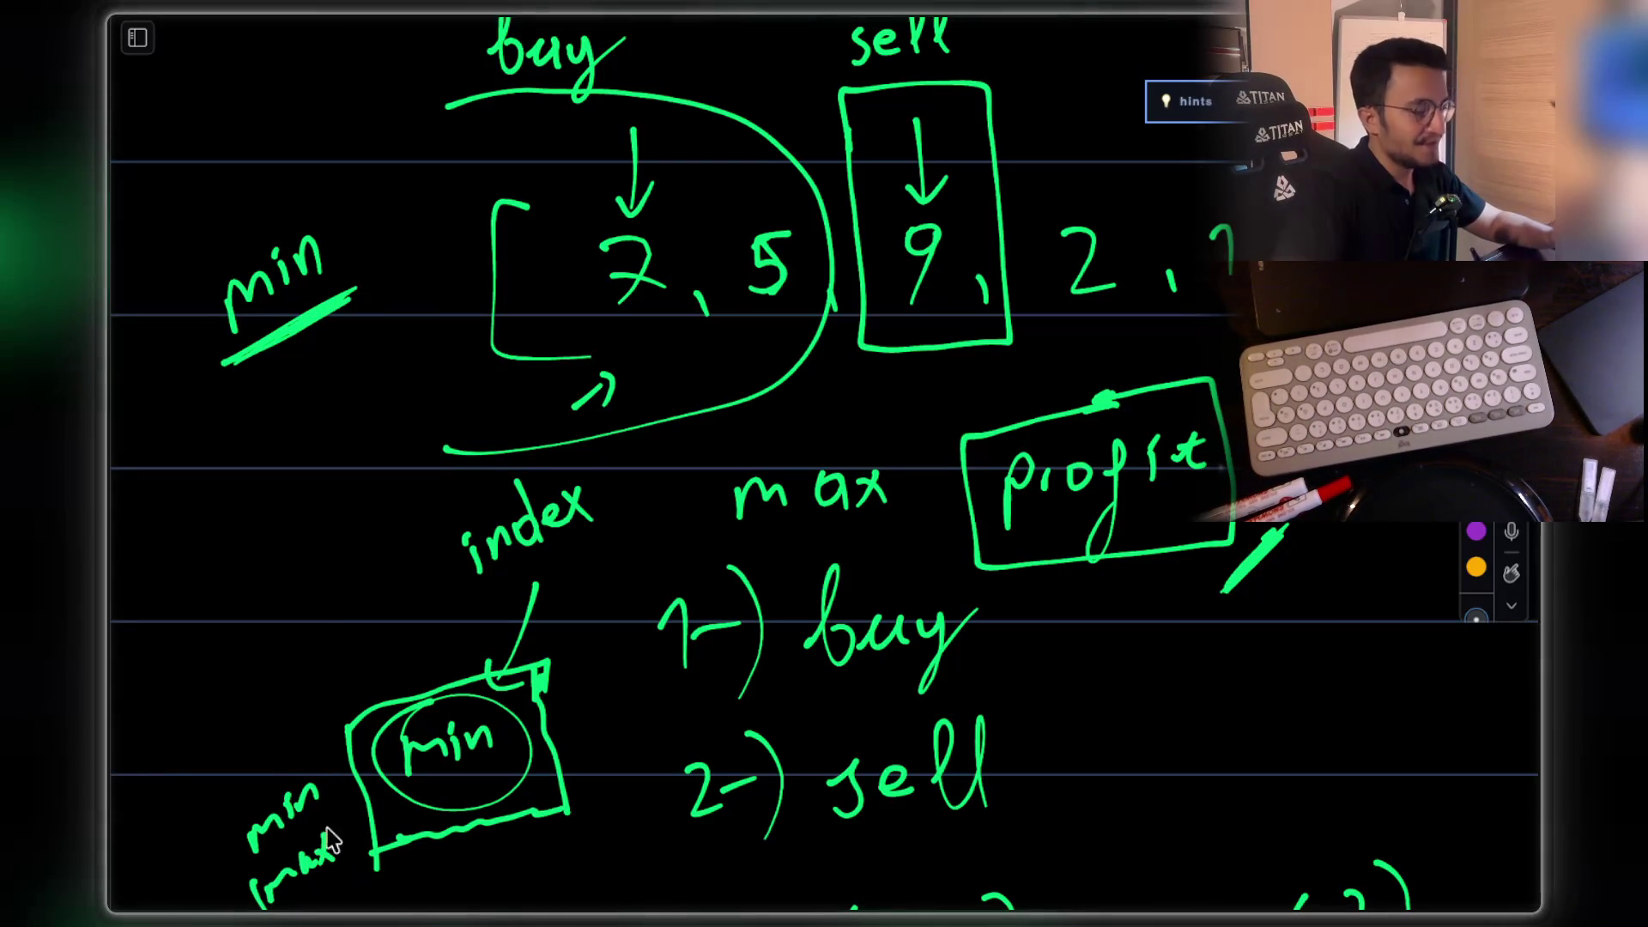
pyautogui.scroll(-2, 316, 834)
pyautogui.moveTo(269, 781)
pyautogui.mouseDown()
pyautogui.moveTo(307, 809)
pyautogui.moveTo(256, 790)
pyautogui.mouseUp()
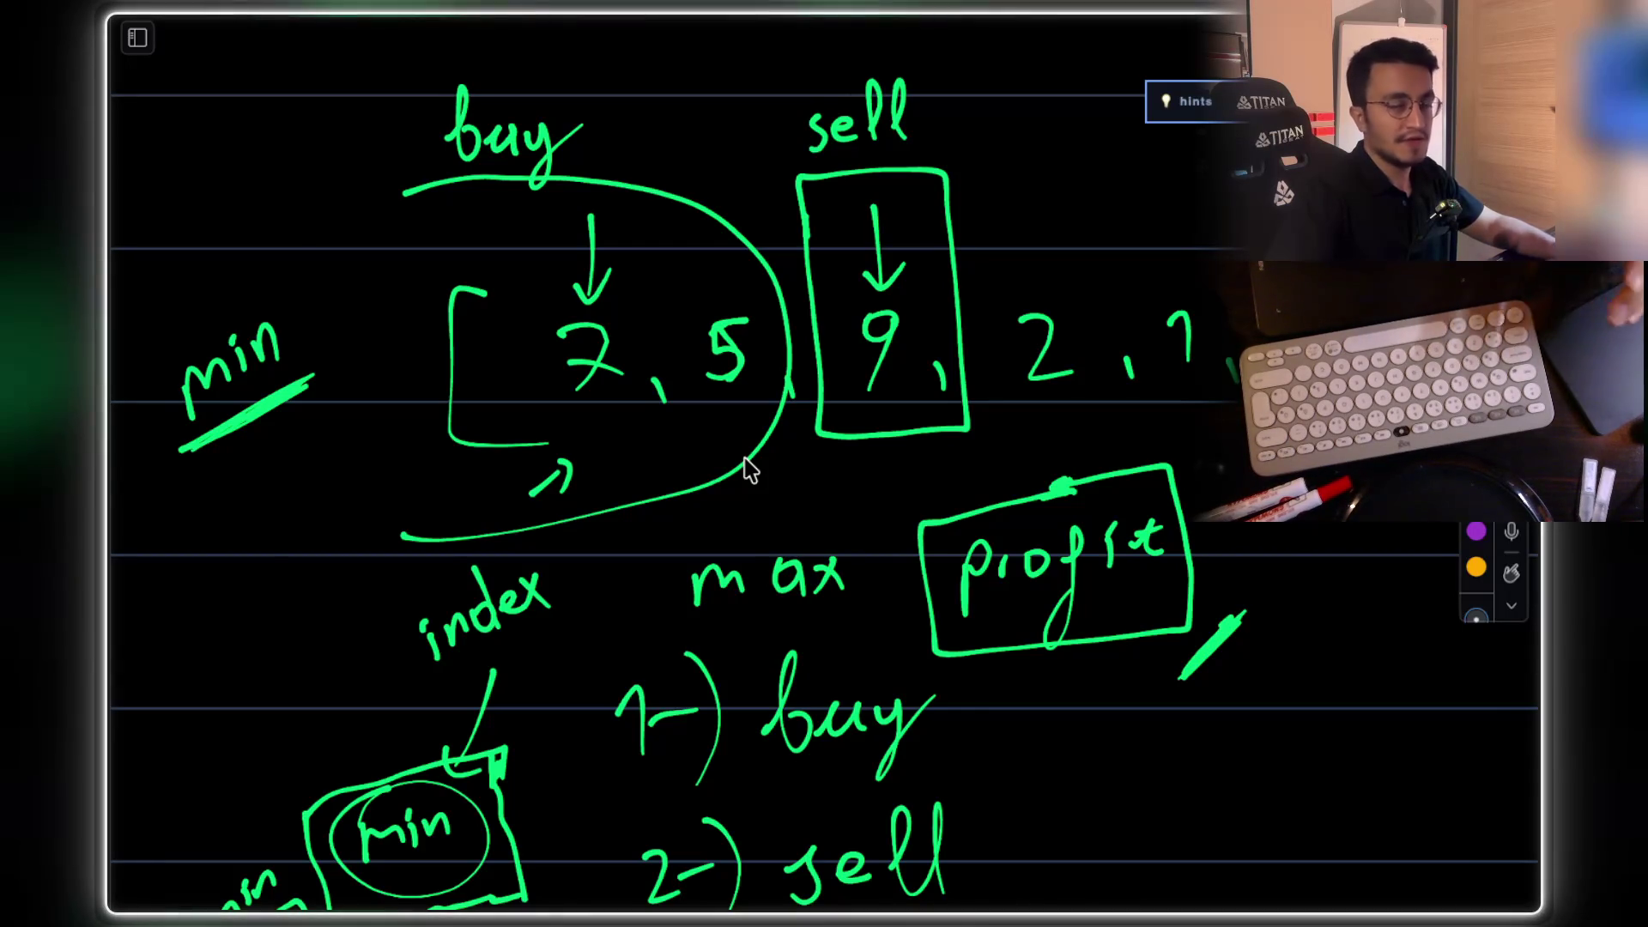
pyautogui.scroll(2, 761, 361)
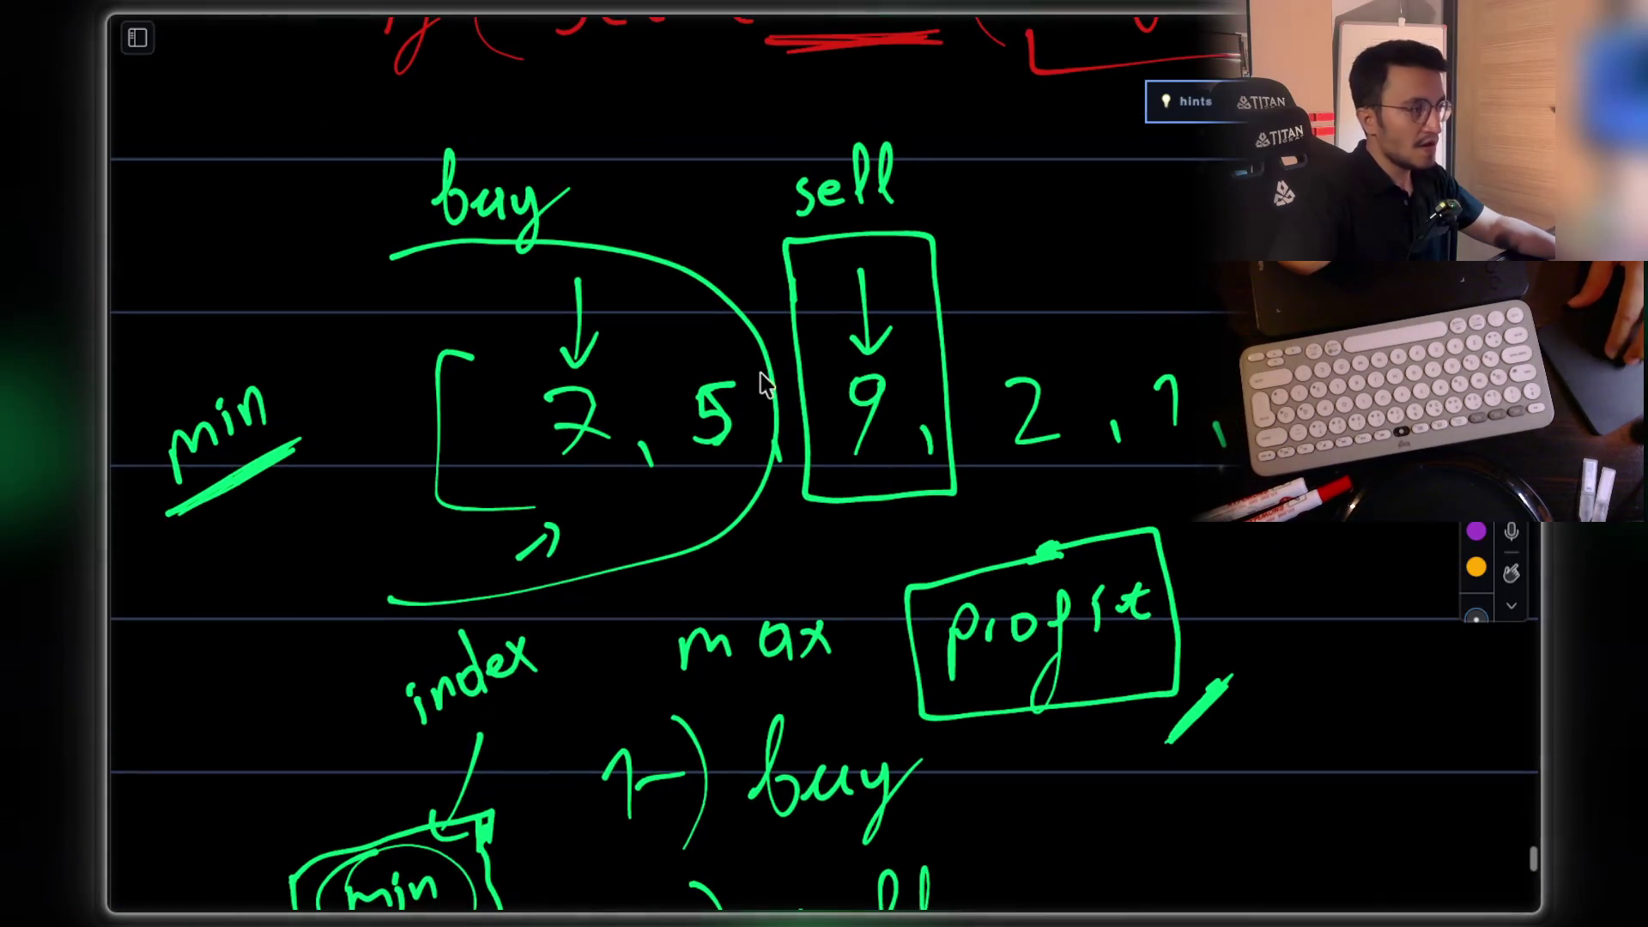
pyautogui.scroll(-2, 901, 258)
pyautogui.hscroll(2, 901, 258)
pyautogui.scroll(1, 875, 225)
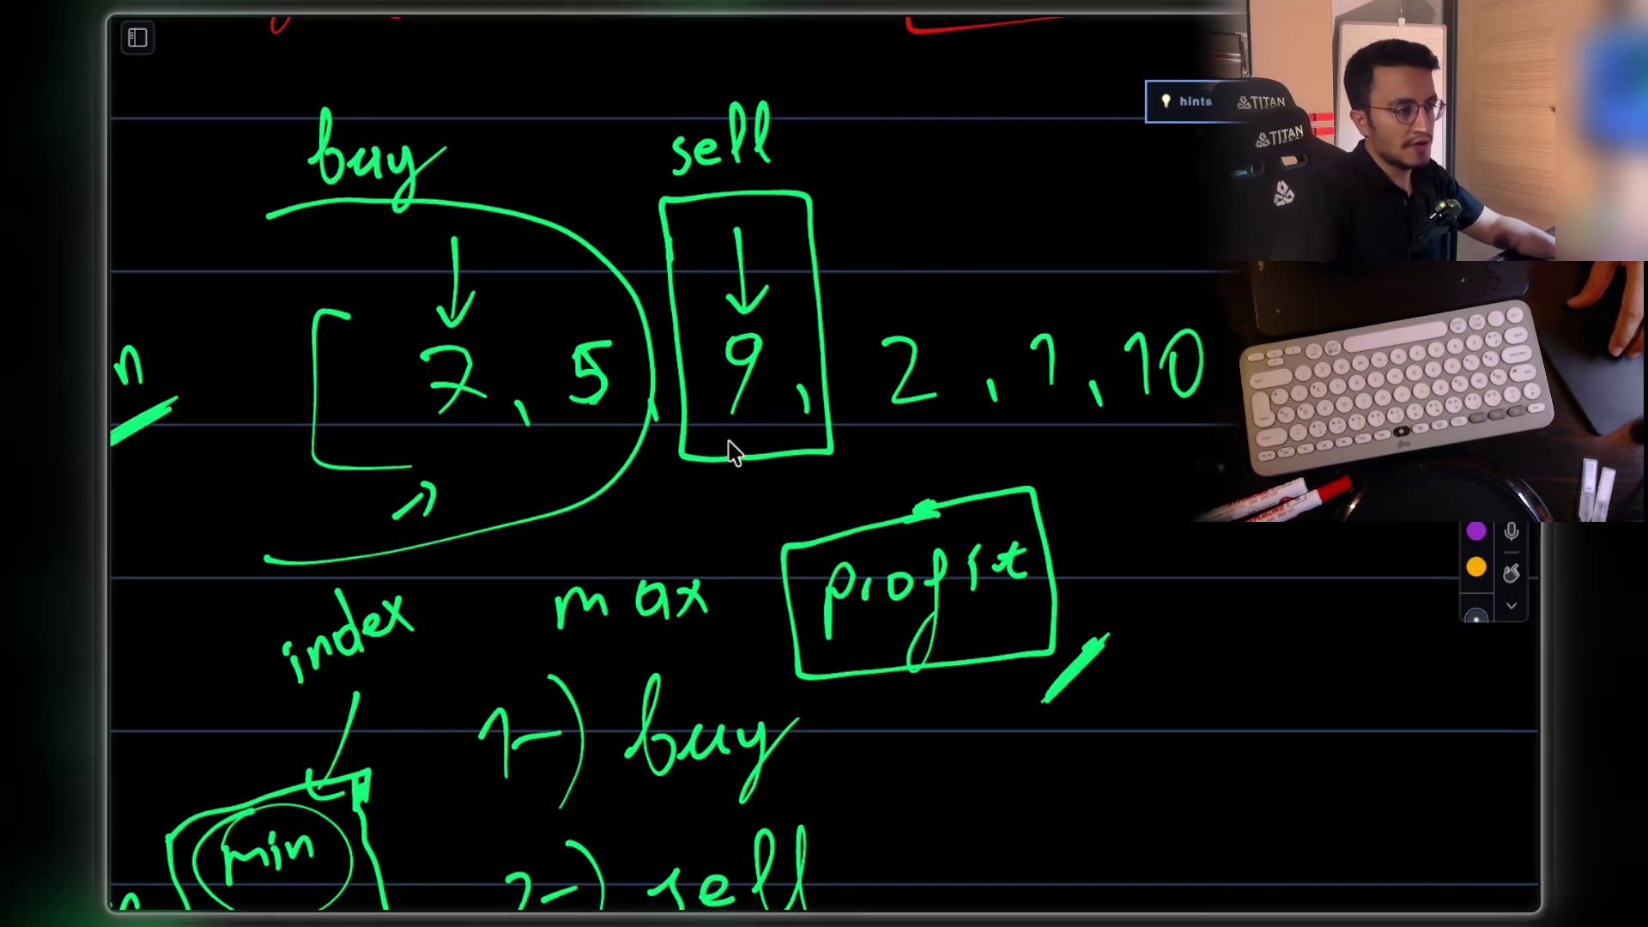
pyautogui.scroll(-3, 893, 266)
pyautogui.hscroll(1, 893, 266)
pyautogui.scroll(3, 936, 210)
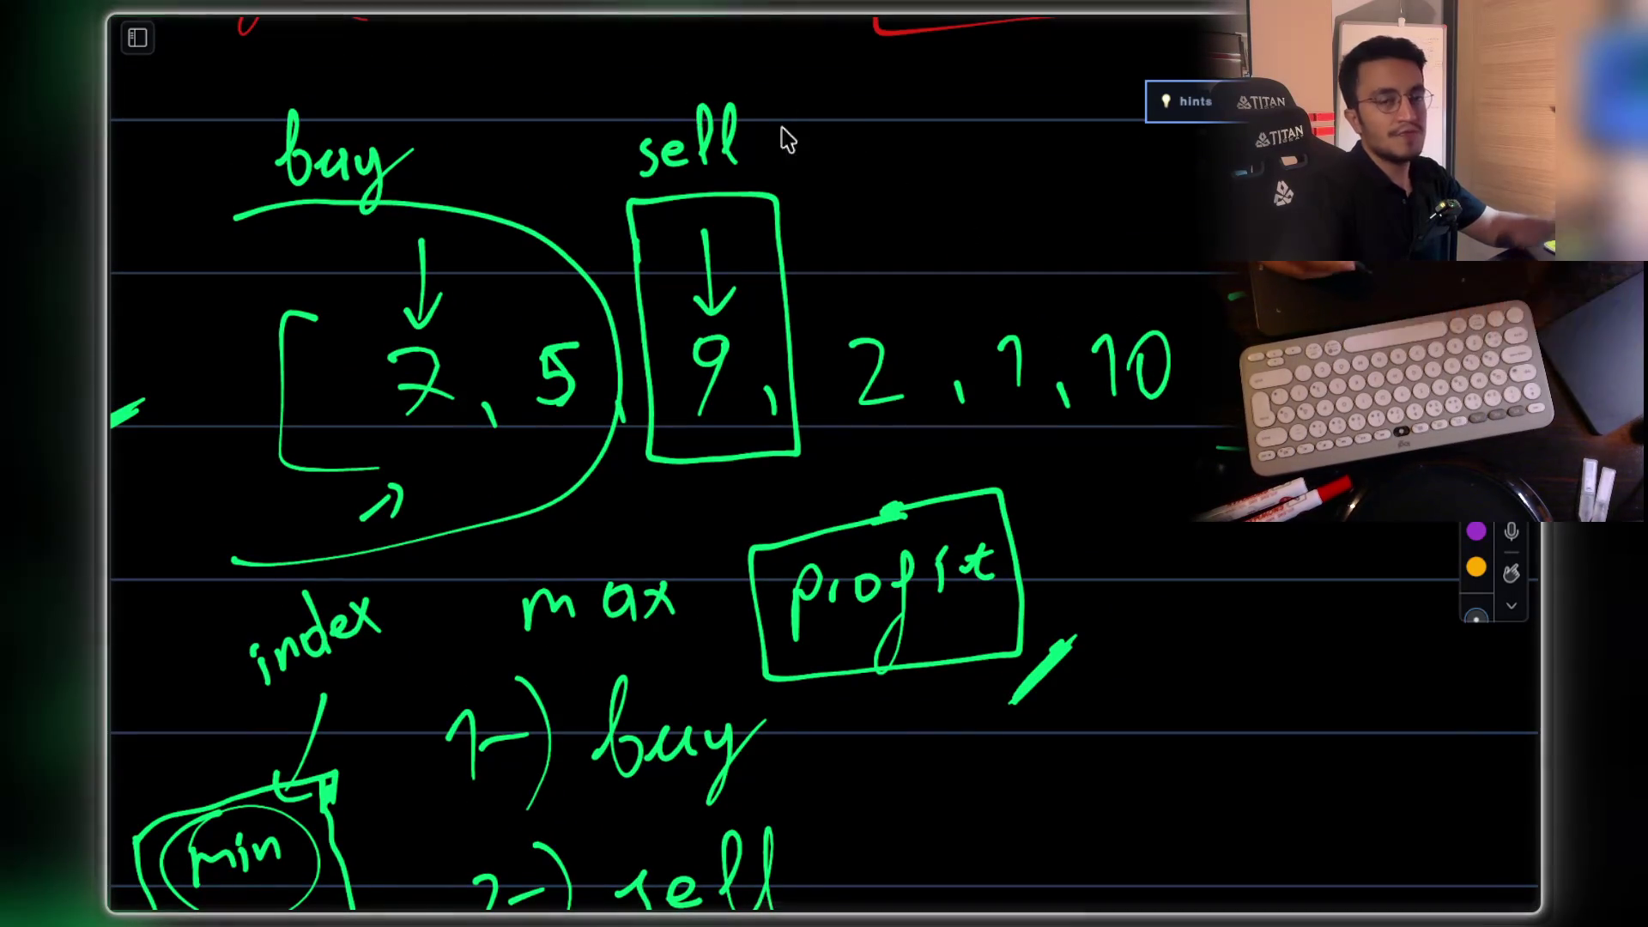
# Step: Write a boxed 'i' right of 'sell' with an arrow leading from it
pyautogui.moveTo(983, 194); pyautogui.dragTo(981, 228)
pyautogui.click(978, 178)
pyautogui.moveTo(943, 155)
pyautogui.mouseDown()
pyautogui.moveTo(953, 249)
pyautogui.moveTo(949, 154)
pyautogui.moveTo(944, 181)
pyautogui.mouseUp()
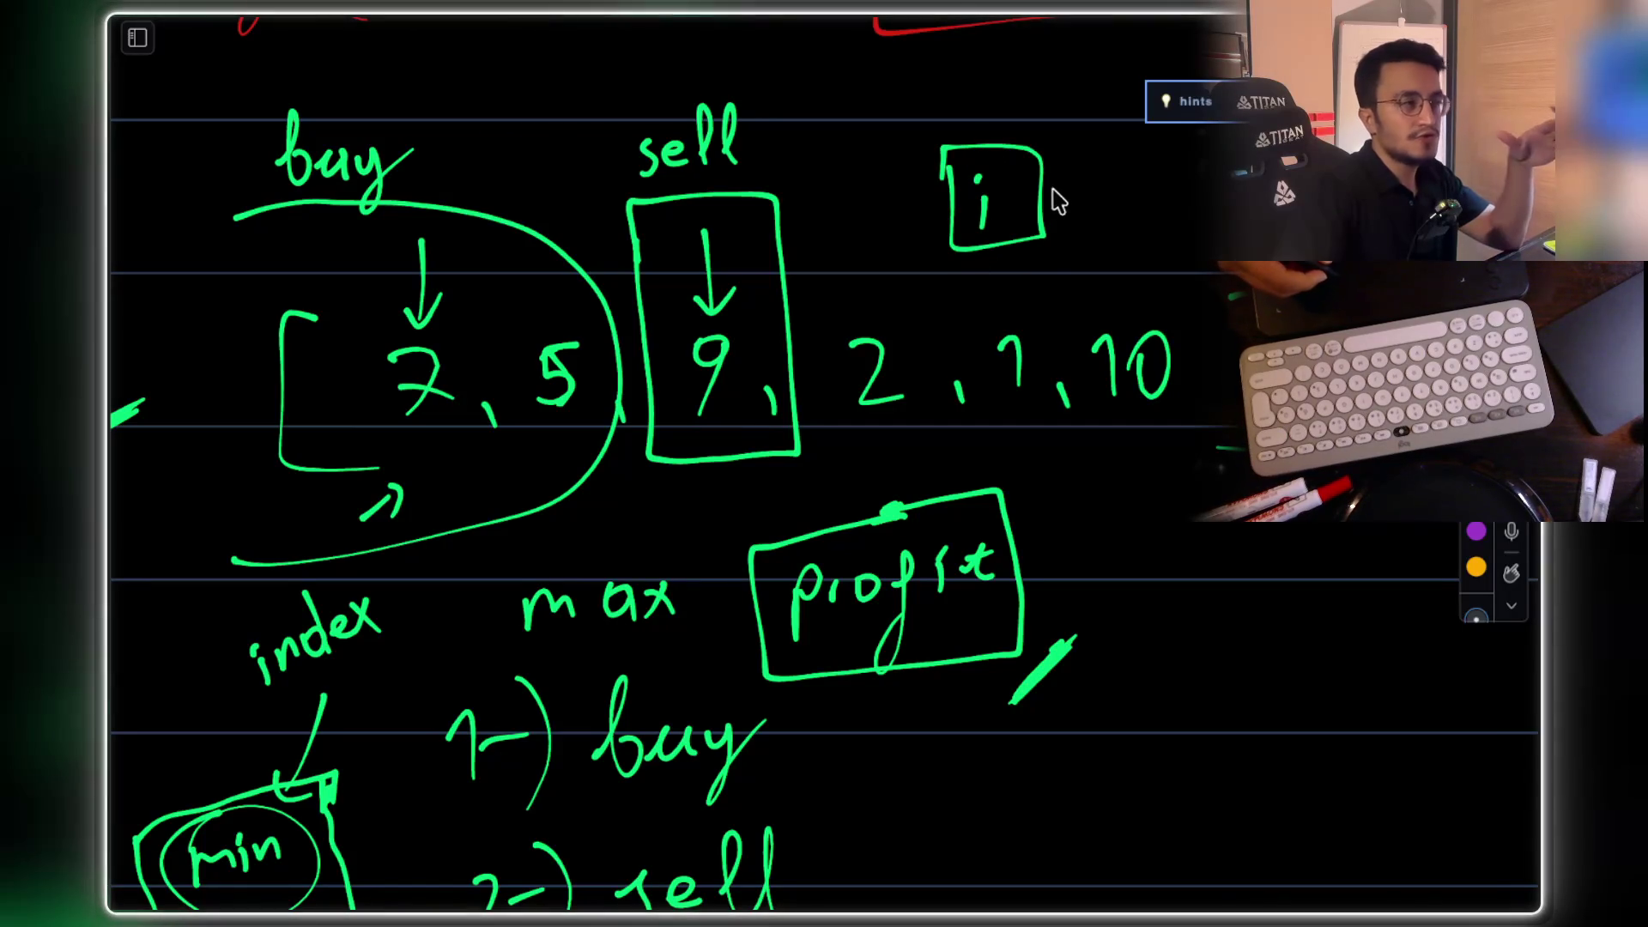
pyautogui.moveTo(1080, 196)
pyautogui.mouseDown()
pyautogui.moveTo(1238, 204)
pyautogui.moveTo(1243, 240)
pyautogui.mouseUp()
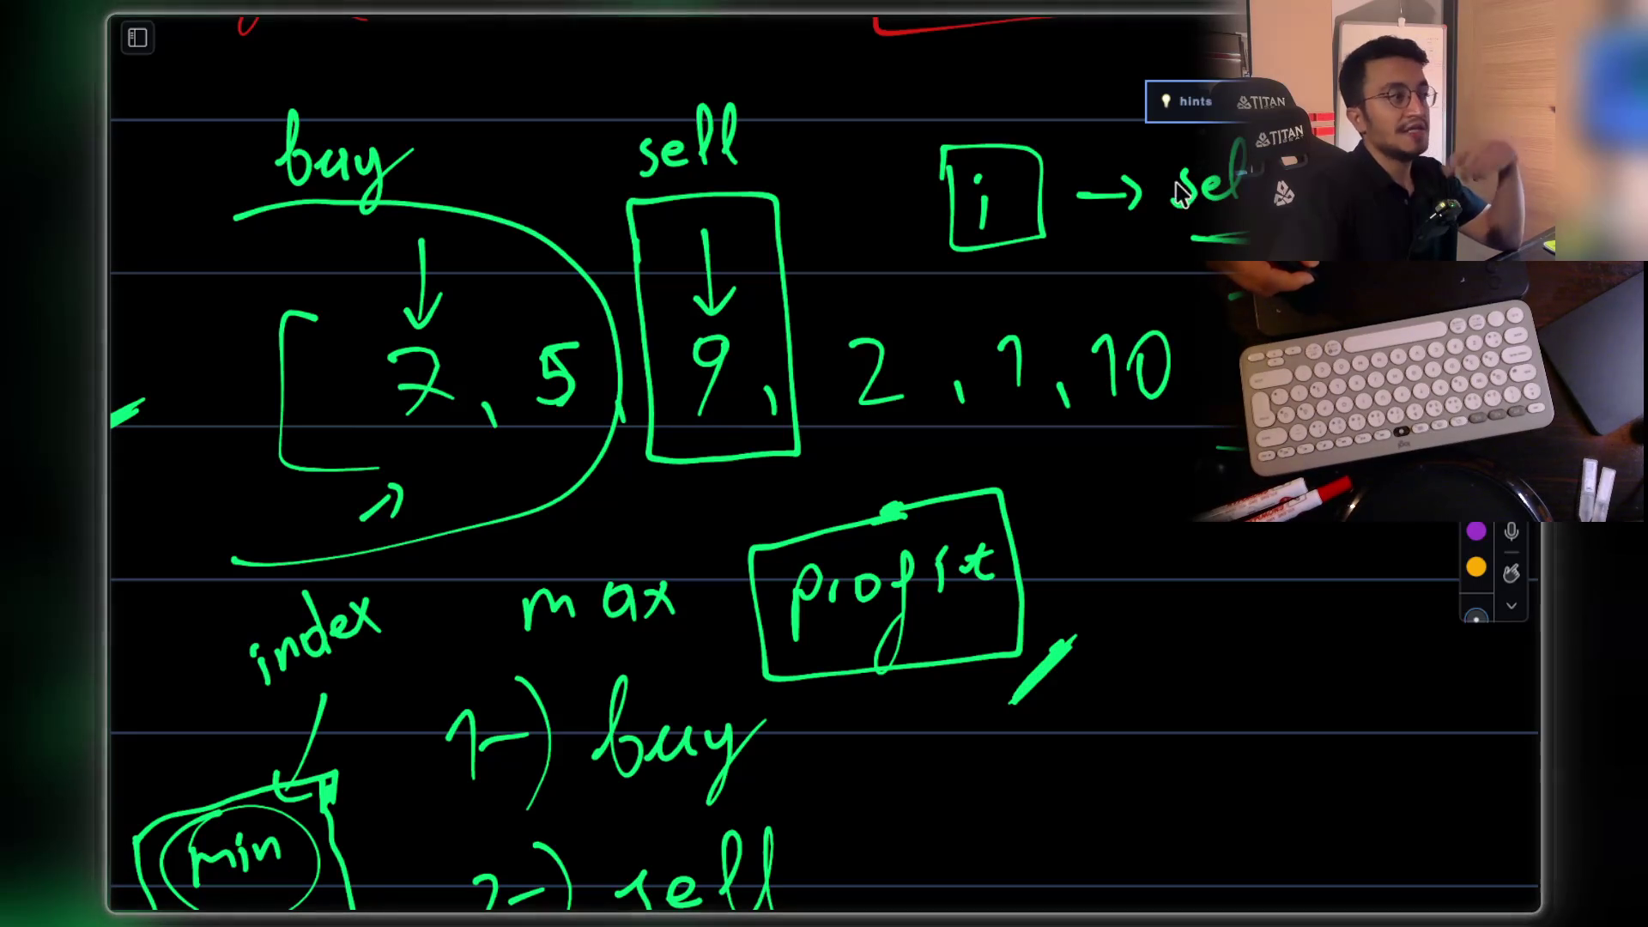
# Step: Scroll down to the single for( ) loop sketched under the nested loops
pyautogui.scroll(-2, 1189, 175)
pyautogui.hscroll(-2, 1189, 176)
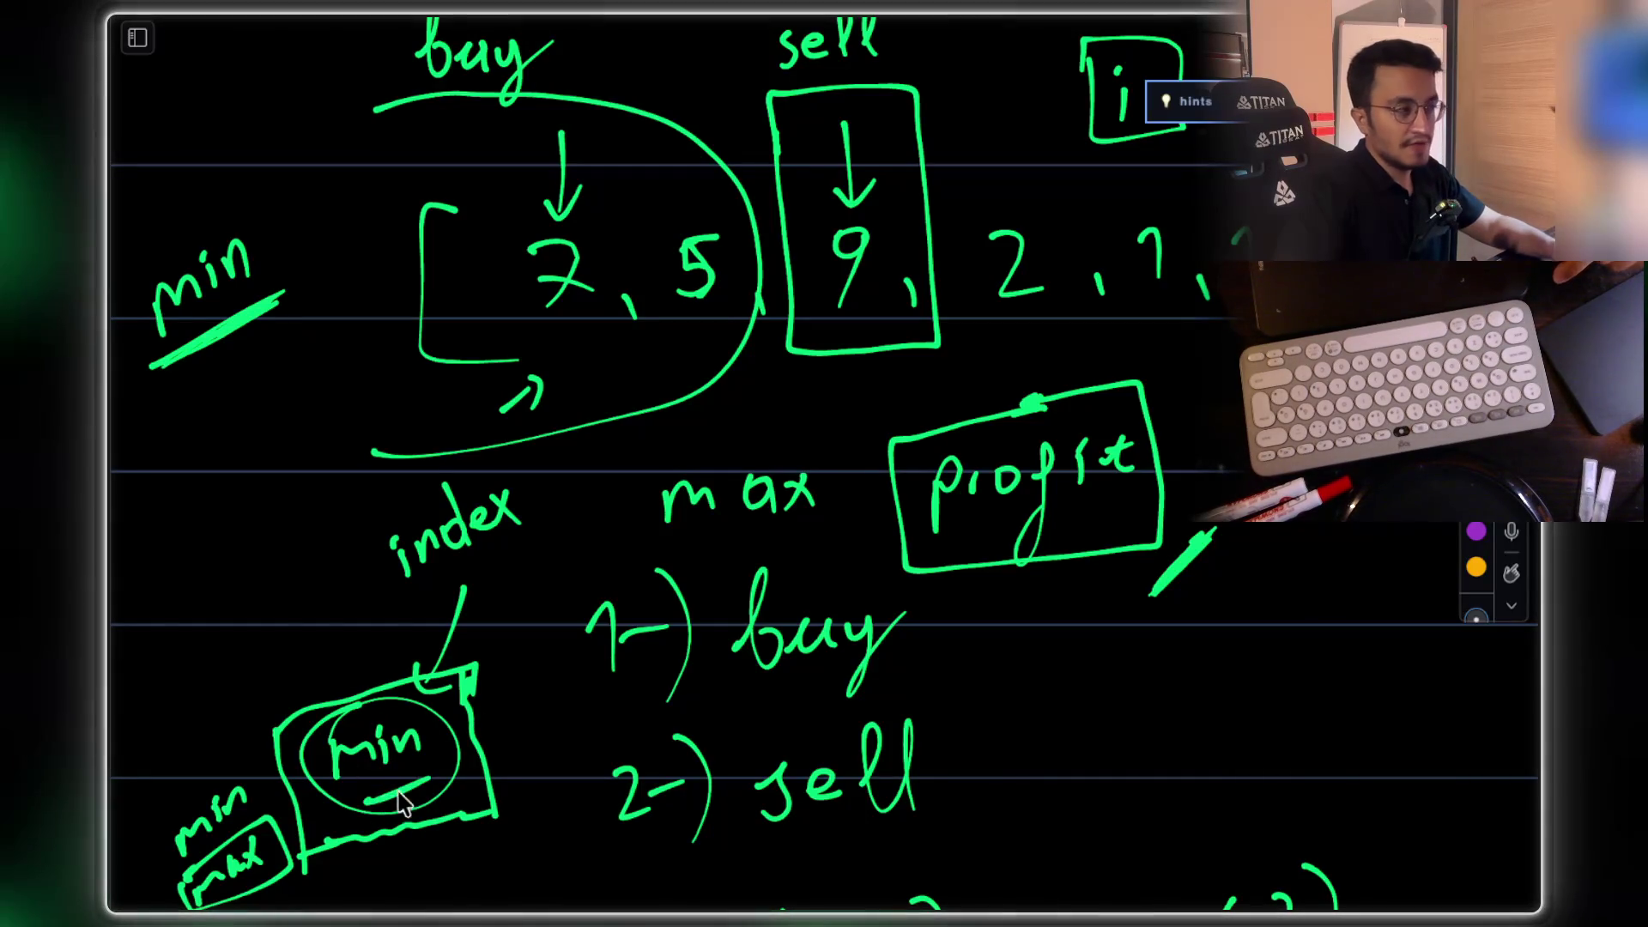
pyautogui.scroll(2, 712, 305)
pyautogui.scroll(-10, 798, 360)
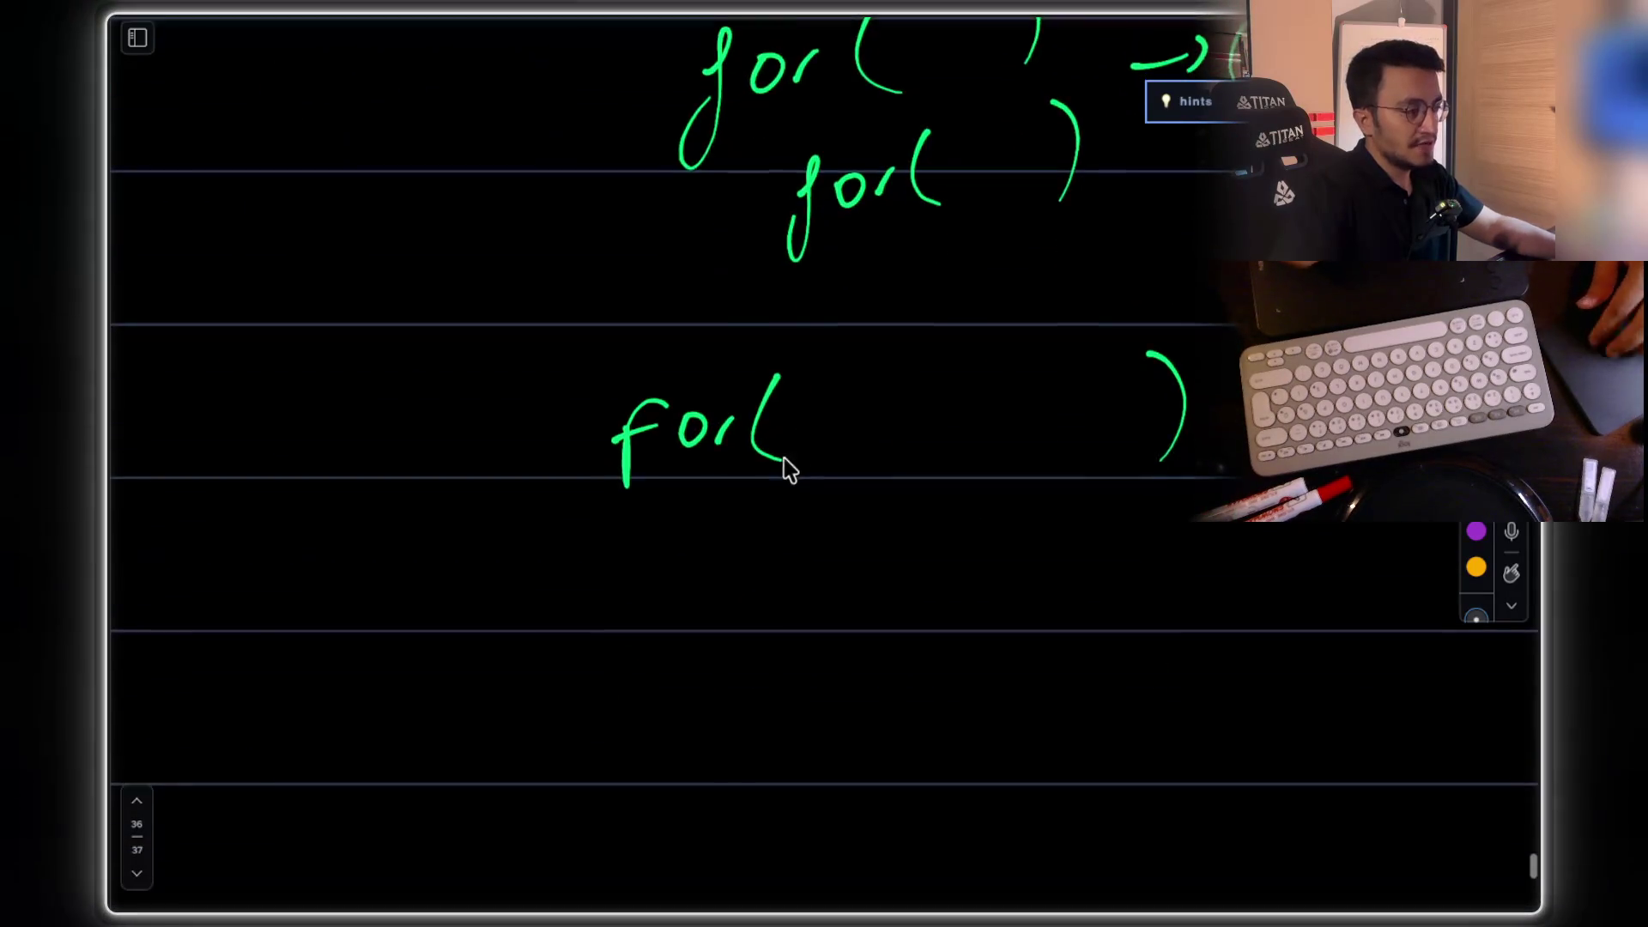
# Step: Handwrite the example prices 1, 2, 7, 100 with a down-arrow pointing at 100
pyautogui.scroll(-3, 798, 470)
pyautogui.moveTo(453, 549)
pyautogui.mouseDown()
pyautogui.moveTo(474, 608)
pyautogui.moveTo(539, 606)
pyautogui.mouseUp()
pyautogui.moveTo(582, 526); pyautogui.dragTo(649, 587)
pyautogui.moveTo(661, 566); pyautogui.dragTo(674, 582)
pyautogui.moveTo(709, 513); pyautogui.dragTo(731, 591)
pyautogui.moveTo(845, 543); pyautogui.dragTo(869, 593)
pyautogui.moveTo(925, 520); pyautogui.dragTo(984, 521)
pyautogui.moveTo(925, 332); pyautogui.dragTo(929, 453)
pyautogui.moveTo(912, 421); pyautogui.dragTo(963, 418)
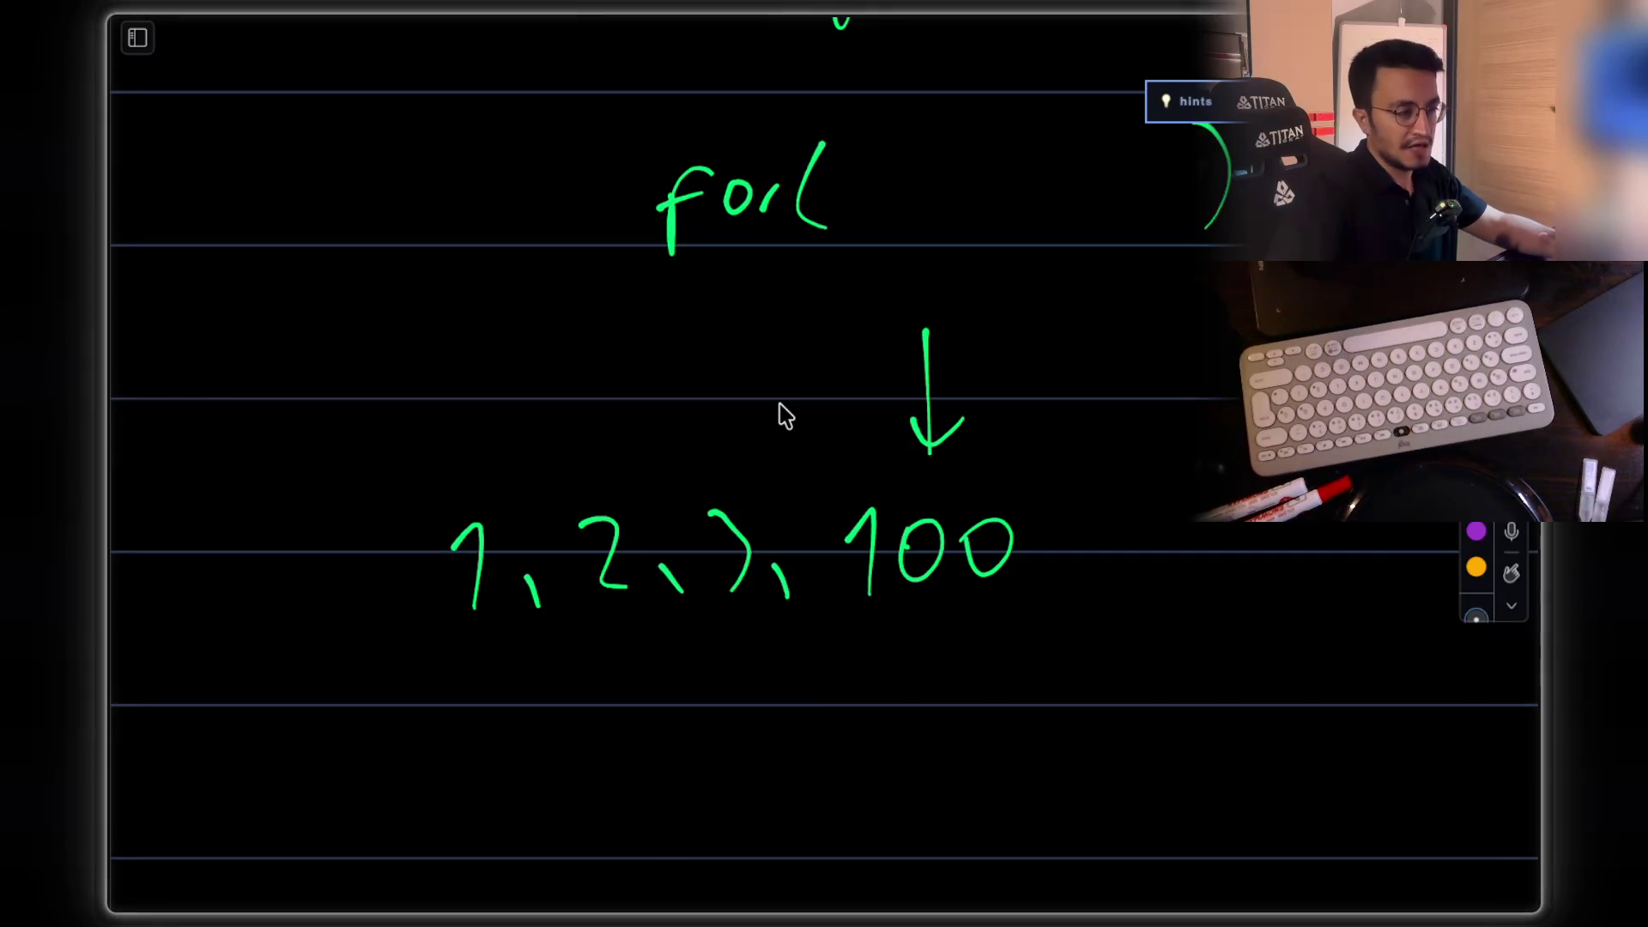
# Step: Bracket 100 and label it sell, box an i beside it, underline sell, and start 'profit' below
pyautogui.scroll(-1, 776, 416)
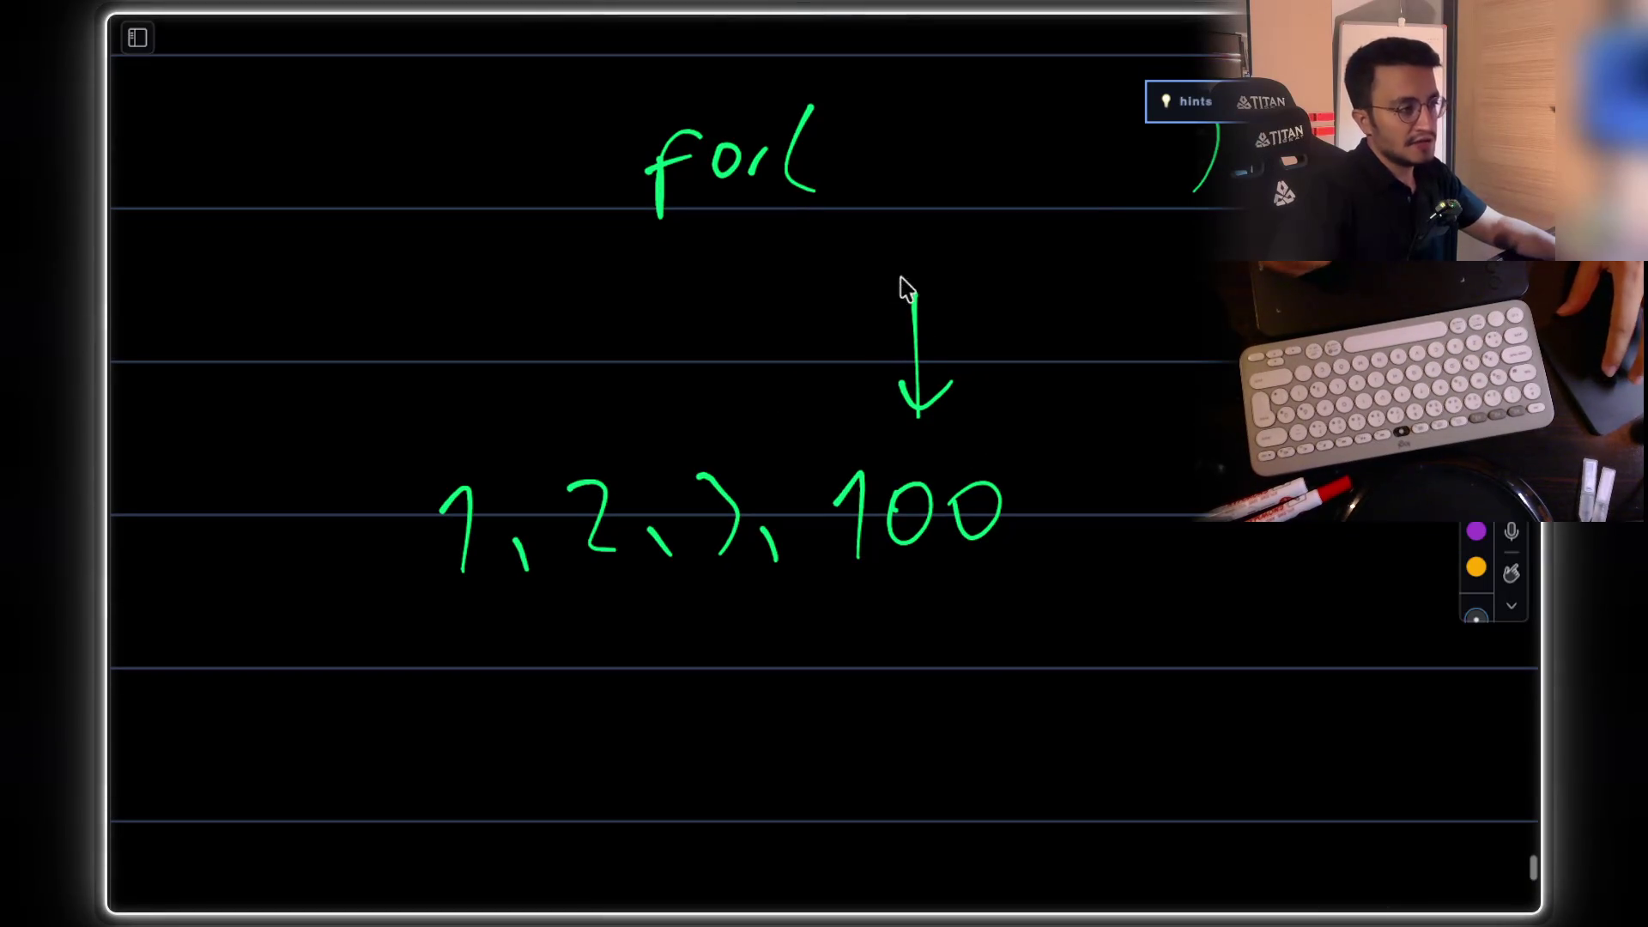
pyautogui.scroll(-4, 887, 272)
pyautogui.moveTo(816, 403)
pyautogui.mouseDown()
pyautogui.moveTo(816, 420)
pyautogui.moveTo(991, 373)
pyautogui.mouseUp()
pyautogui.moveTo(861, 508); pyautogui.dragTo(936, 502)
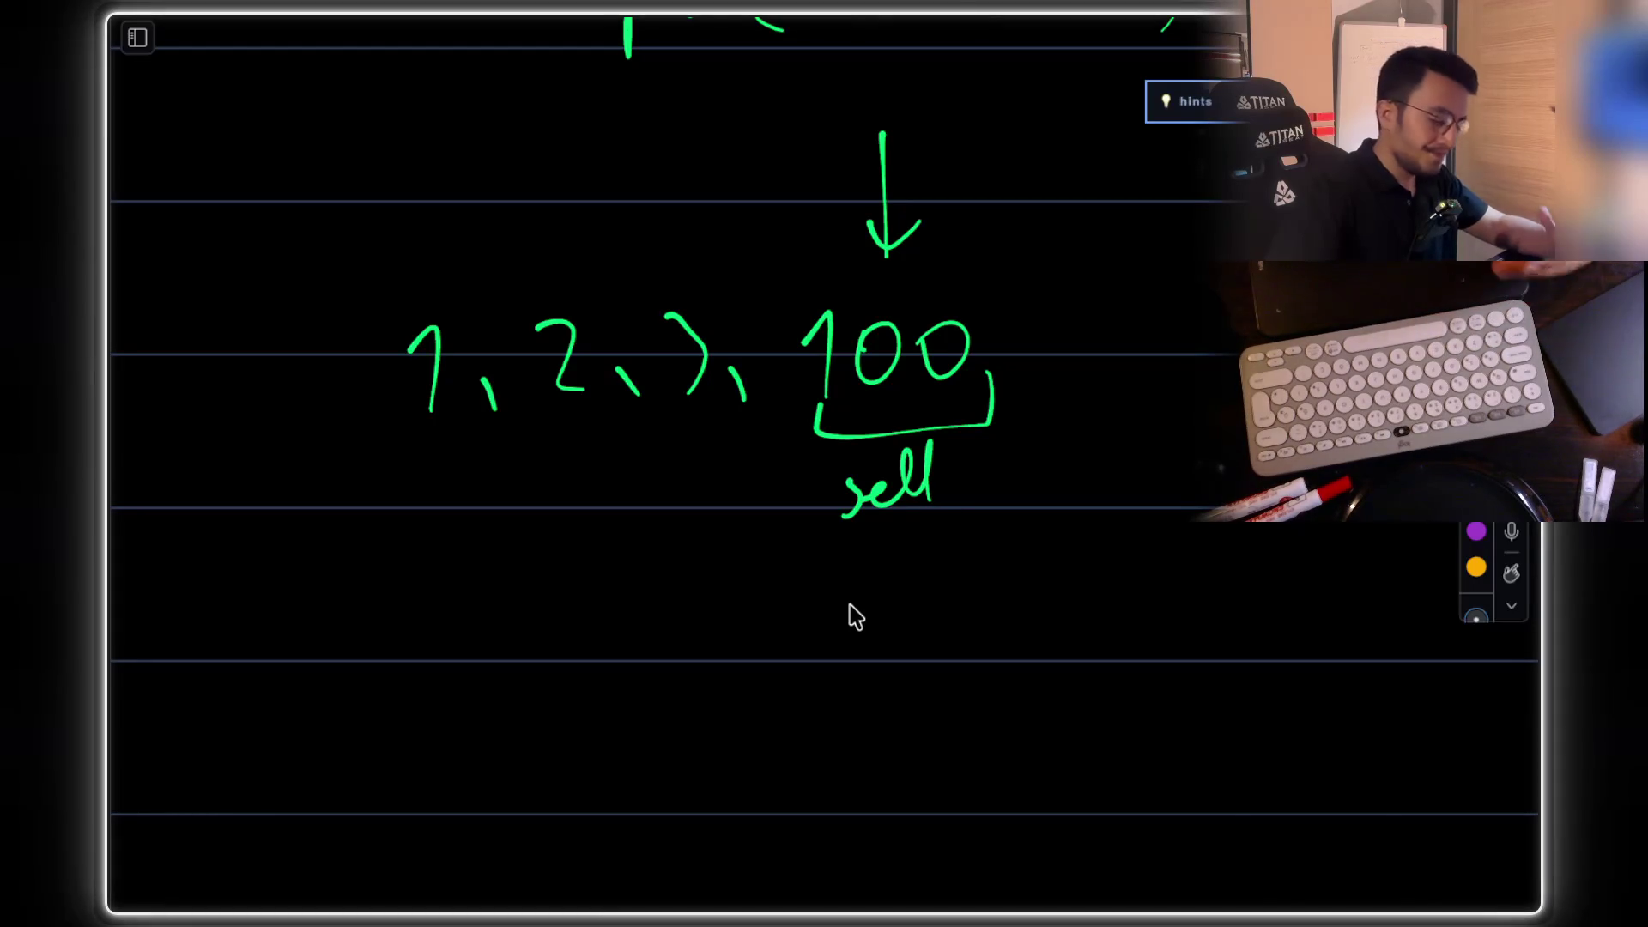
pyautogui.moveTo(1148, 333); pyautogui.dragTo(1150, 374)
pyautogui.click(1141, 316)
pyautogui.moveTo(1111, 296)
pyautogui.mouseDown()
pyautogui.moveTo(1148, 275)
pyautogui.moveTo(1106, 273)
pyautogui.mouseUp()
pyautogui.moveTo(851, 537); pyautogui.dragTo(846, 544)
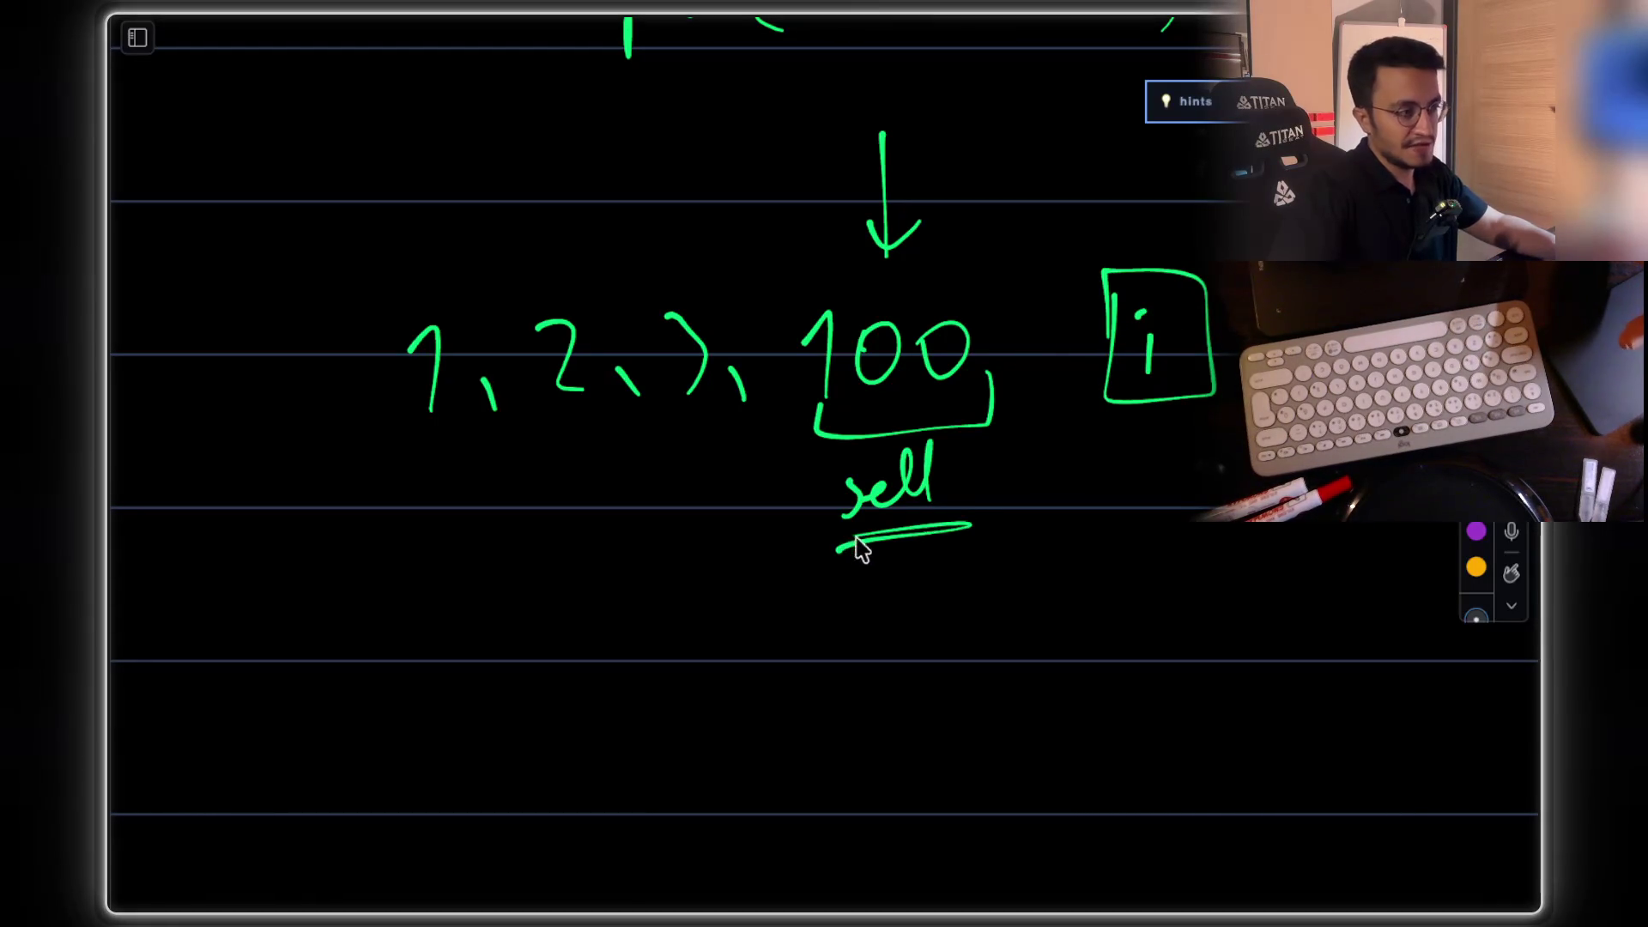
pyautogui.scroll(-1, 887, 492)
pyautogui.moveTo(761, 599)
pyautogui.mouseDown()
pyautogui.moveTo(770, 624)
pyautogui.moveTo(862, 635)
pyautogui.moveTo(854, 665)
pyautogui.mouseUp()
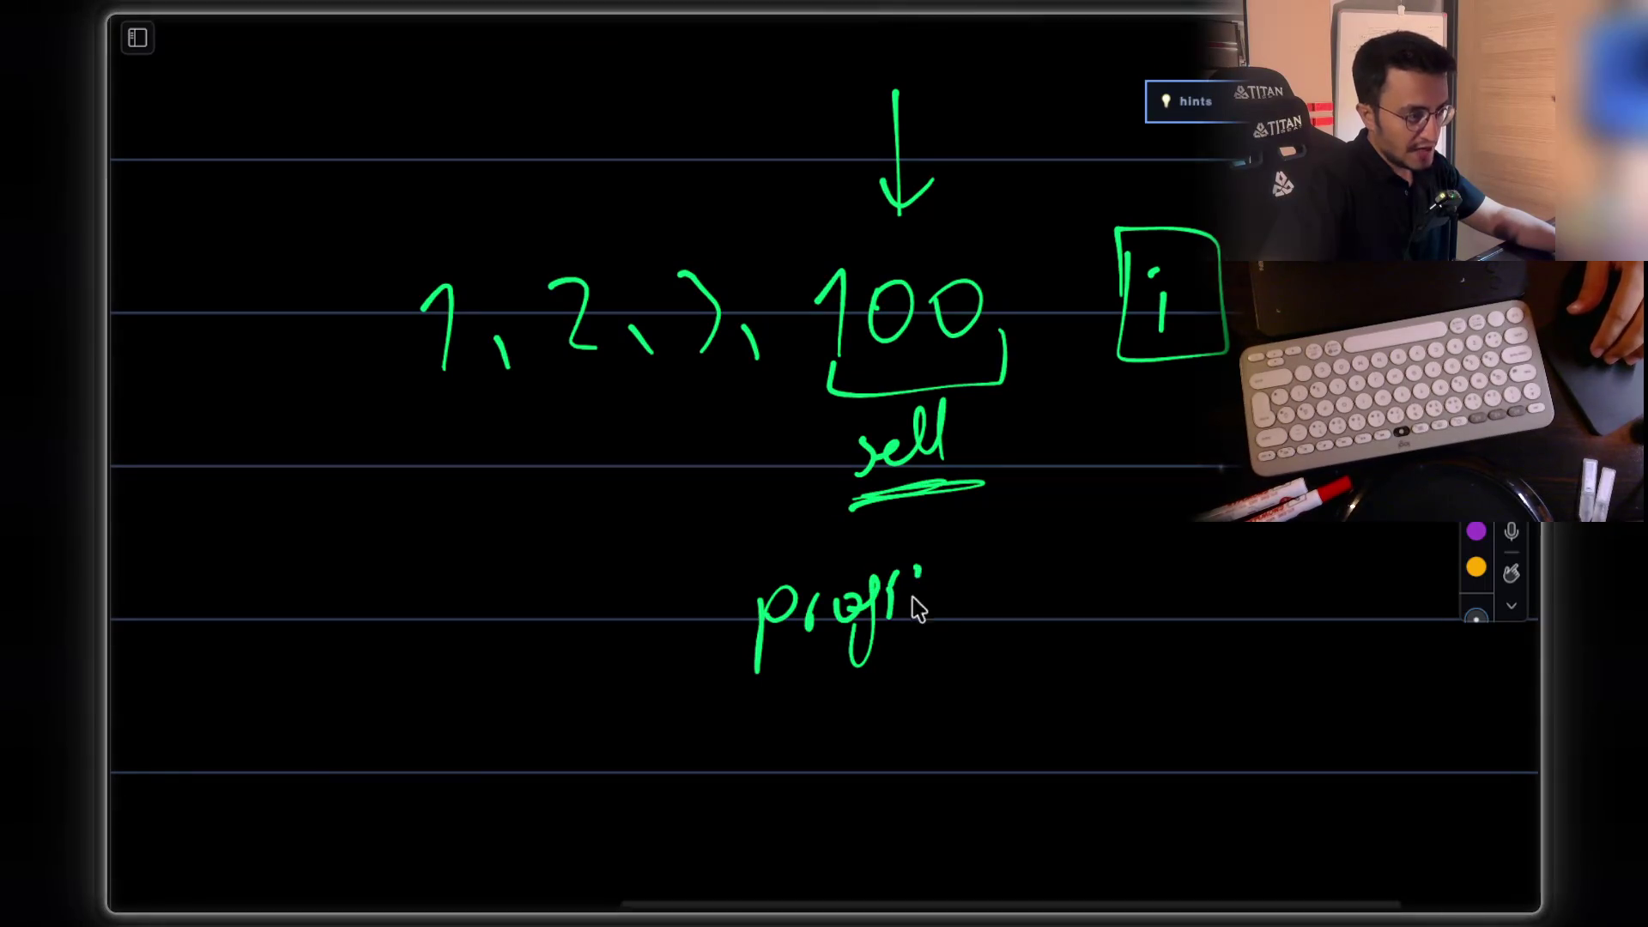
# Step: Finish 'profit' and write the formula sellPrice − minBuyPrice beneath it
pyautogui.moveTo(912, 601); pyautogui.dragTo(935, 575)
pyautogui.scroll(-4, 855, 491)
pyautogui.moveTo(709, 586)
pyautogui.mouseDown()
pyautogui.moveTo(712, 609)
pyautogui.moveTo(791, 582)
pyautogui.mouseUp()
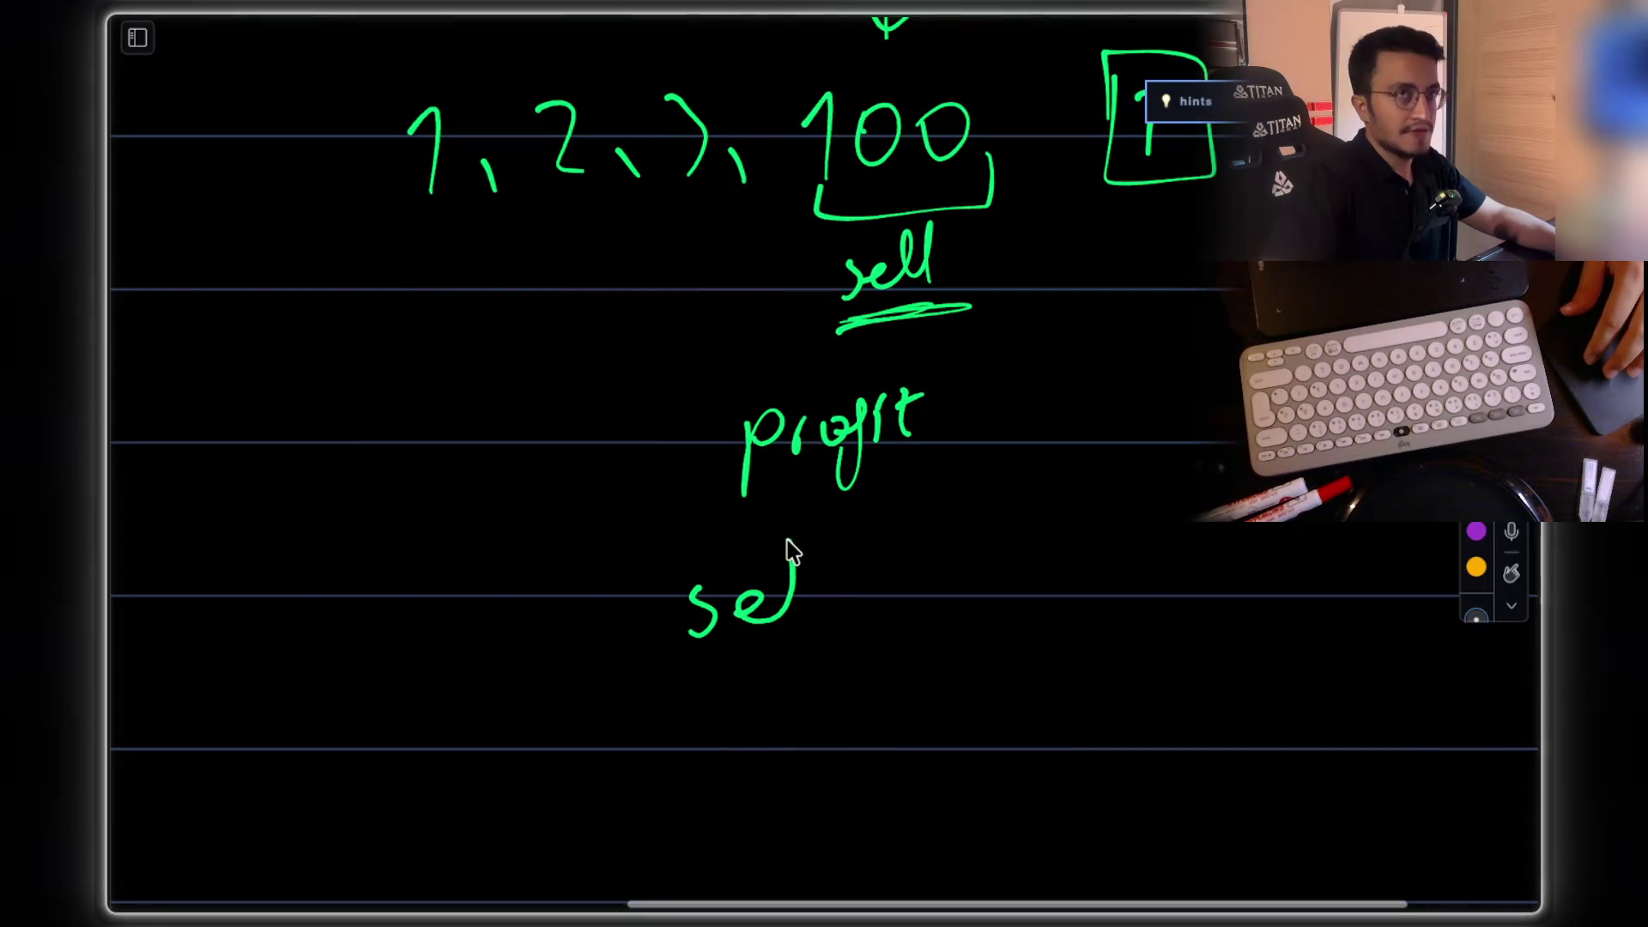
pyautogui.moveTo(843, 609); pyautogui.dragTo(850, 586)
pyautogui.click(881, 604)
pyautogui.hscroll(2, 1030, 611)
pyautogui.moveTo(966, 584); pyautogui.dragTo(1133, 607)
pyautogui.moveTo(1142, 591); pyautogui.dragTo(1143, 616)
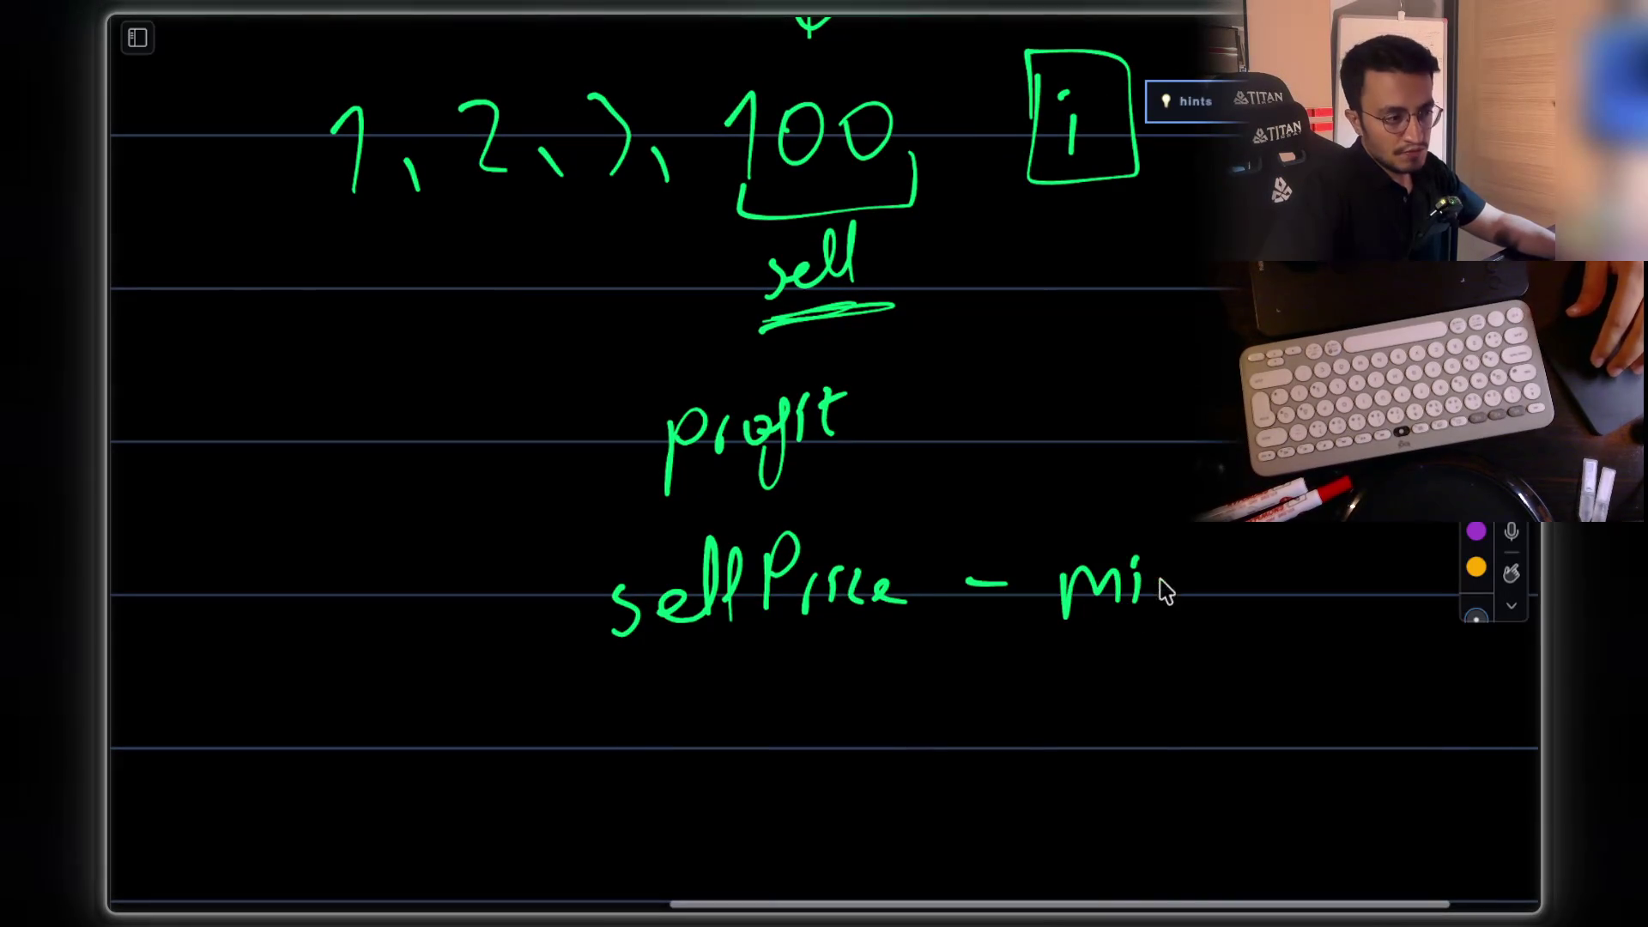
pyautogui.hscroll(4, 1113, 584)
pyautogui.scroll(-1, 1113, 583)
pyautogui.moveTo(1073, 468)
pyautogui.mouseDown()
pyautogui.moveTo(1123, 513)
pyautogui.moveTo(1197, 523)
pyautogui.moveTo(1223, 471)
pyautogui.mouseUp()
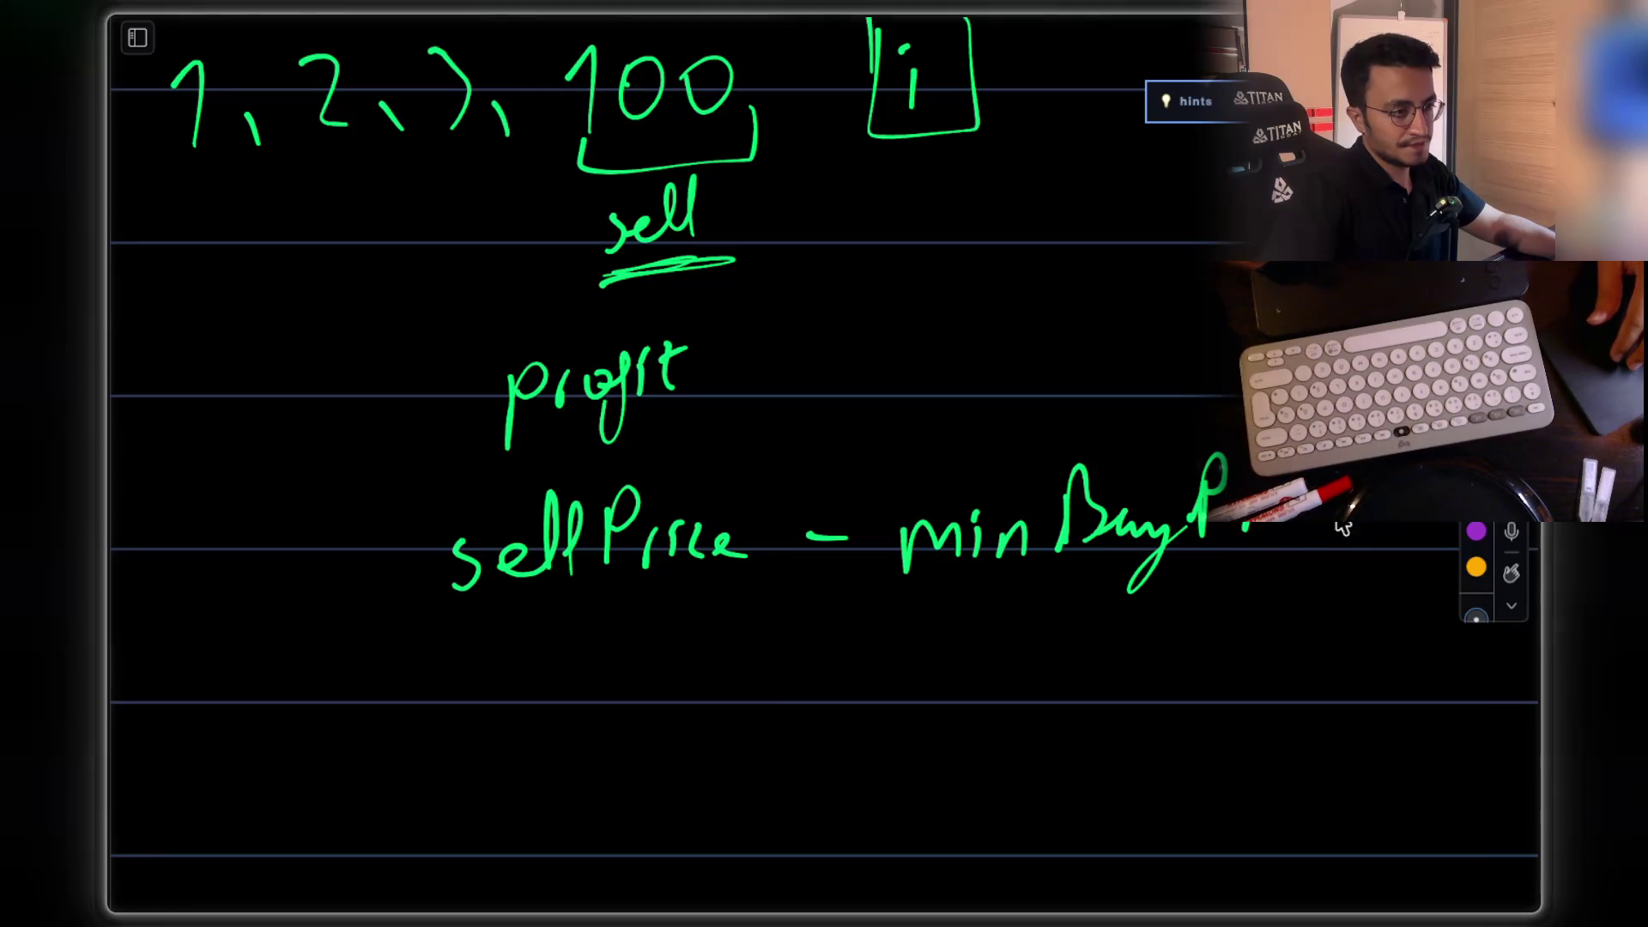
# Step: Add a (profit) label under minBuyPrice
pyautogui.hscroll(-3, 880, 427)
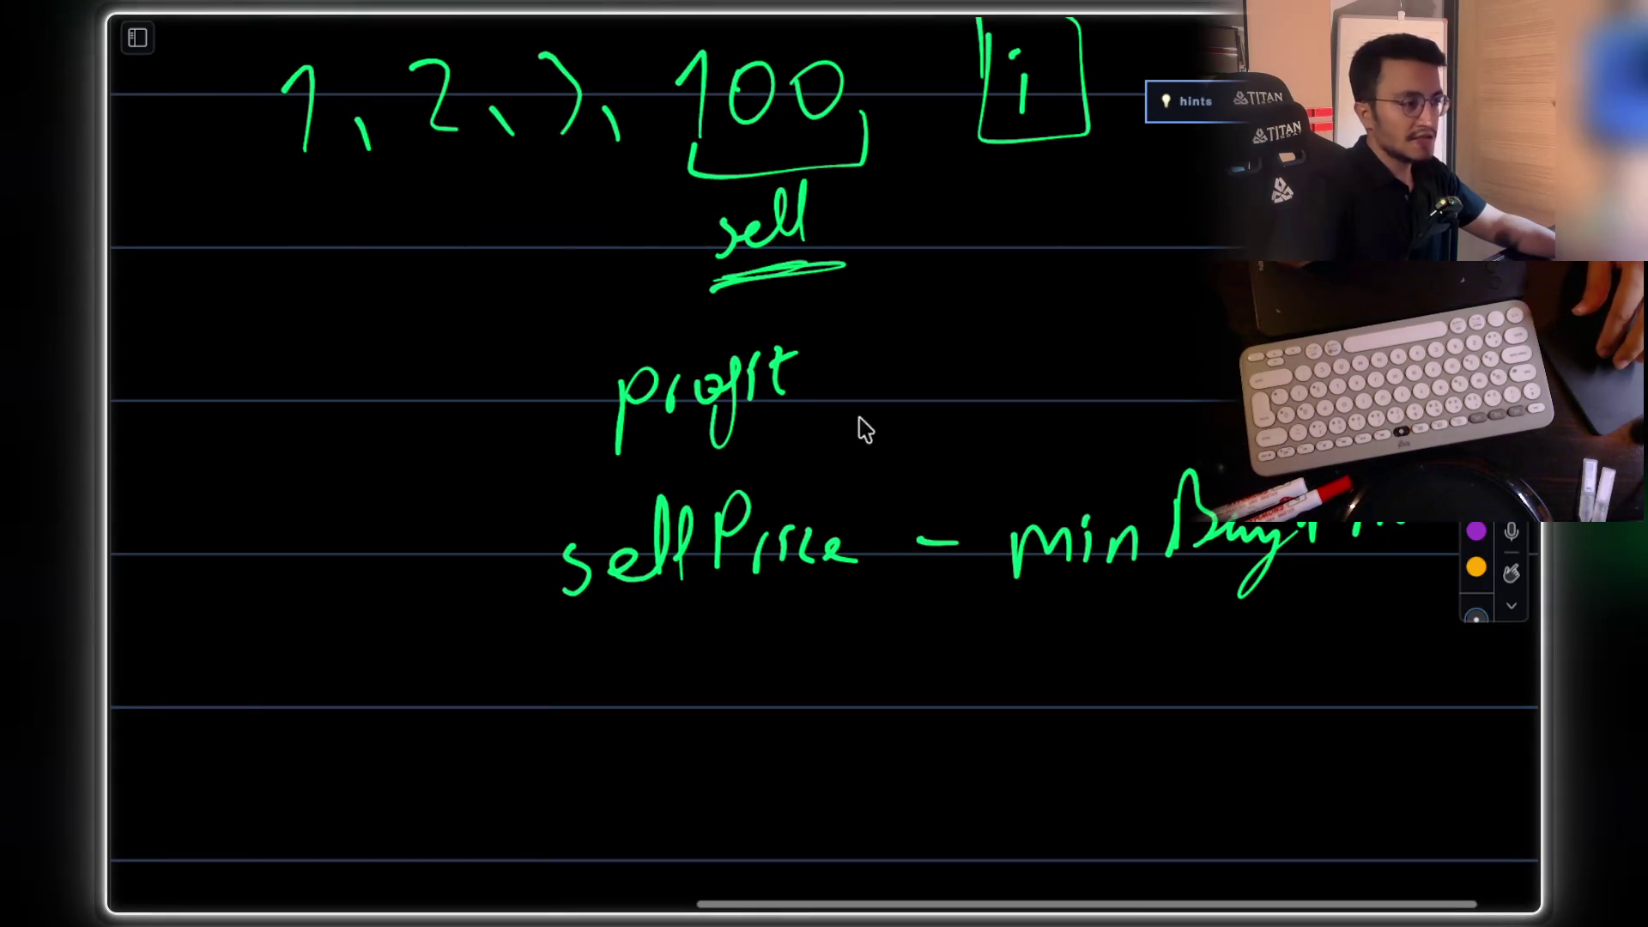
pyautogui.scroll(-1, 927, 558)
pyautogui.hscroll(1, 927, 558)
pyautogui.moveTo(856, 566); pyautogui.dragTo(833, 657)
pyautogui.moveTo(891, 602)
pyautogui.mouseDown()
pyautogui.moveTo(889, 635)
pyautogui.moveTo(943, 605)
pyautogui.mouseUp()
pyautogui.click(929, 624)
pyautogui.moveTo(977, 611)
pyautogui.mouseDown()
pyautogui.moveTo(952, 683)
pyautogui.moveTo(998, 633)
pyautogui.mouseUp()
pyautogui.click(1021, 588)
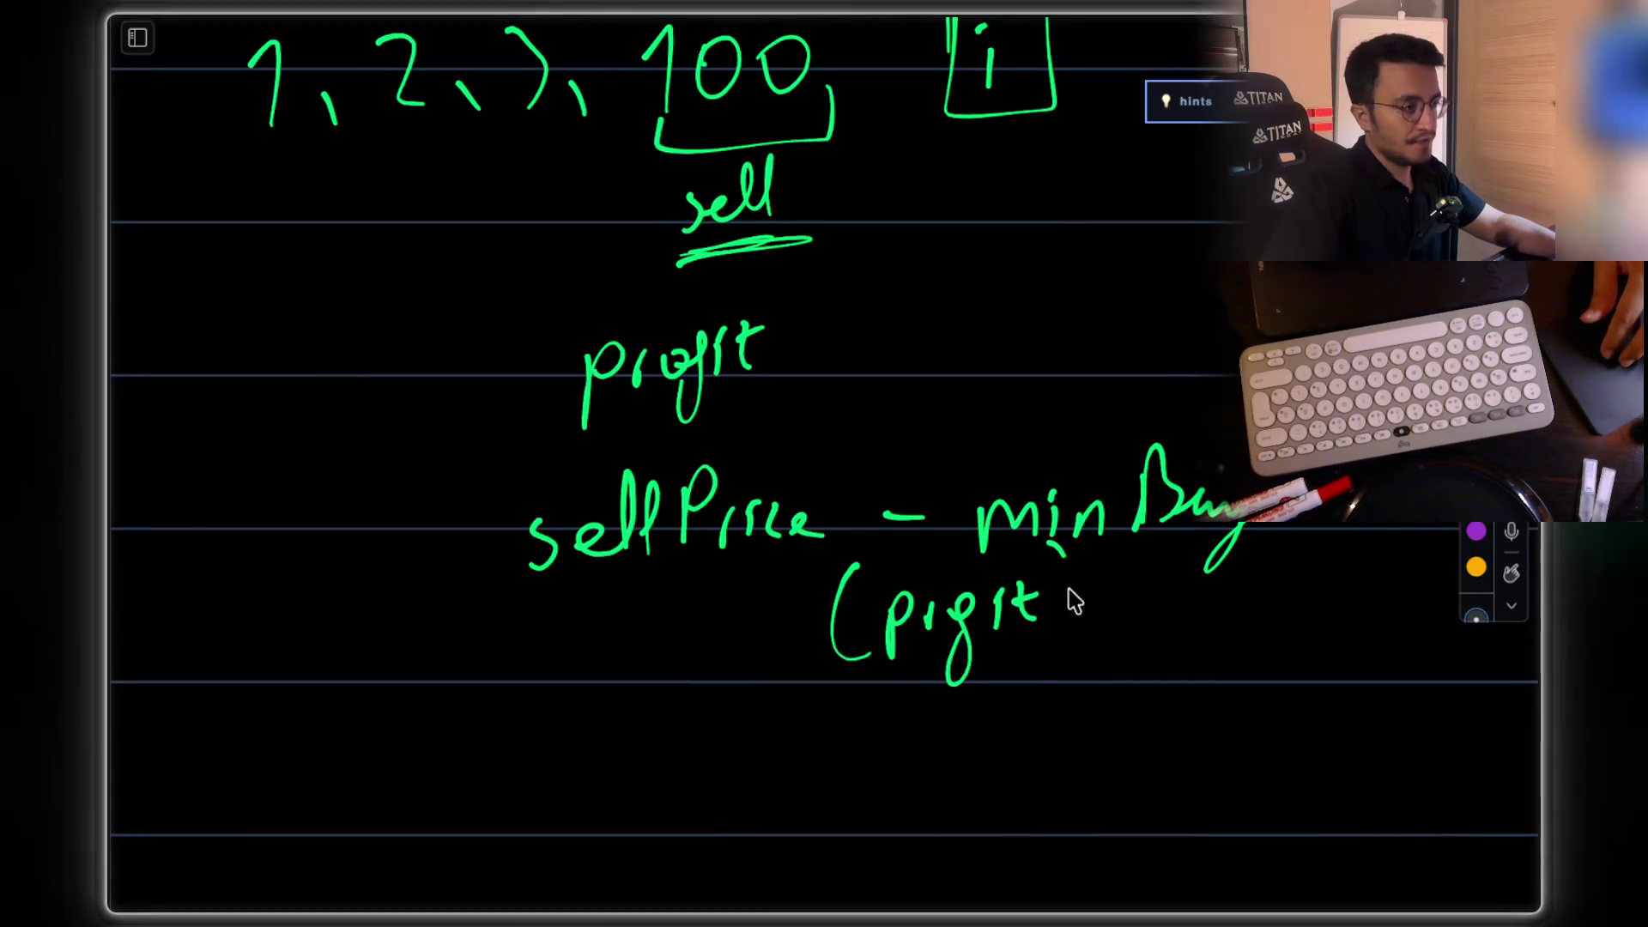
pyautogui.moveTo(1061, 544); pyautogui.dragTo(1042, 655)
# Step: In red, circle 1, 2, 3, box the 1 as minimum, arrow to 100, and underline the min label
pyautogui.scroll(5, 883, 541)
pyautogui.hscroll(-5, 883, 541)
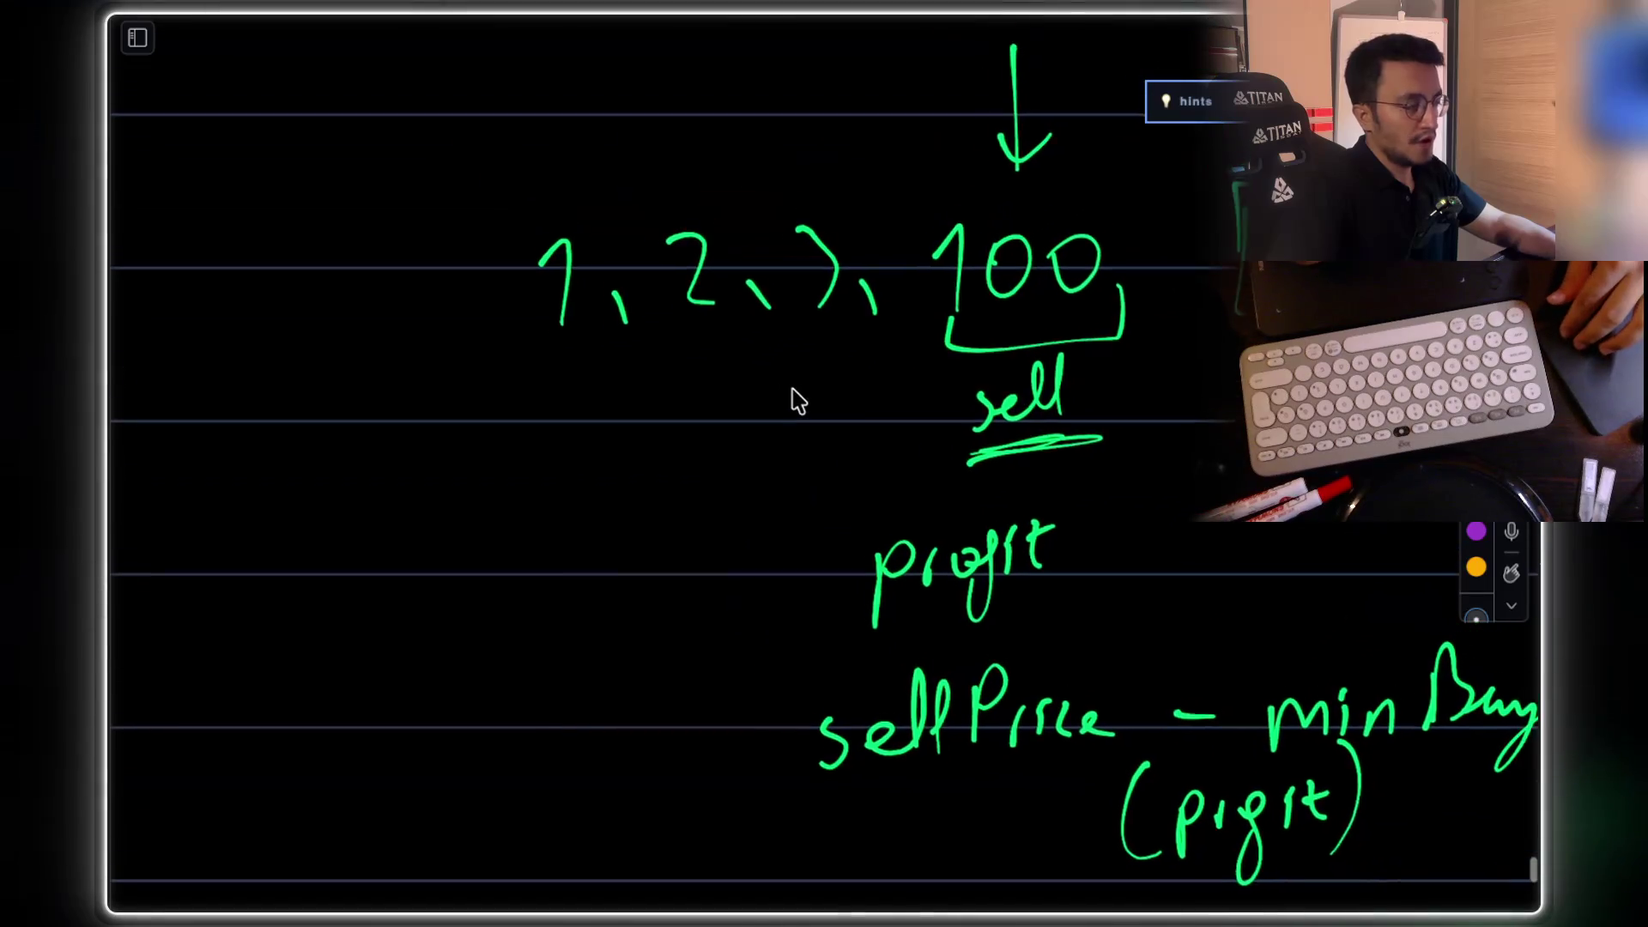
pyautogui.scroll(1, 797, 398)
pyautogui.hscroll(2, 796, 397)
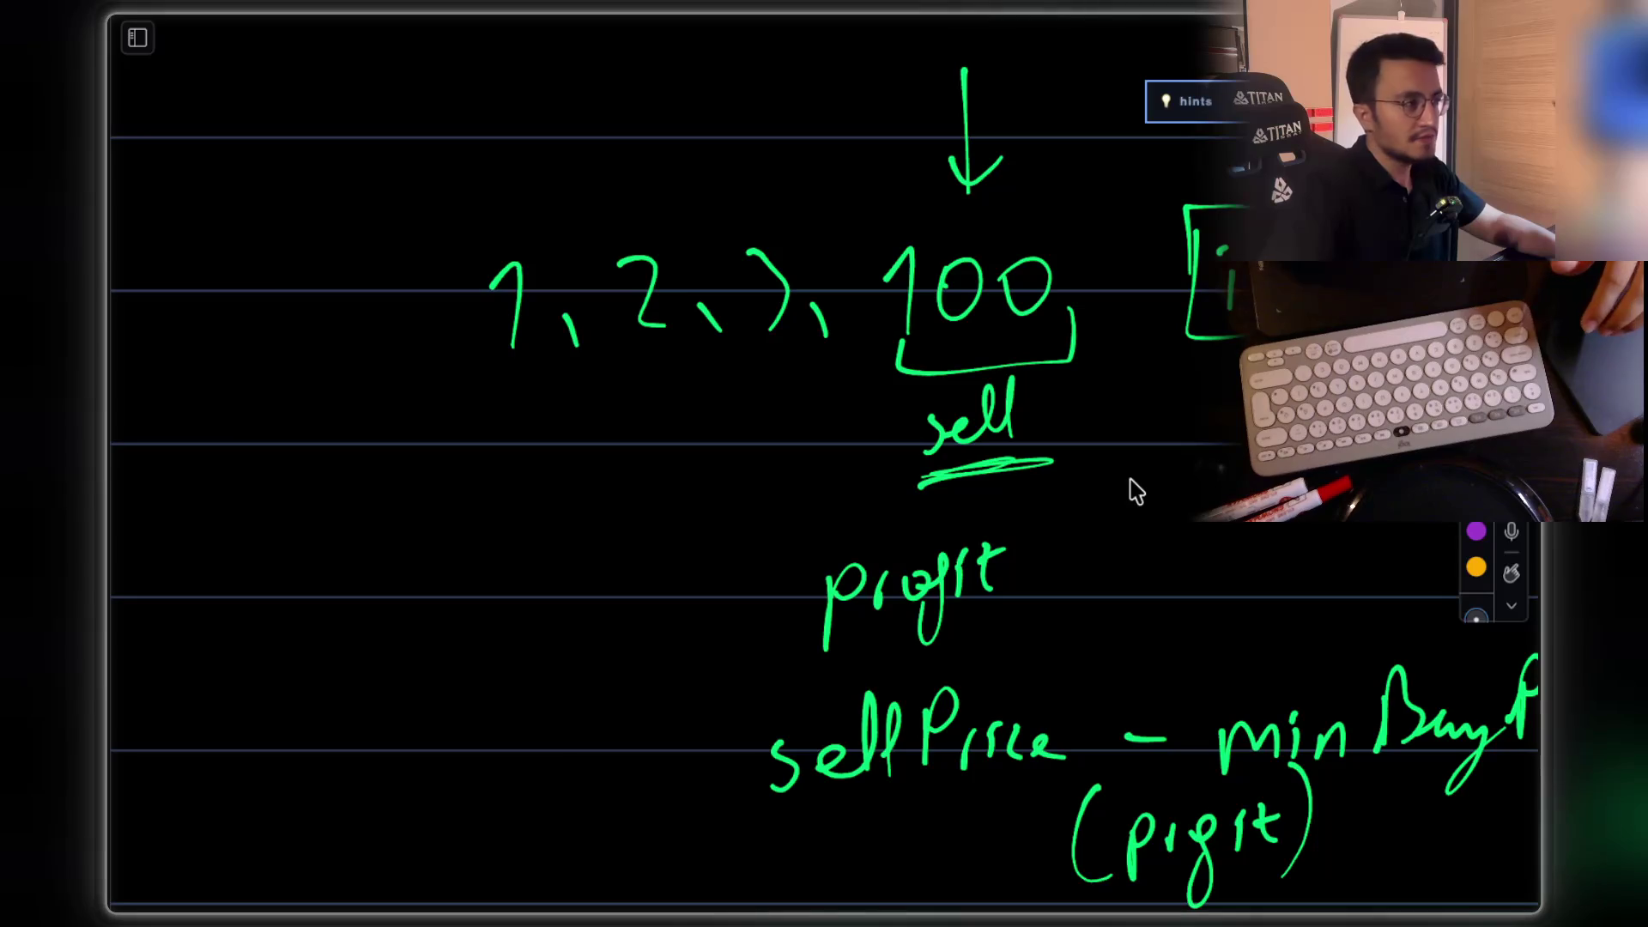
pyautogui.moveTo(455, 230)
pyautogui.mouseDown()
pyautogui.moveTo(777, 212)
pyautogui.moveTo(847, 324)
pyautogui.moveTo(678, 364)
pyautogui.moveTo(509, 373)
pyautogui.mouseUp()
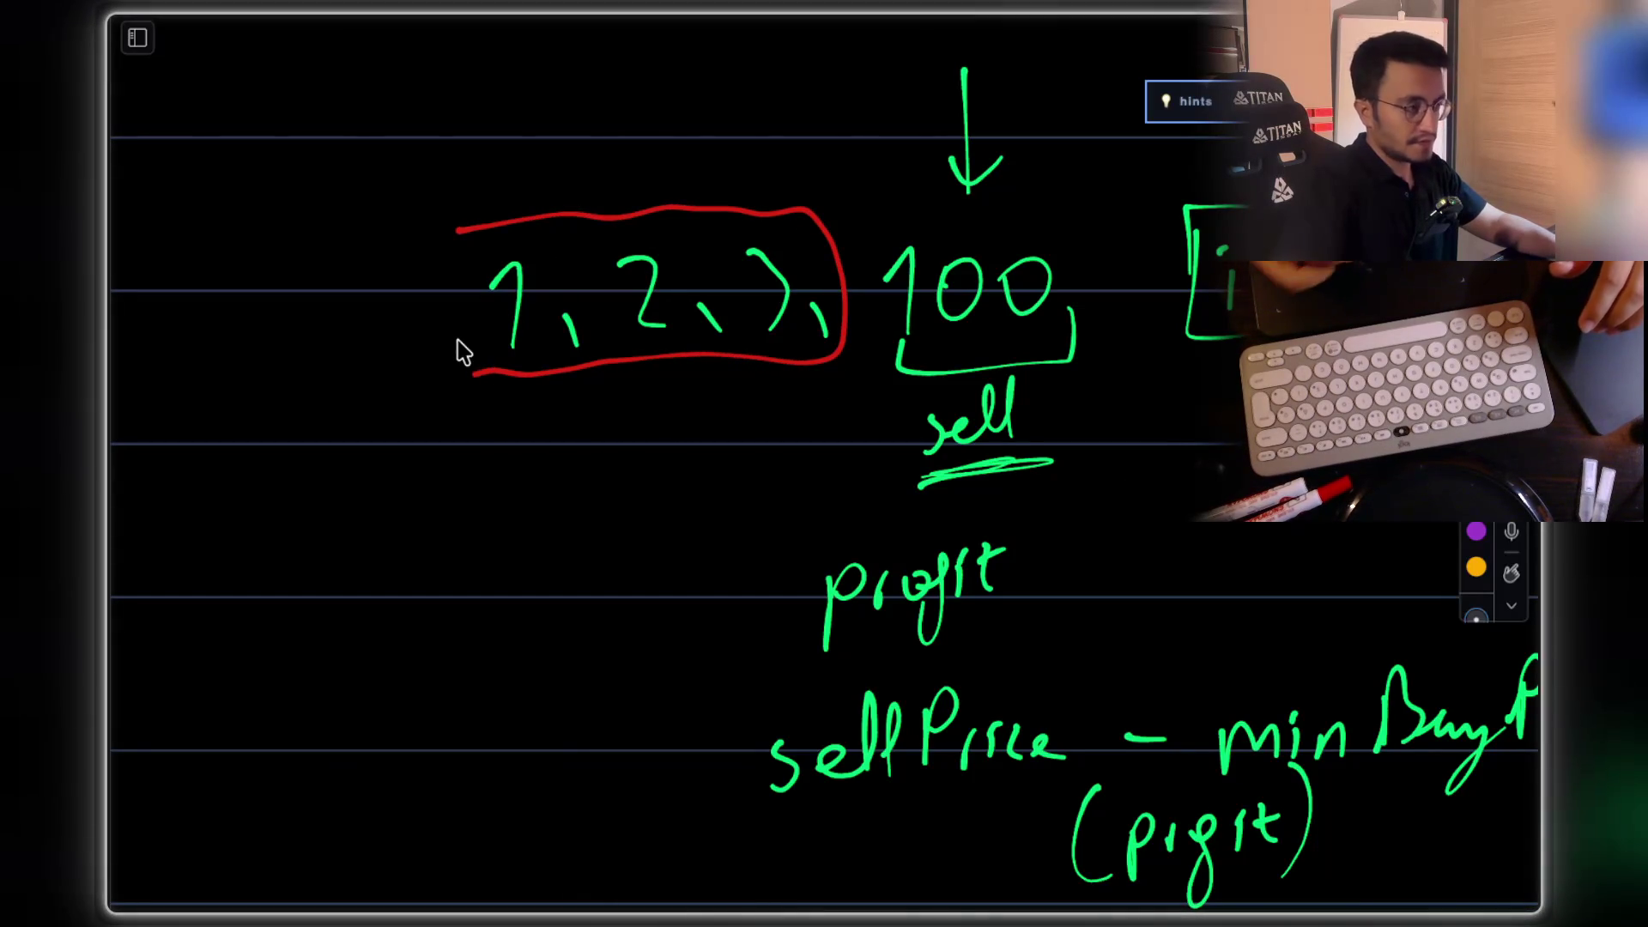
pyautogui.scroll(3, 783, 209)
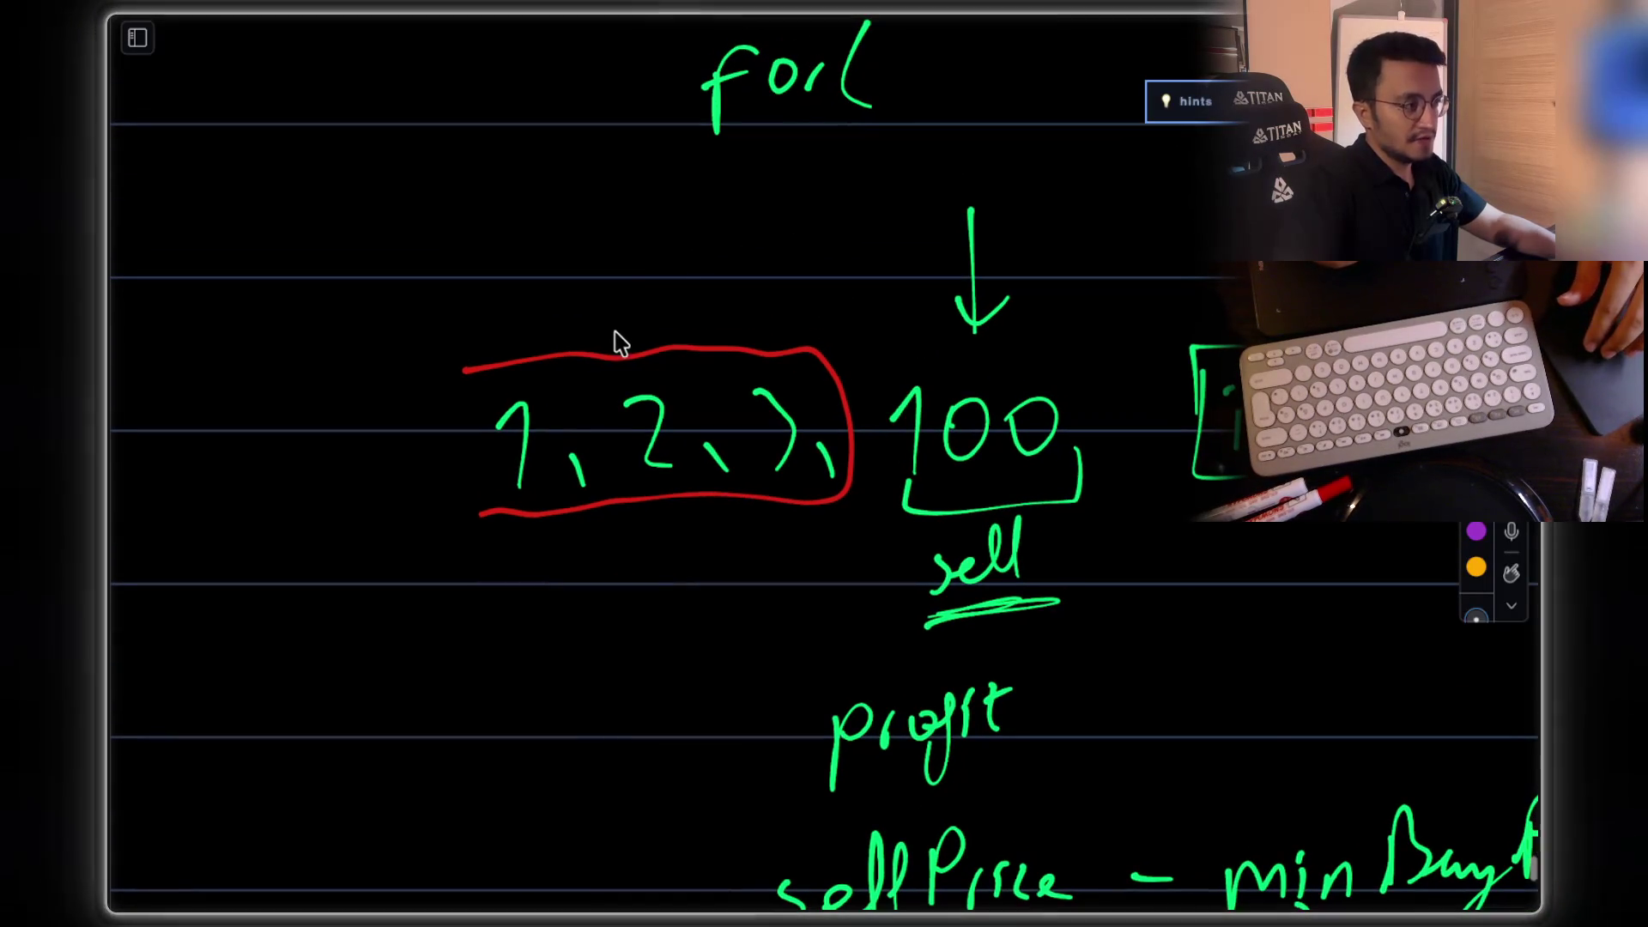
pyautogui.moveTo(794, 221); pyautogui.dragTo(858, 315)
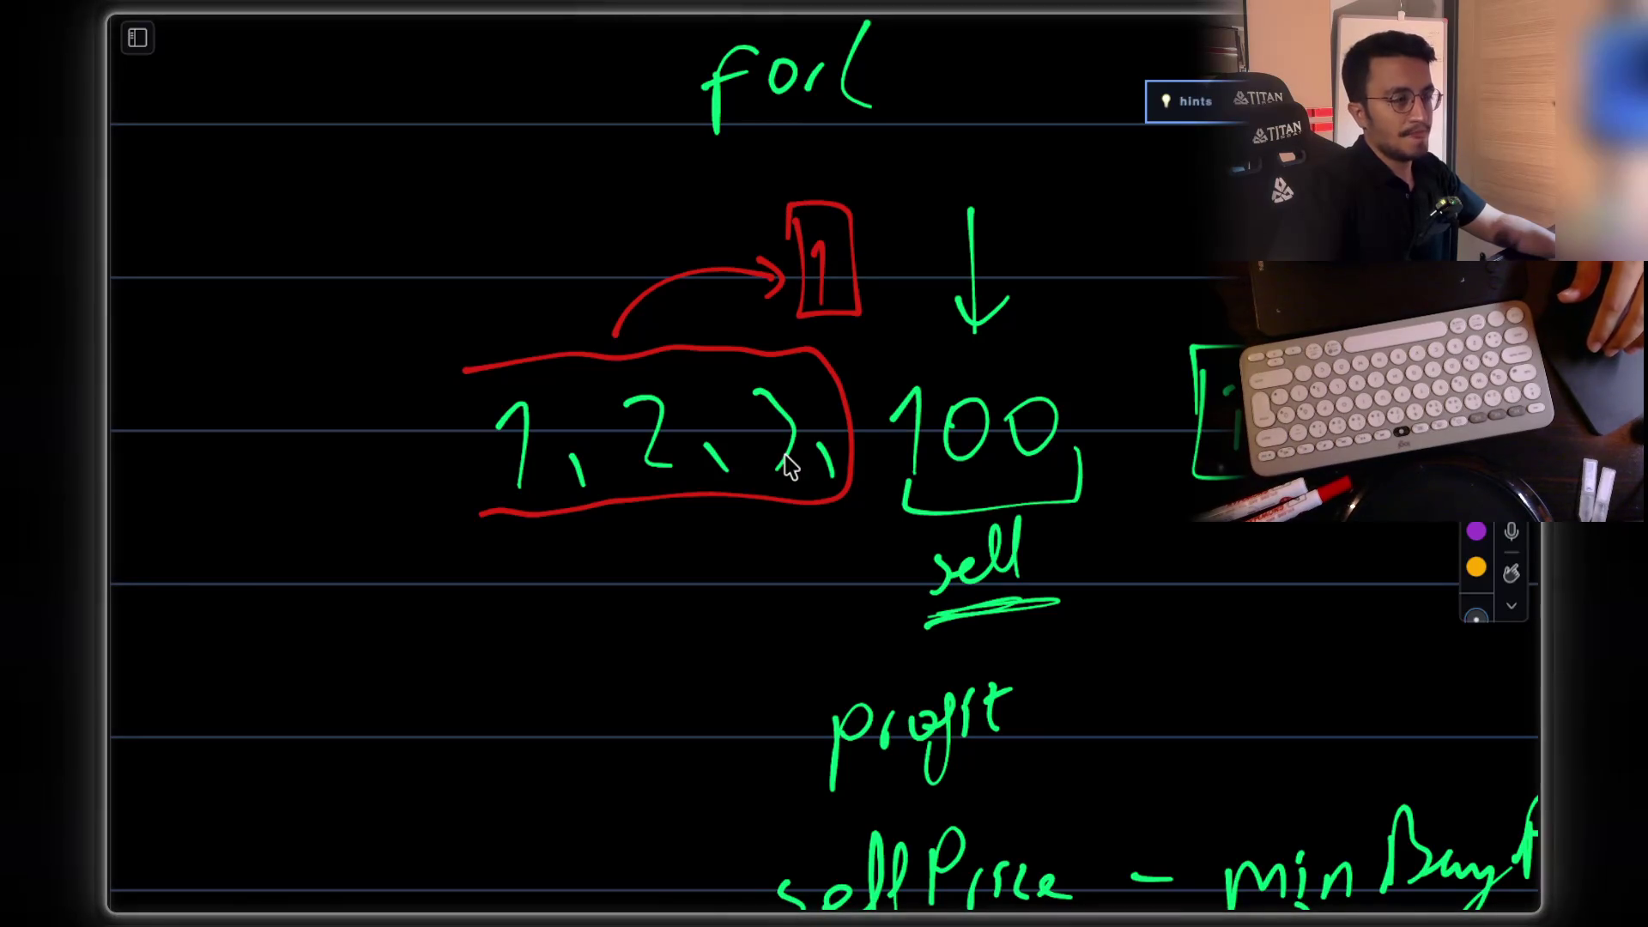
pyautogui.scroll(-2, 788, 466)
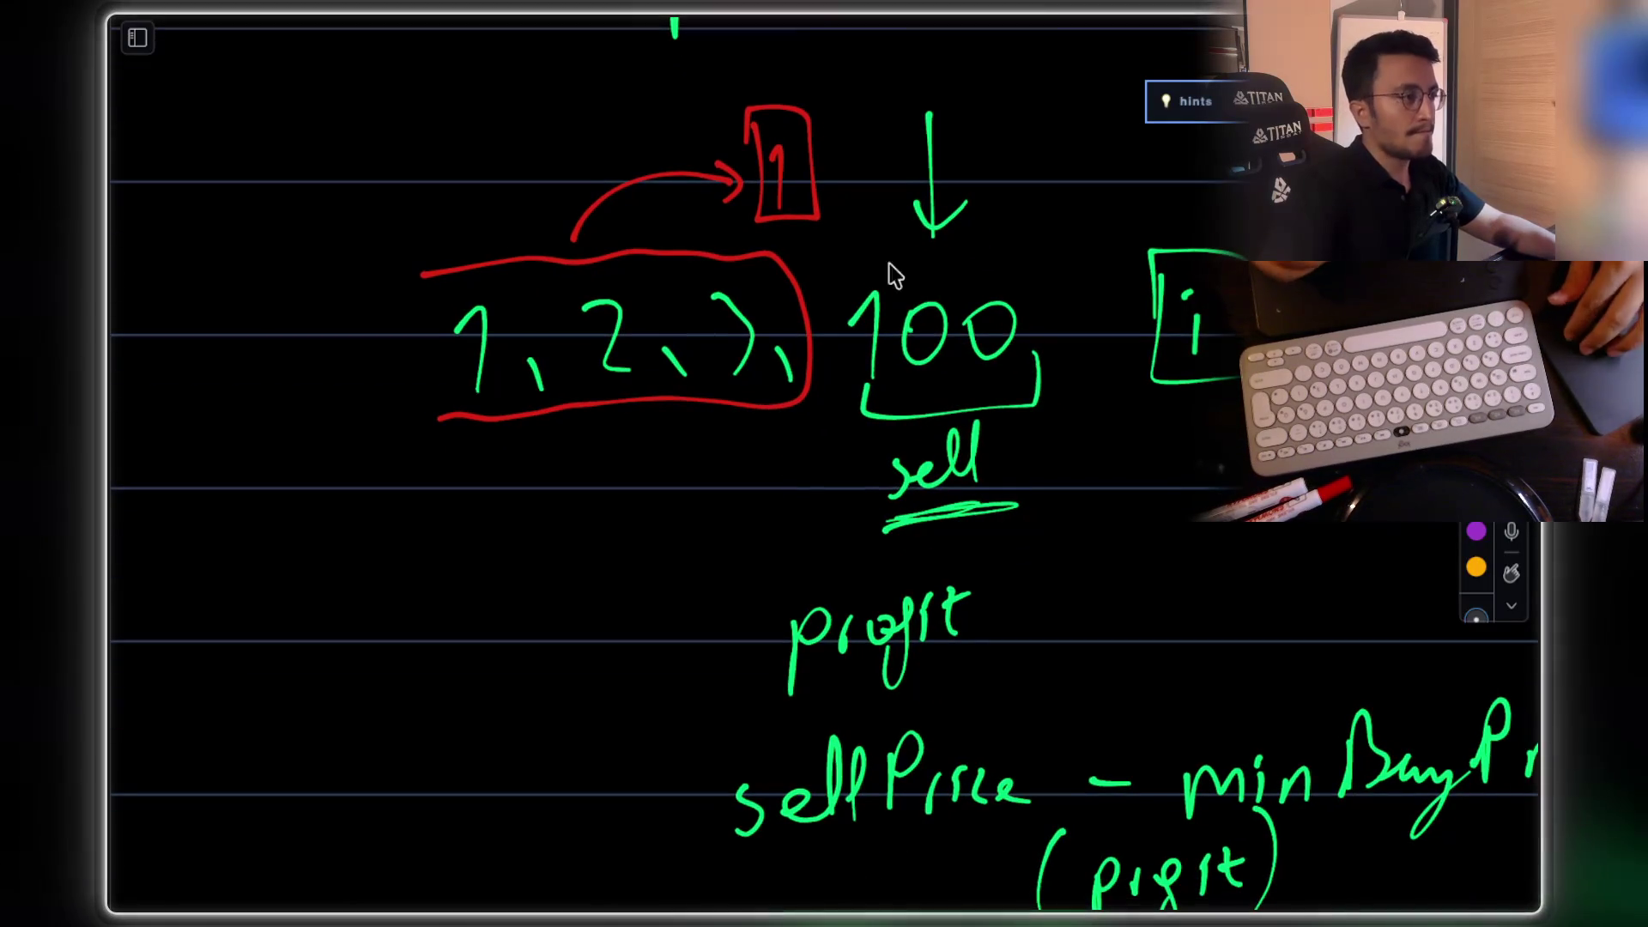
pyautogui.scroll(-1, 893, 292)
pyautogui.scroll(3, 953, 235)
pyautogui.hscroll(2, 953, 235)
pyautogui.moveTo(884, 337); pyautogui.dragTo(1003, 230)
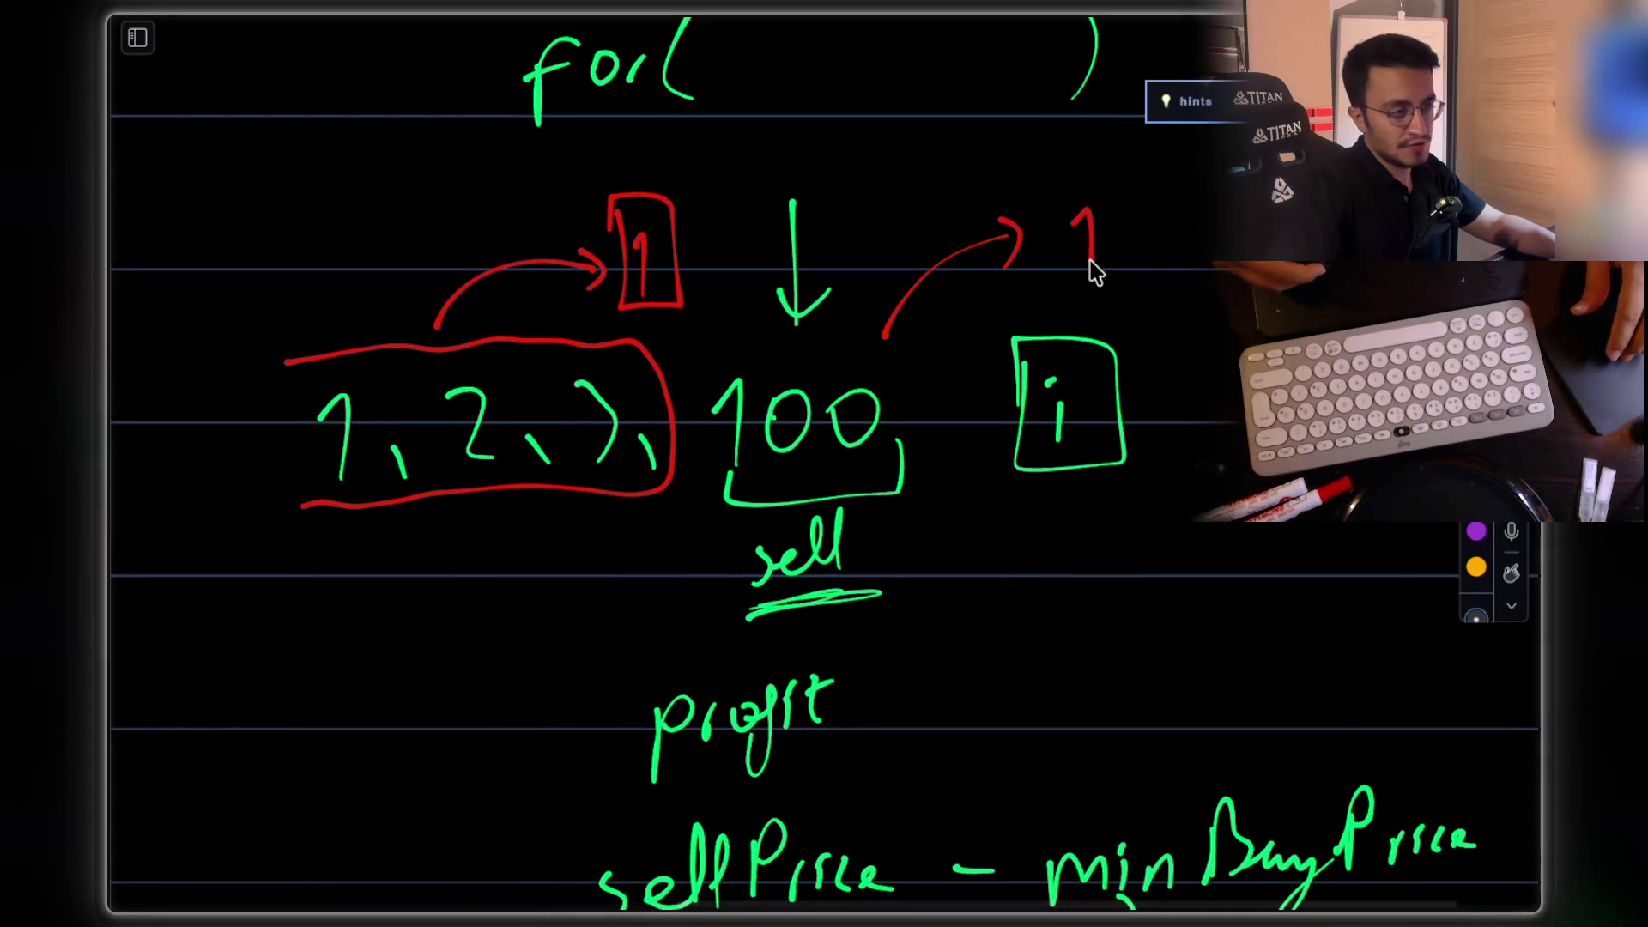
pyautogui.moveTo(1141, 200)
pyautogui.mouseDown()
pyautogui.moveTo(1162, 249)
pyautogui.moveTo(1154, 201)
pyautogui.mouseUp()
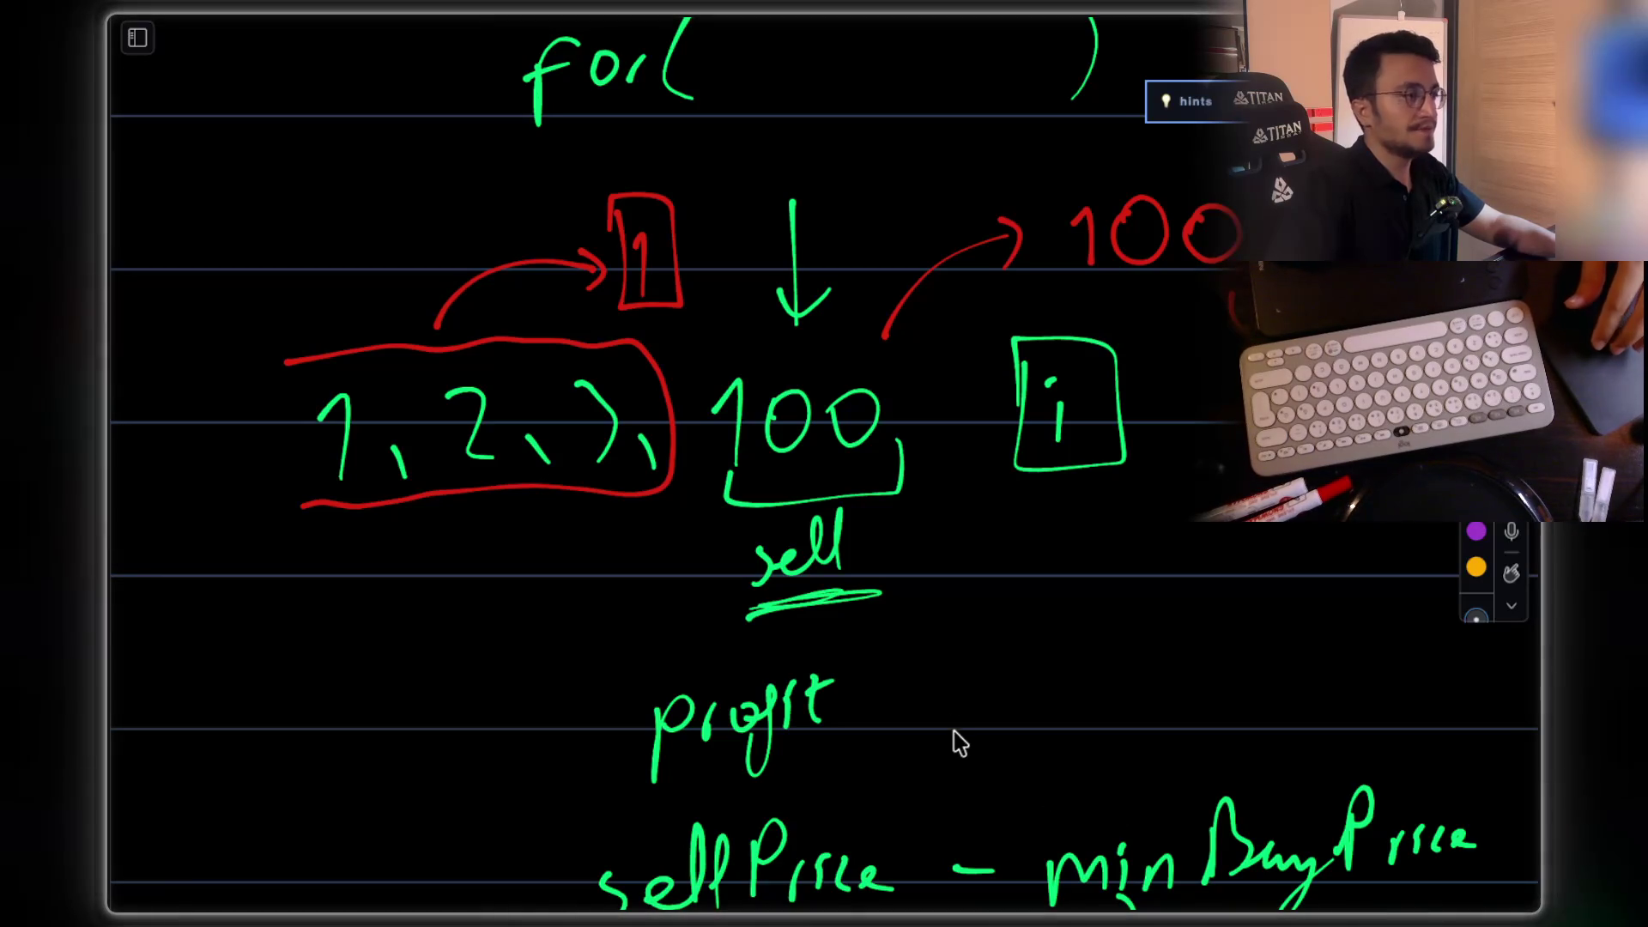
pyautogui.scroll(-2, 893, 614)
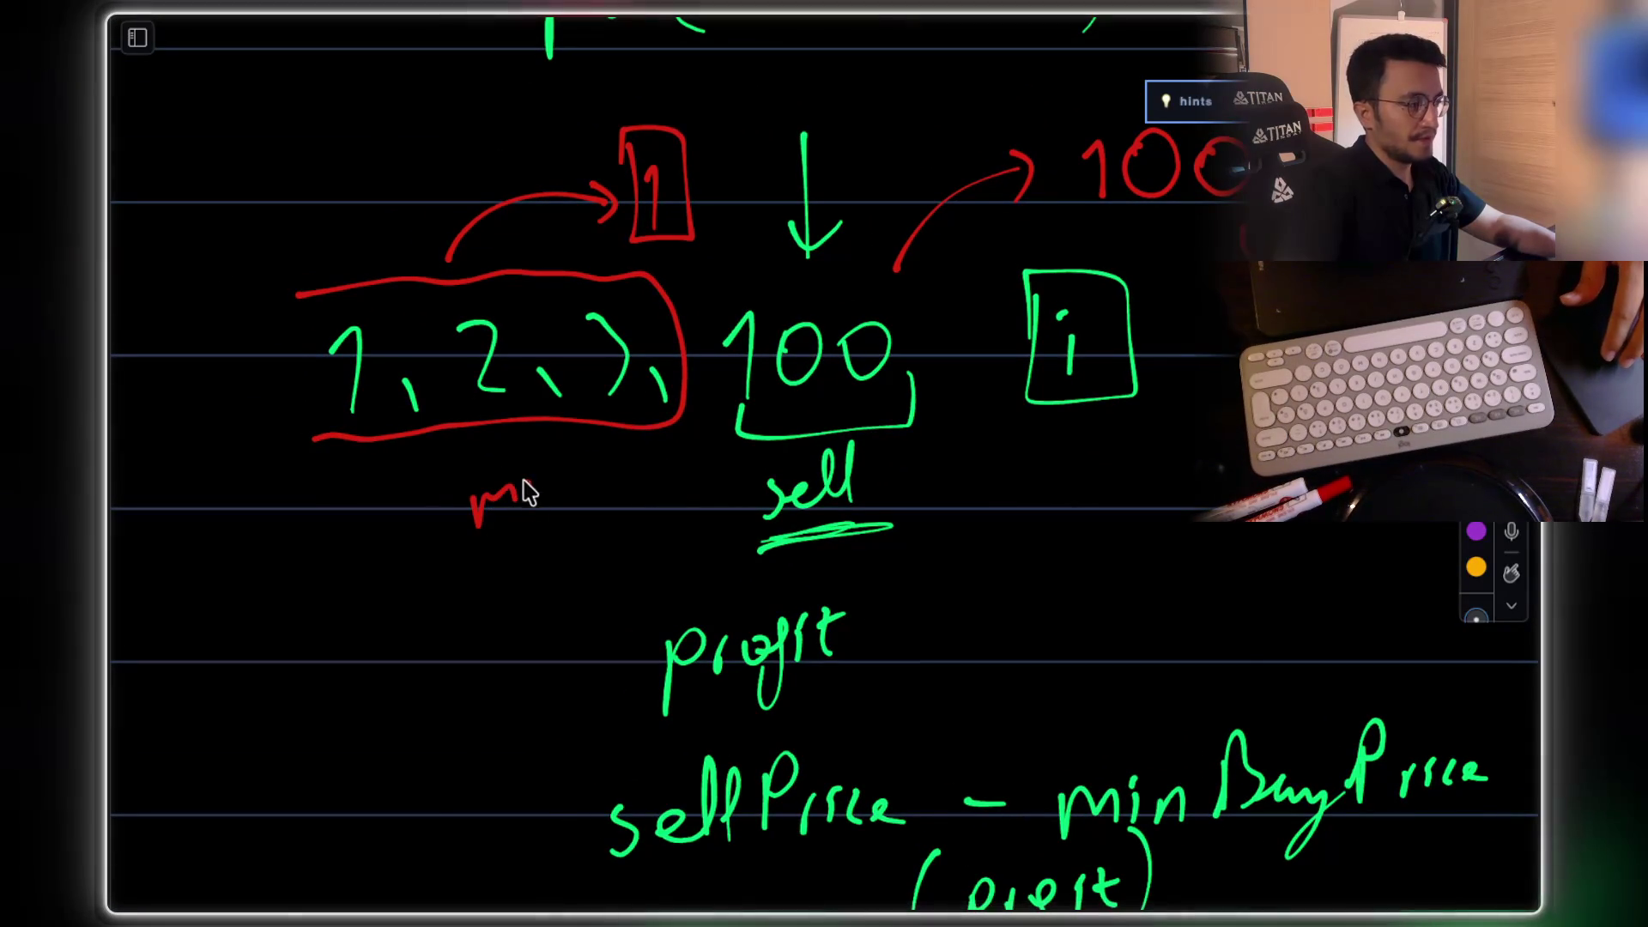
pyautogui.moveTo(473, 547); pyautogui.dragTo(618, 492)
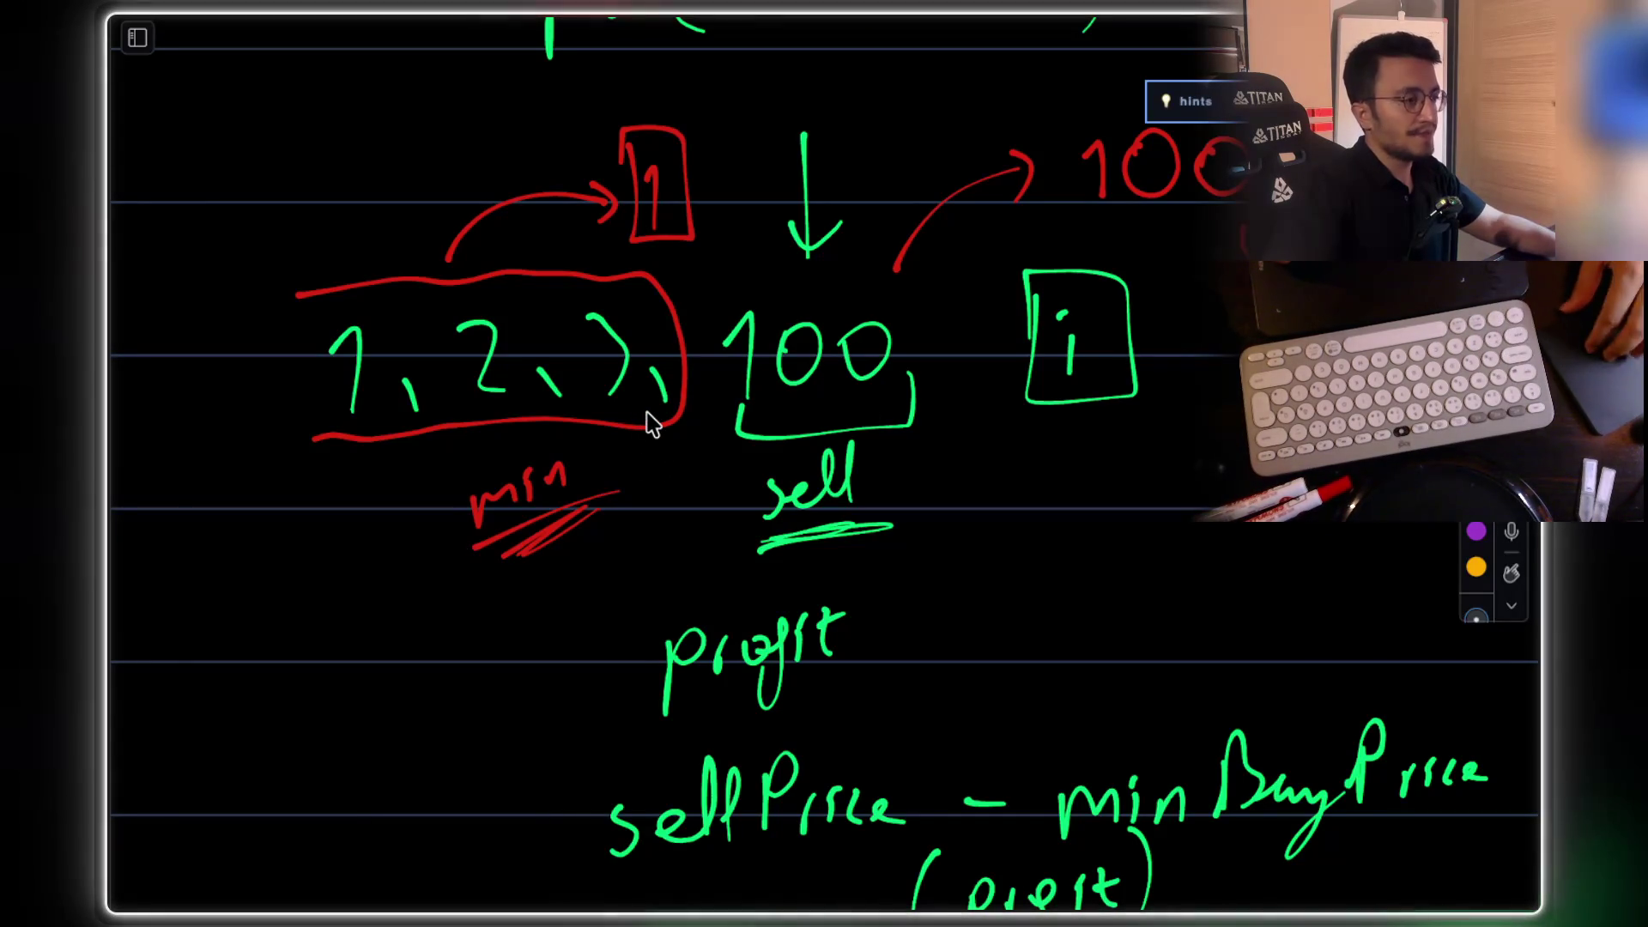
# Step: Write For ( ) in green below the formula, with 'num' beneath it
pyautogui.scroll(-10, 648, 423)
pyautogui.moveTo(448, 397)
pyautogui.mouseDown()
pyautogui.moveTo(443, 466)
pyautogui.moveTo(489, 374)
pyautogui.mouseUp()
pyautogui.moveTo(434, 418); pyautogui.dragTo(520, 400)
pyautogui.moveTo(552, 412); pyautogui.dragTo(577, 393)
pyautogui.moveTo(652, 329); pyautogui.dragTo(665, 436)
pyautogui.moveTo(1099, 328)
pyautogui.mouseDown()
pyautogui.moveTo(1123, 385)
pyautogui.moveTo(1103, 414)
pyautogui.mouseUp()
pyautogui.moveTo(692, 536)
pyautogui.mouseDown()
pyautogui.moveTo(696, 578)
pyautogui.moveTo(790, 558)
pyautogui.mouseUp()
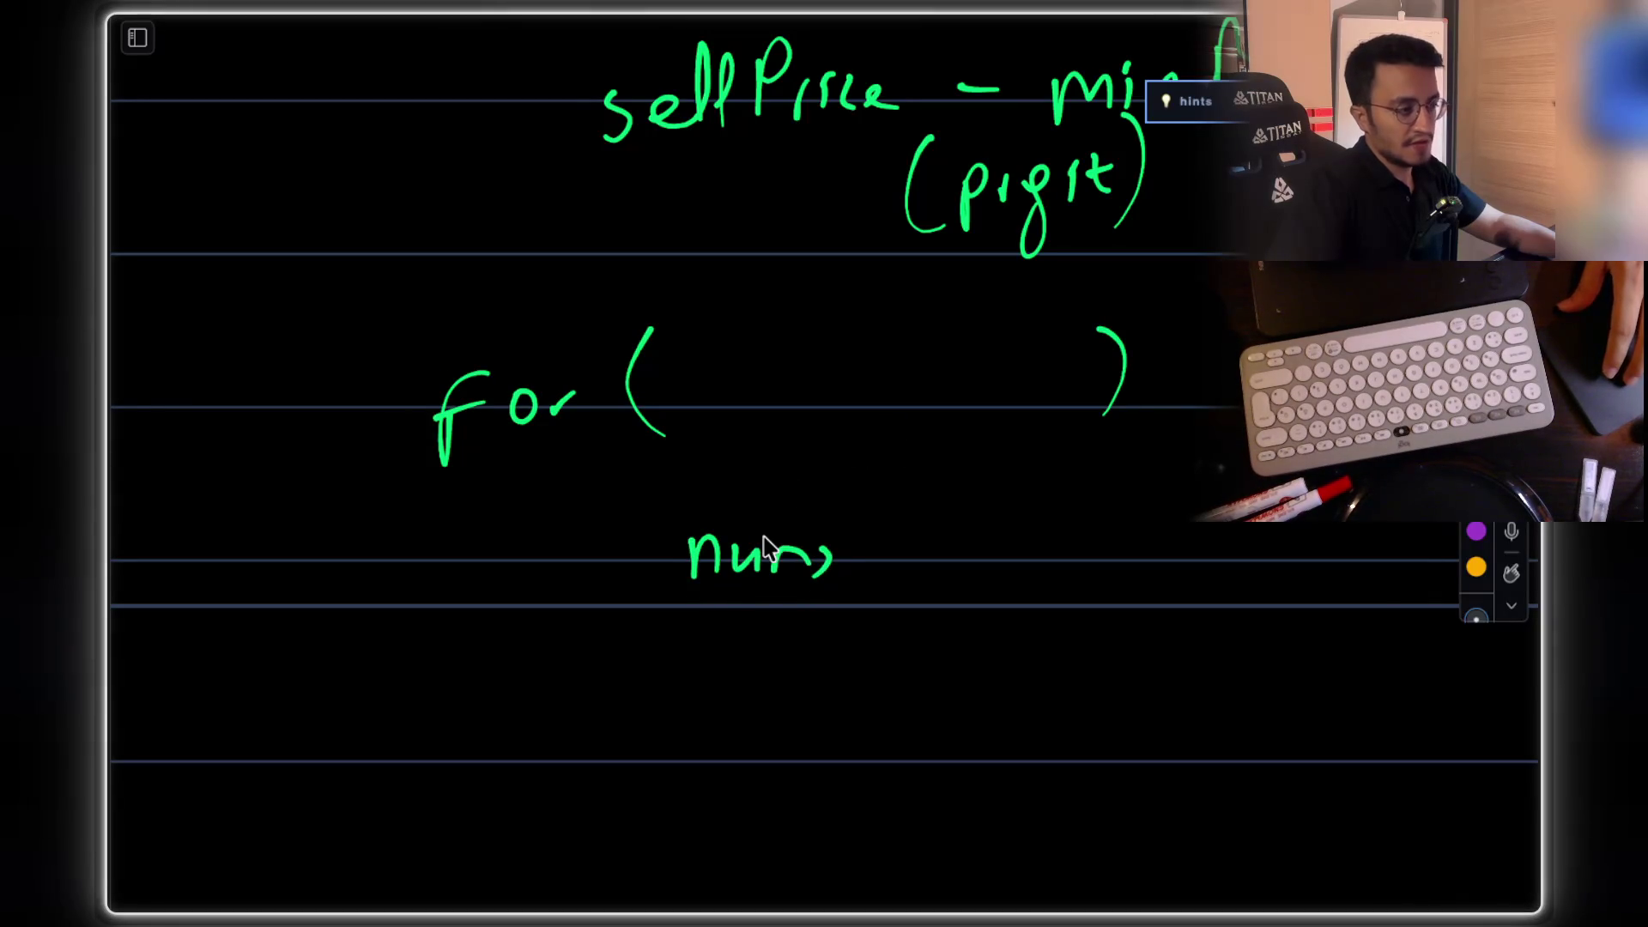
# Step: Undo the stray 'num' and write nums[i] labelled (sell) beneath the For line
pyautogui.hotkey('ctrl', 'z')
pyautogui.hotkey('ctrl', 'z')
pyautogui.hotkey('ctrl', 'z')
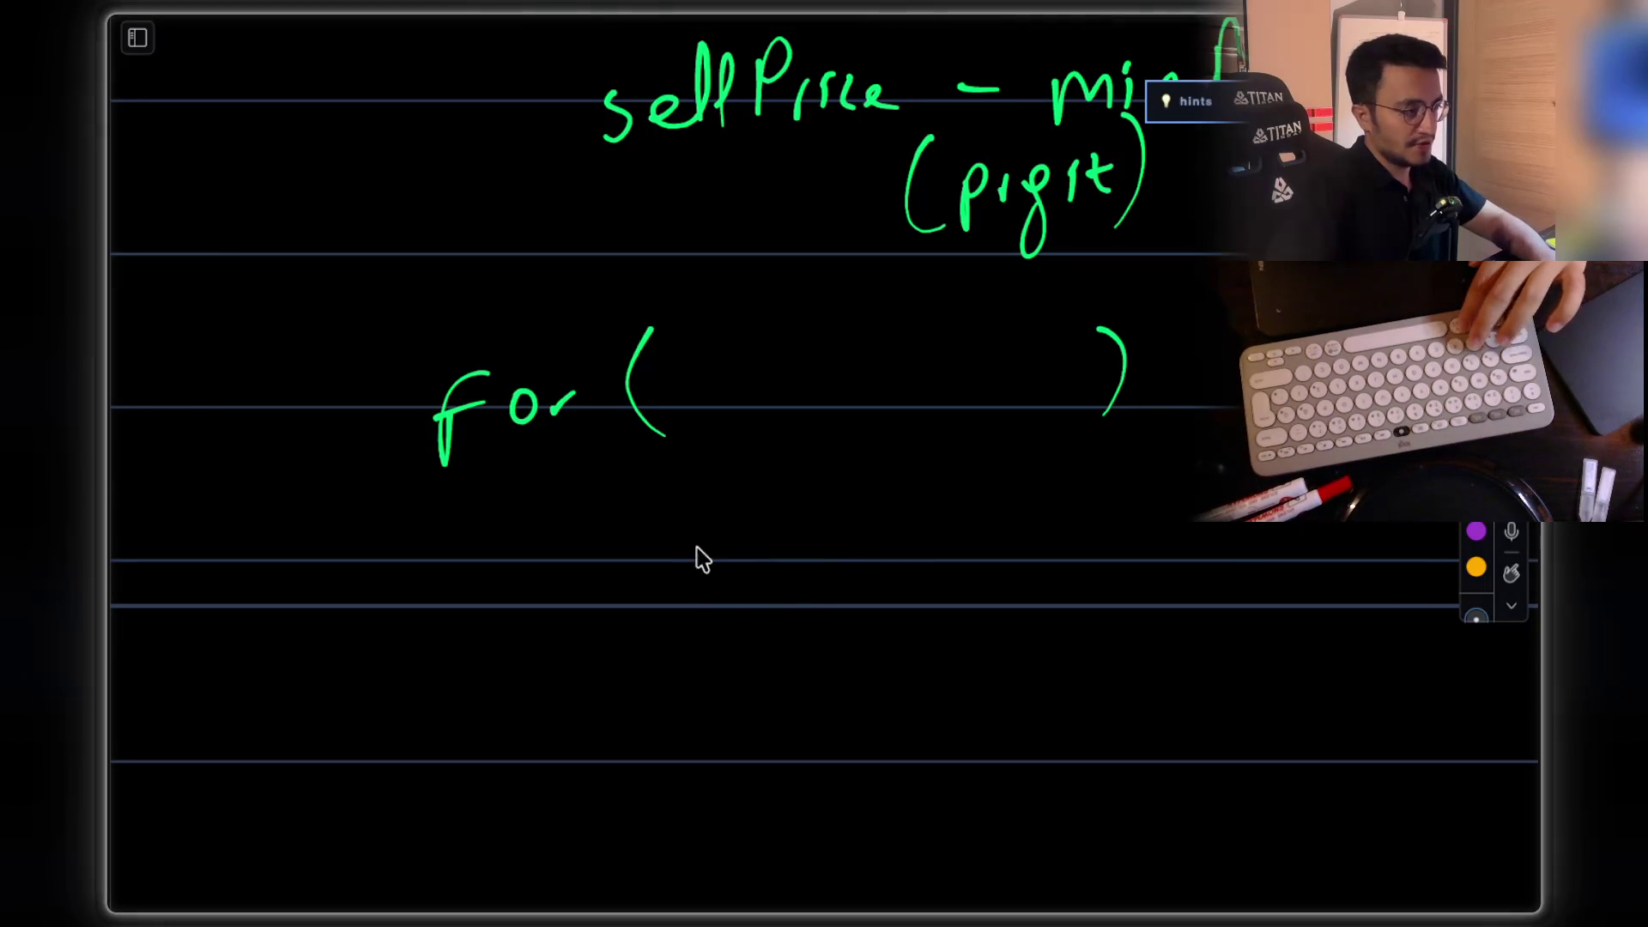
pyautogui.moveTo(689, 541)
pyautogui.mouseDown()
pyautogui.moveTo(830, 574)
pyautogui.moveTo(868, 517)
pyautogui.moveTo(906, 594)
pyautogui.mouseUp()
pyautogui.moveTo(912, 584)
pyautogui.mouseDown()
pyautogui.moveTo(910, 556)
pyautogui.moveTo(934, 592)
pyautogui.mouseUp()
pyautogui.moveTo(736, 627)
pyautogui.mouseDown()
pyautogui.moveTo(734, 686)
pyautogui.moveTo(771, 676)
pyautogui.mouseUp()
pyautogui.moveTo(794, 659)
pyautogui.mouseDown()
pyautogui.moveTo(864, 654)
pyautogui.moveTo(897, 682)
pyautogui.mouseUp()
pyautogui.moveTo(892, 607); pyautogui.dragTo(884, 674)
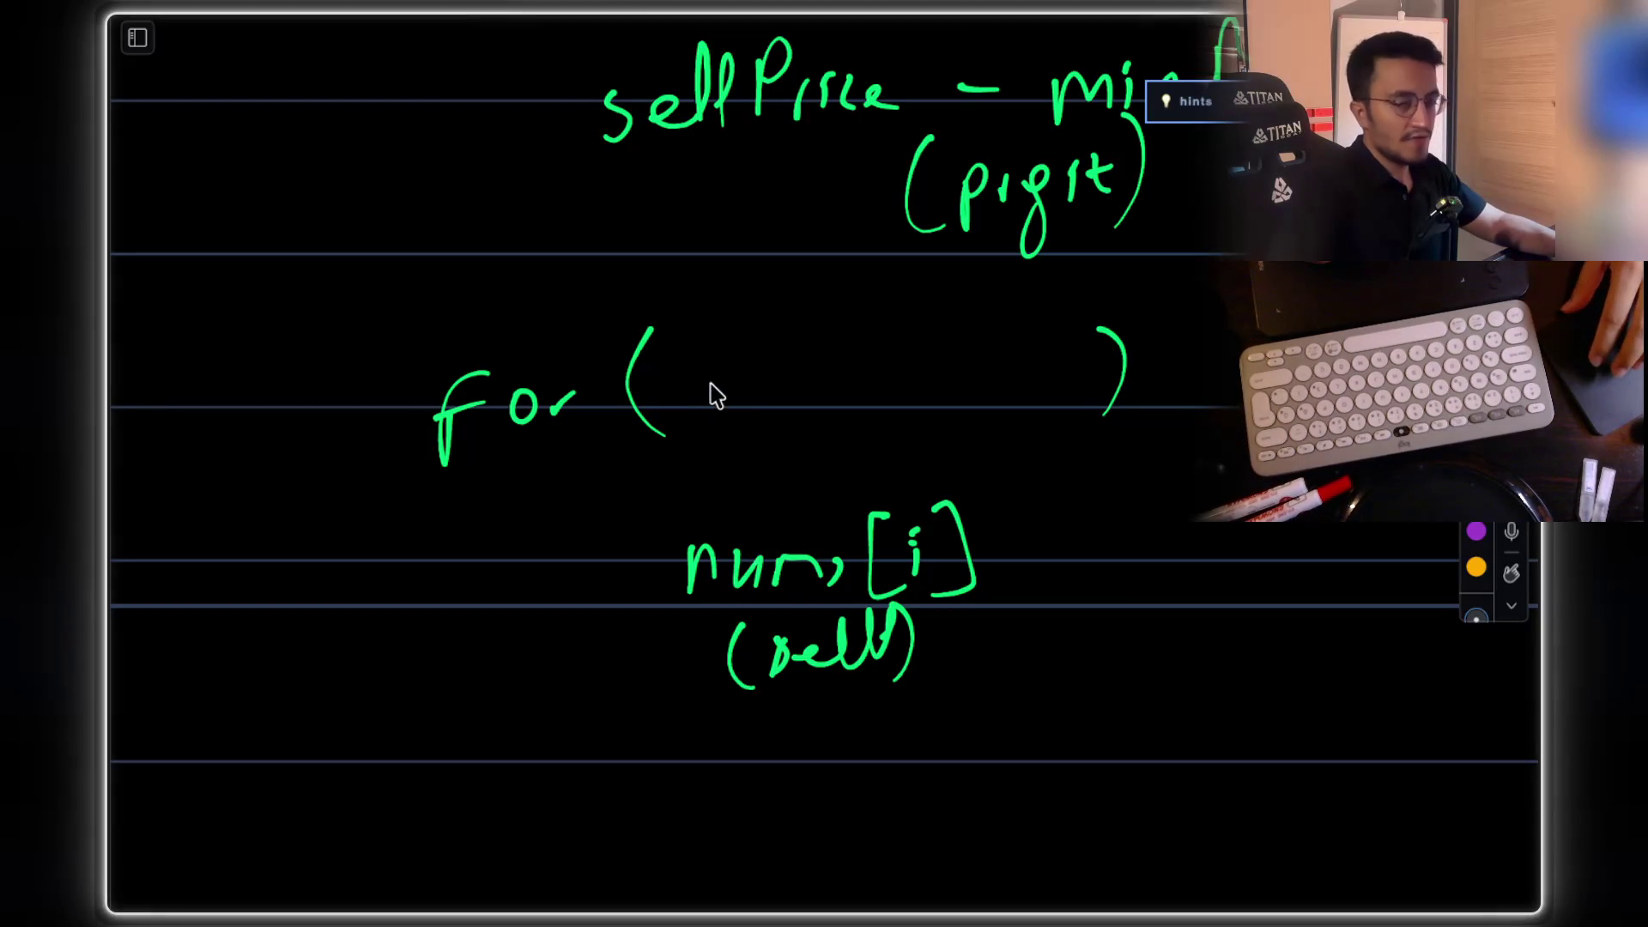
# Step: Write i=1; inside the For parentheses and undo a stray stroke above it
pyautogui.moveTo(711, 386)
pyautogui.mouseDown()
pyautogui.moveTo(713, 410)
pyautogui.moveTo(776, 384)
pyautogui.moveTo(810, 403)
pyautogui.mouseUp()
pyautogui.click(710, 348)
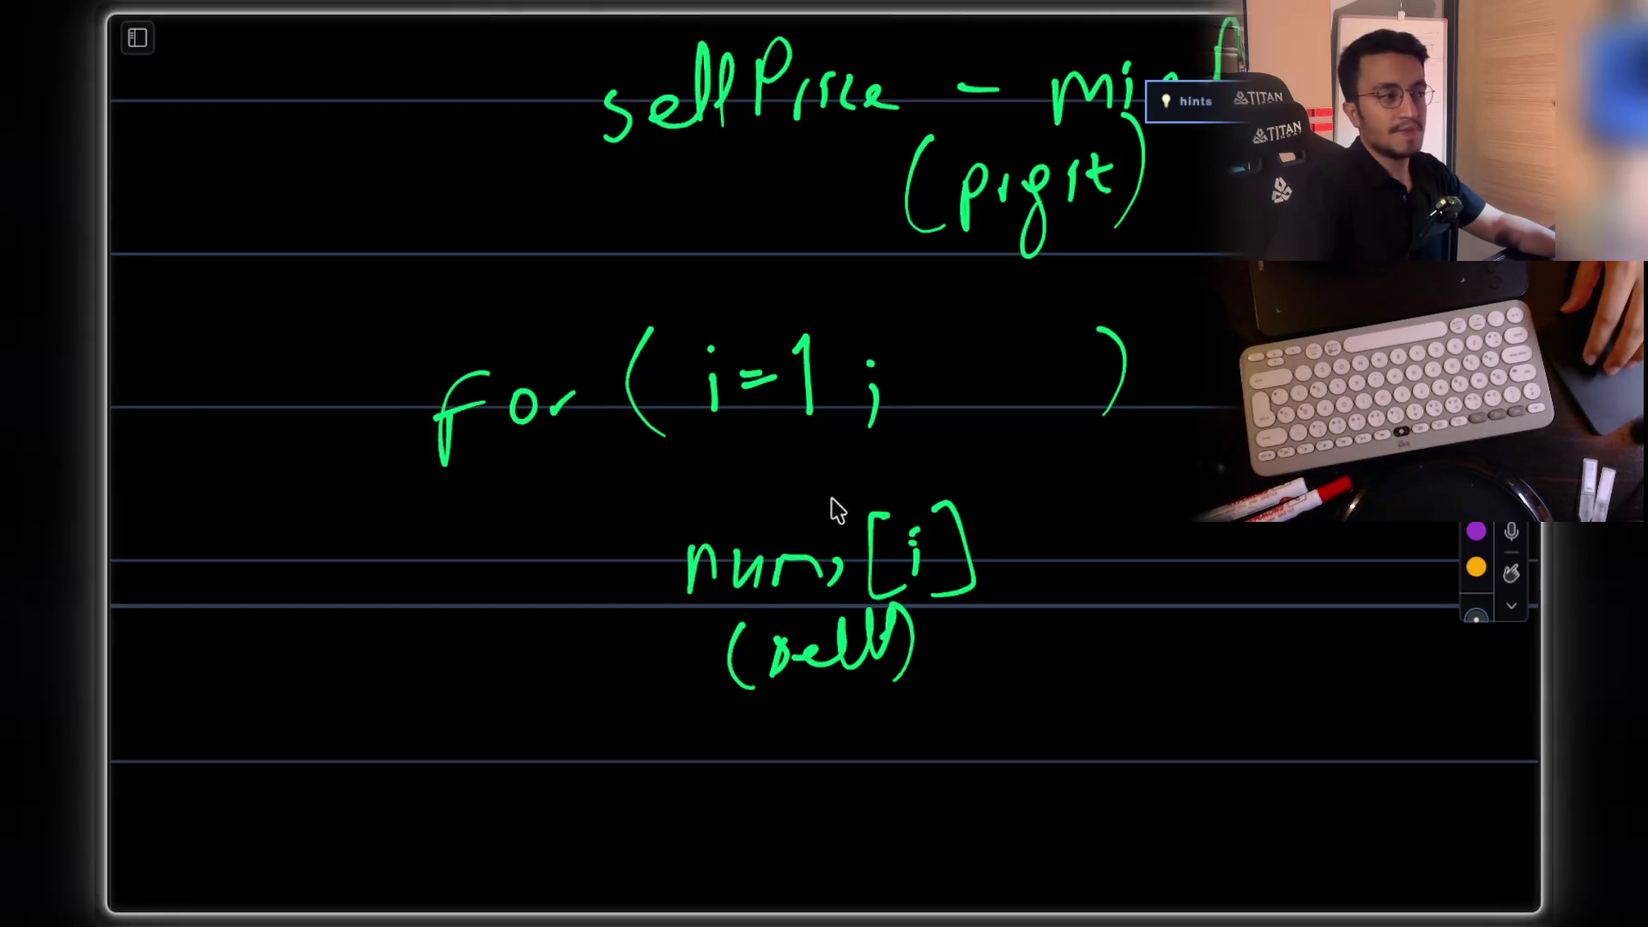
pyautogui.scroll(2, 795, 368)
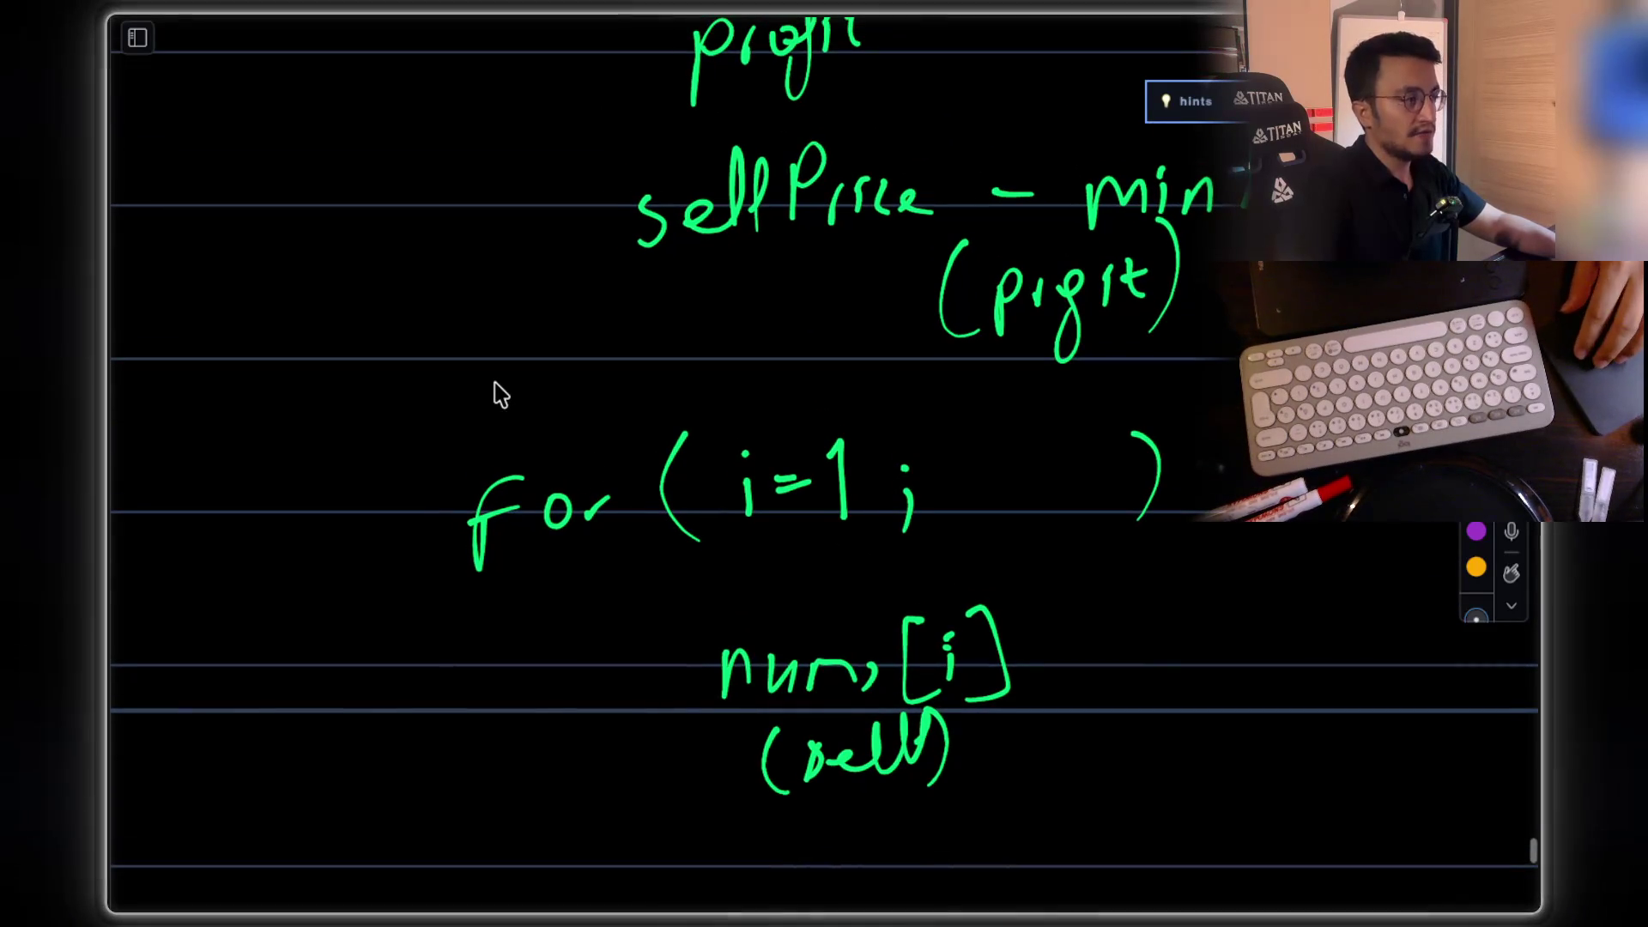
pyautogui.hotkey('ctrl', 'z')
# Step: Write minSellPrice = nums[0]; above the For line and begin 'min' below (sell)
pyautogui.moveTo(468, 383)
pyautogui.mouseDown()
pyautogui.moveTo(509, 399)
pyautogui.moveTo(604, 378)
pyautogui.moveTo(570, 401)
pyautogui.moveTo(624, 372)
pyautogui.mouseUp()
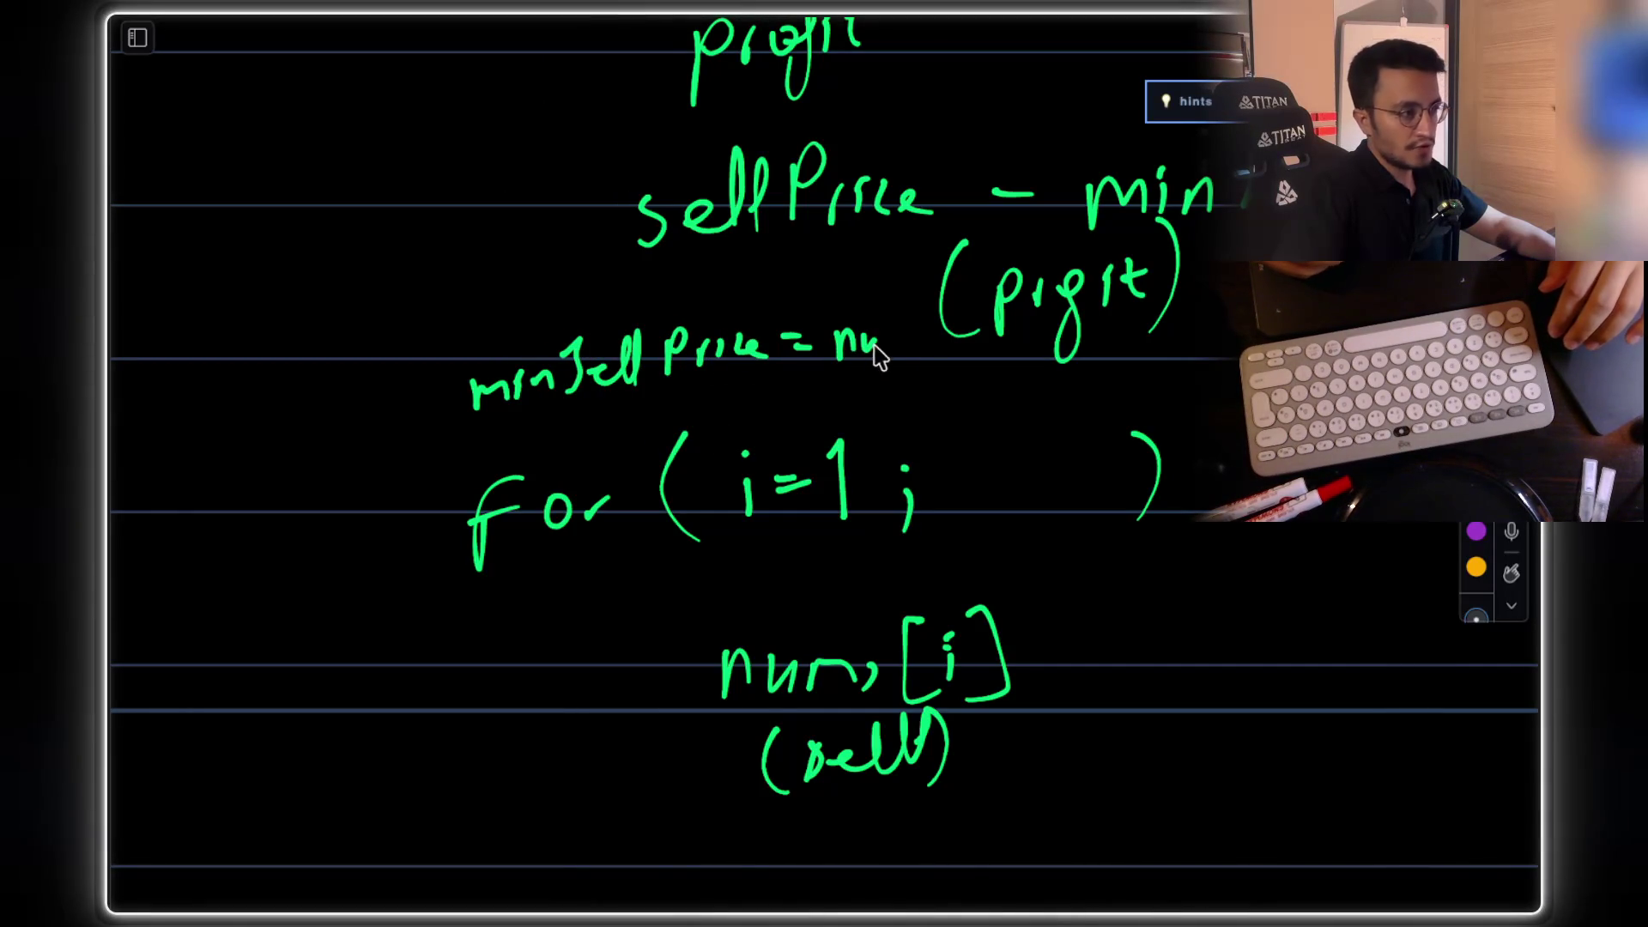
pyautogui.moveTo(934, 327)
pyautogui.mouseDown()
pyautogui.moveTo(942, 372)
pyautogui.moveTo(953, 344)
pyautogui.mouseUp()
pyautogui.moveTo(963, 330); pyautogui.dragTo(978, 352)
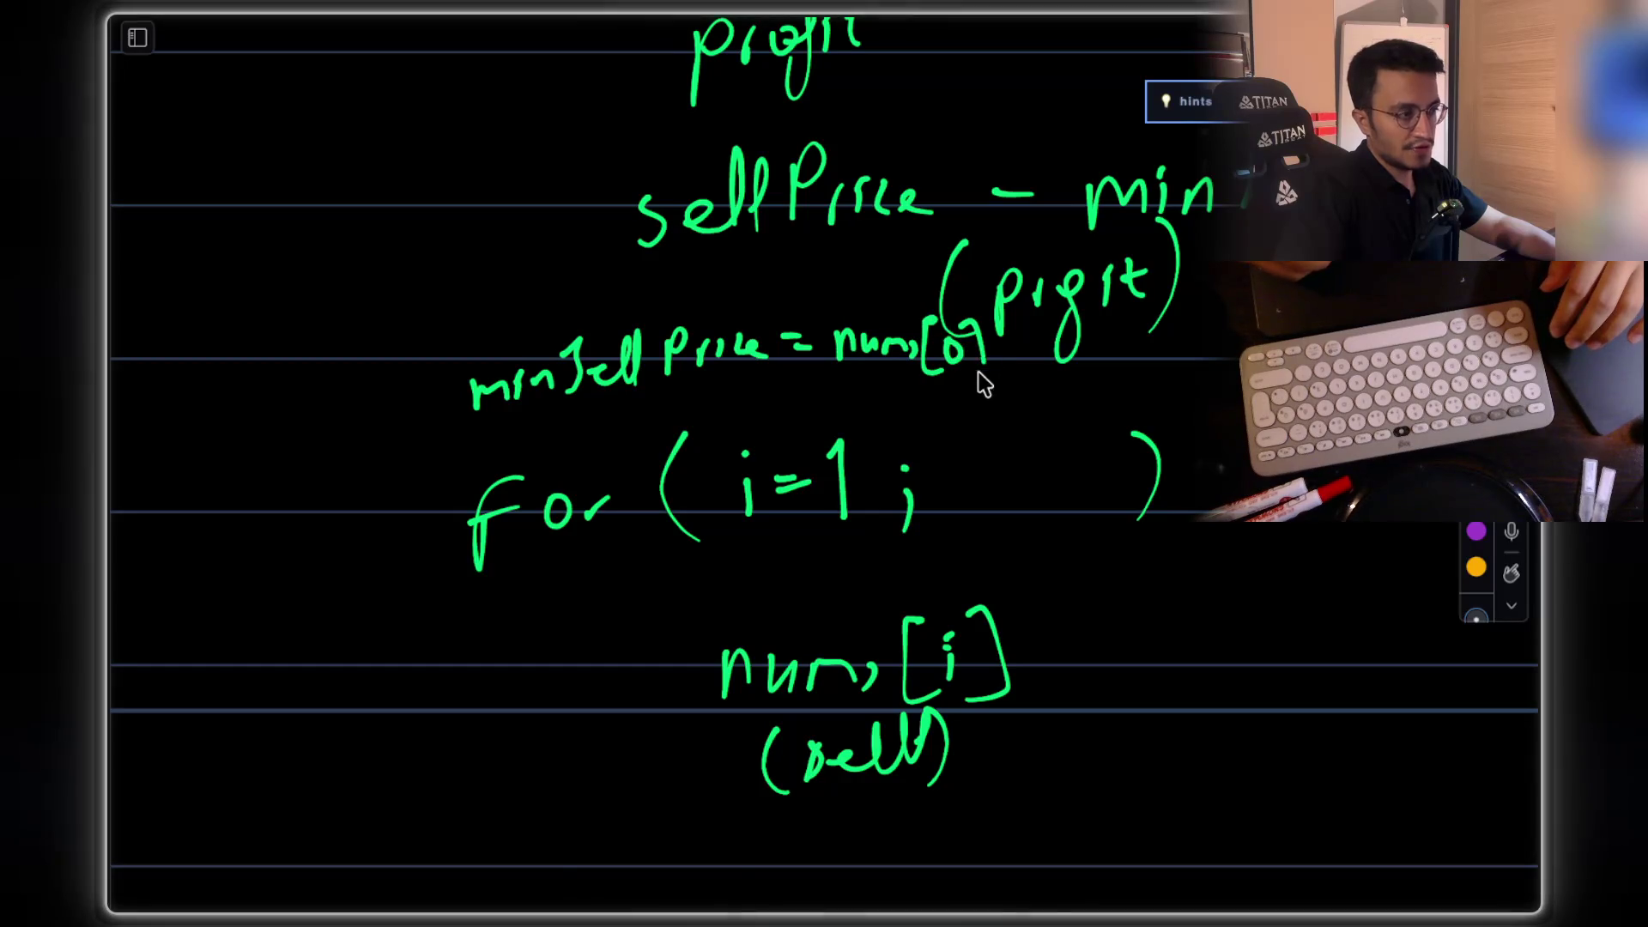
pyautogui.scroll(-3, 839, 357)
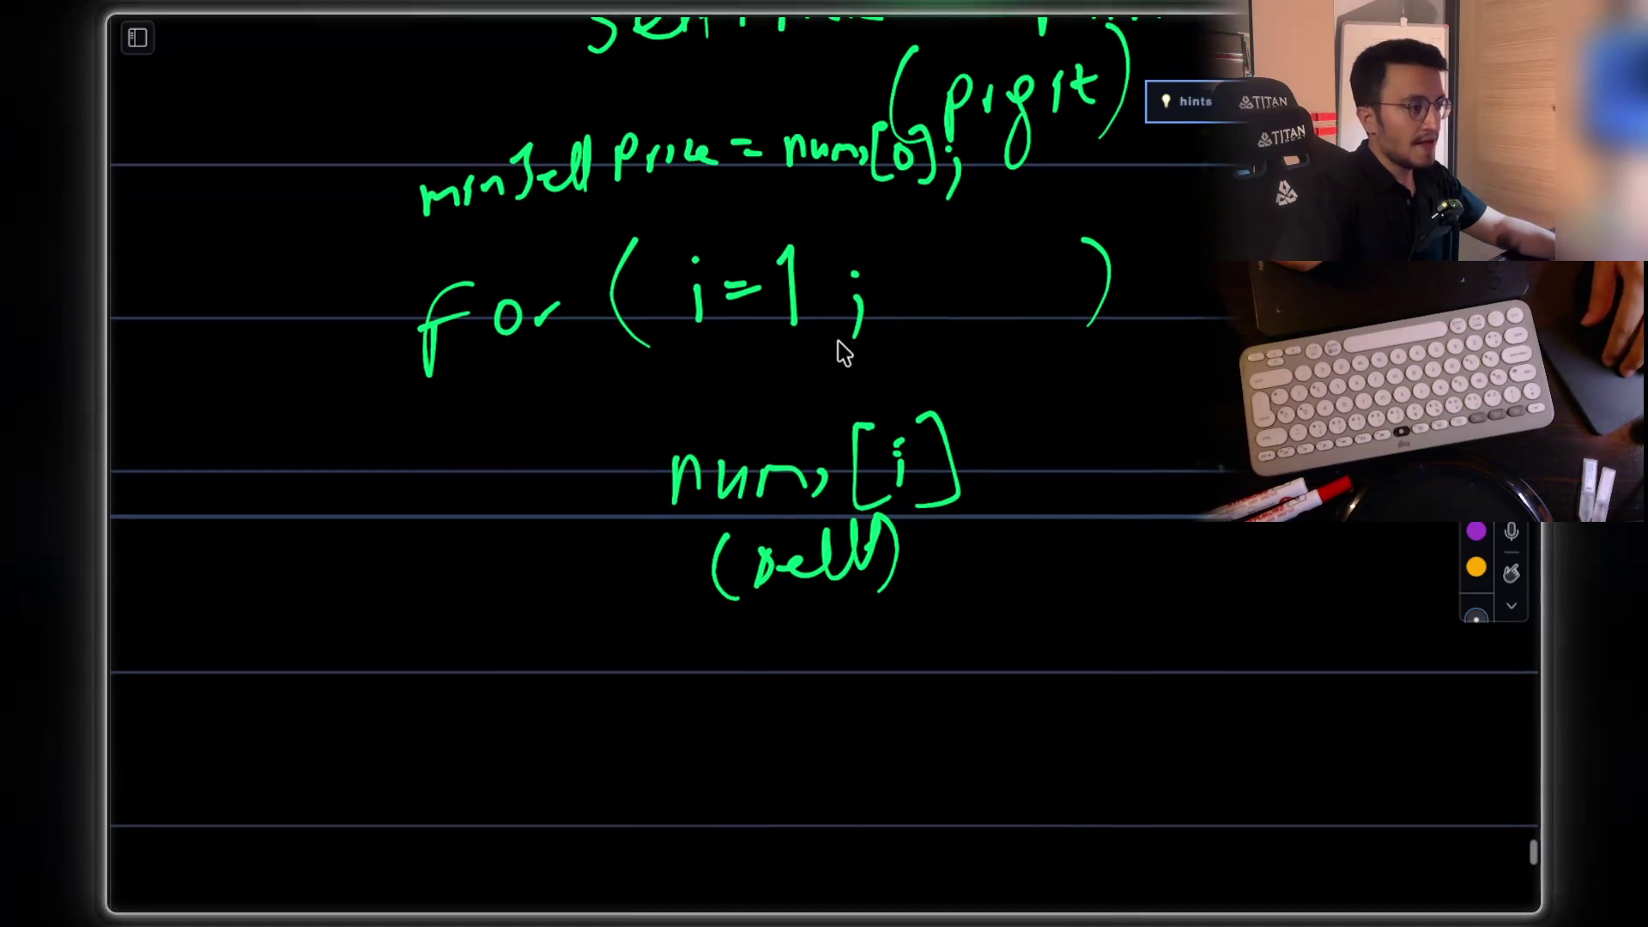
pyautogui.scroll(-2, 852, 378)
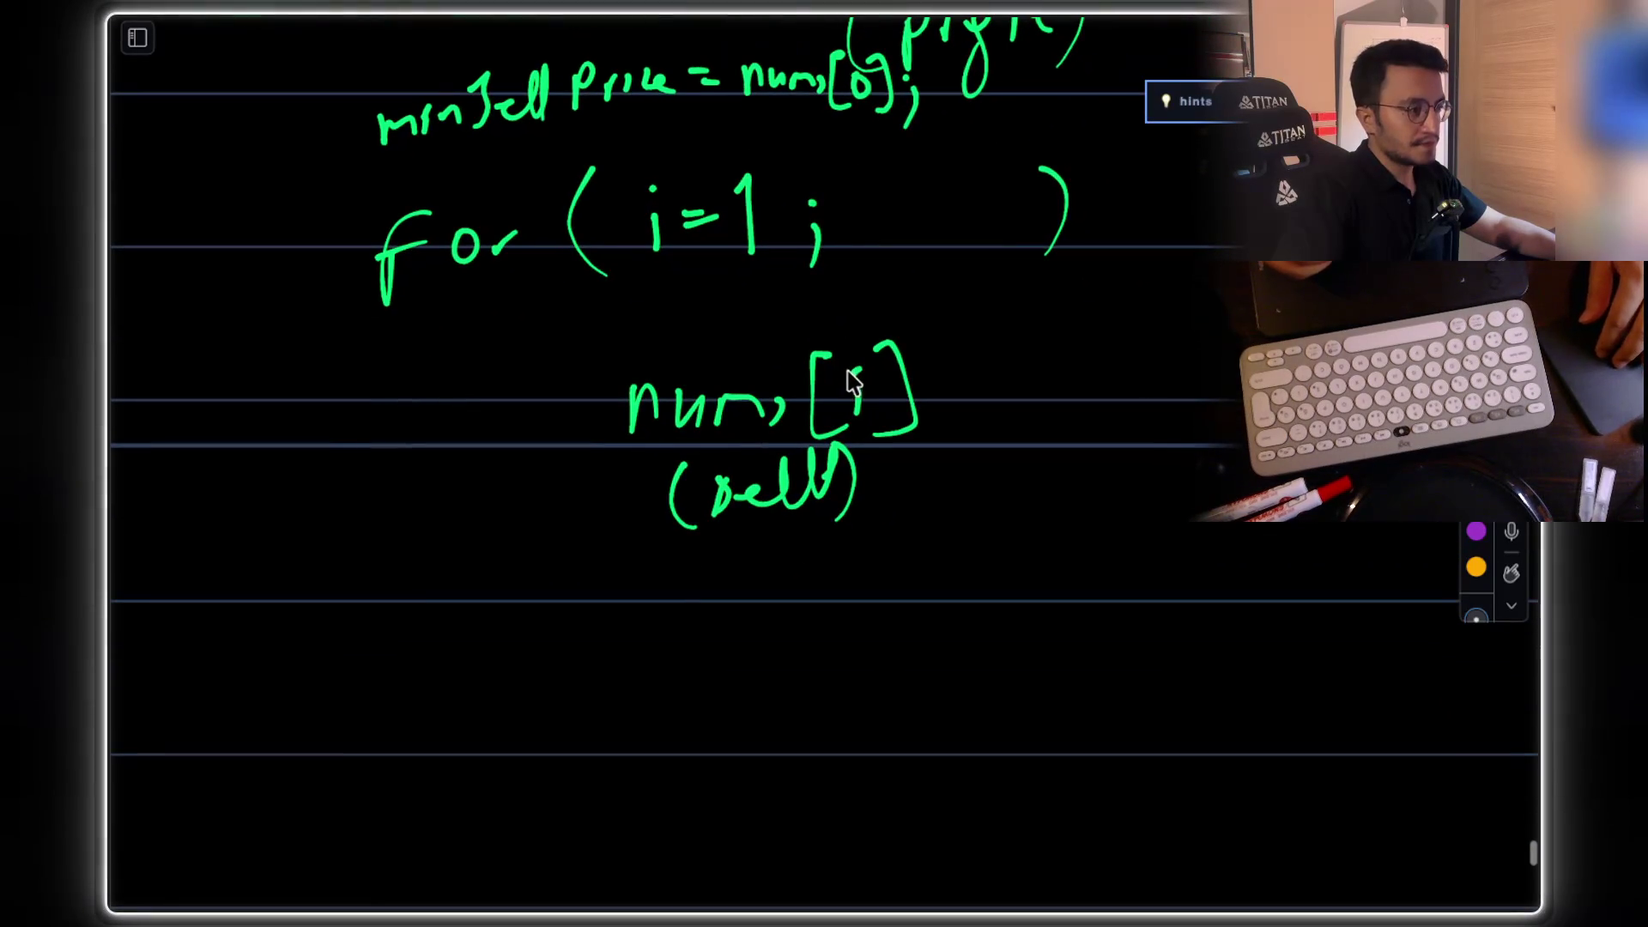
pyautogui.scroll(-2, 827, 306)
pyautogui.moveTo(457, 609)
pyautogui.mouseDown()
pyautogui.moveTo(478, 589)
pyautogui.moveTo(508, 611)
pyautogui.mouseUp()
# Step: Begin 'min' below the loop and circle nums[i] as the sell price
pyautogui.moveTo(518, 571)
pyautogui.mouseDown()
pyautogui.moveTo(515, 592)
pyautogui.moveTo(560, 589)
pyautogui.mouseUp()
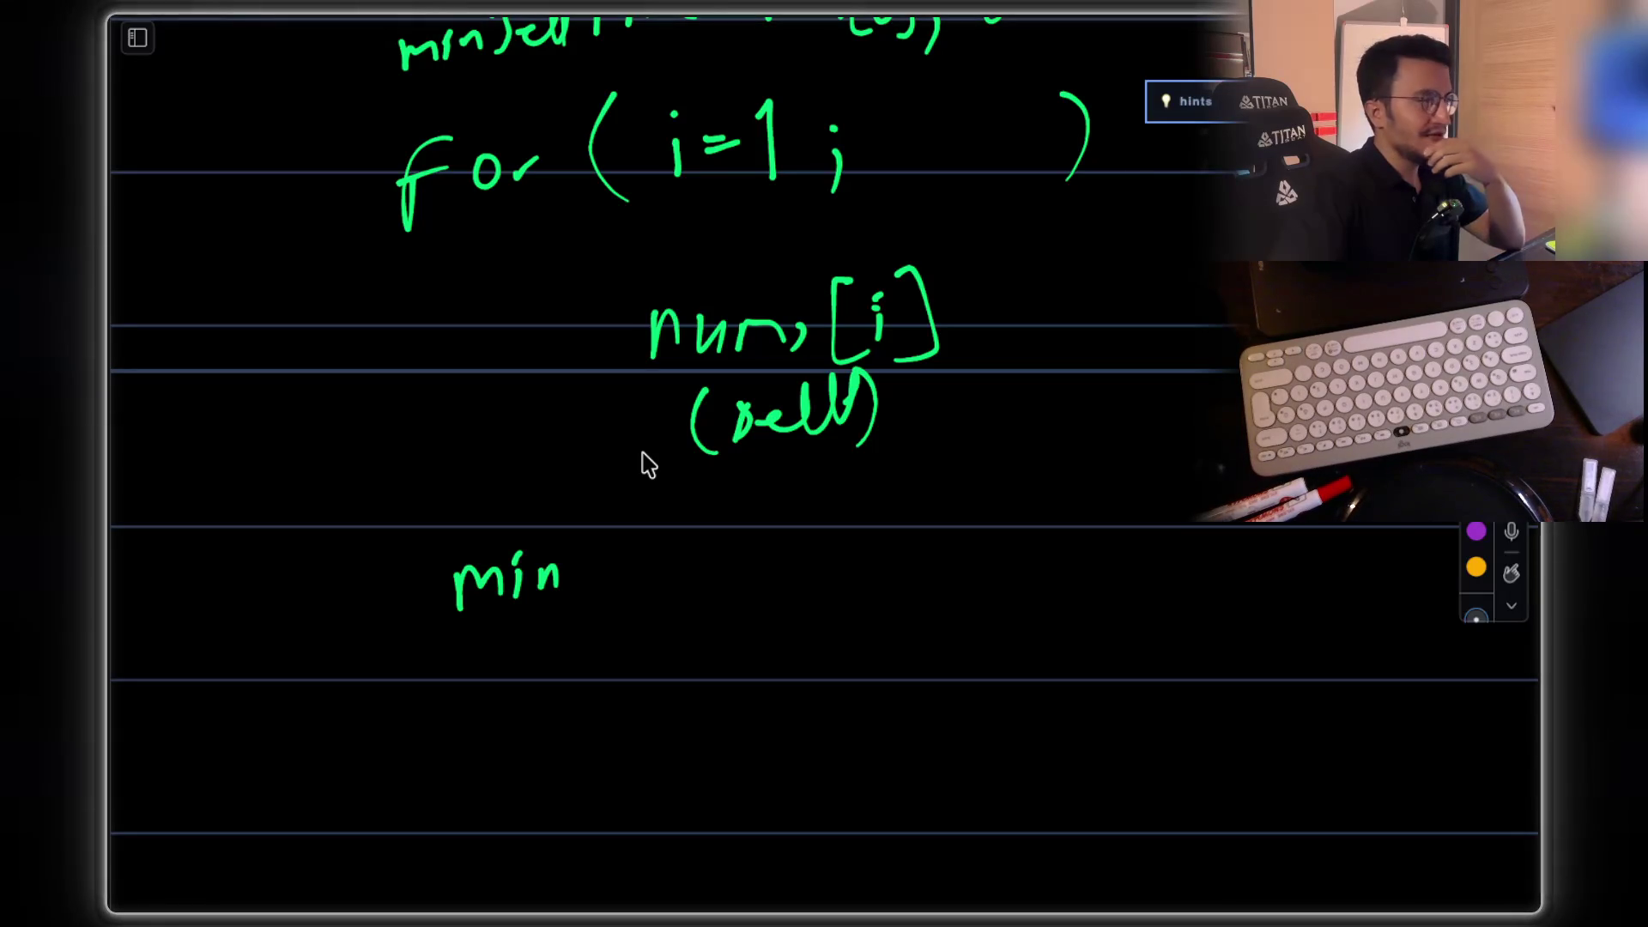
pyautogui.moveTo(787, 265)
pyautogui.mouseDown()
pyautogui.moveTo(975, 353)
pyautogui.moveTo(854, 318)
pyautogui.mouseUp()
pyautogui.scroll(4, 570, 490)
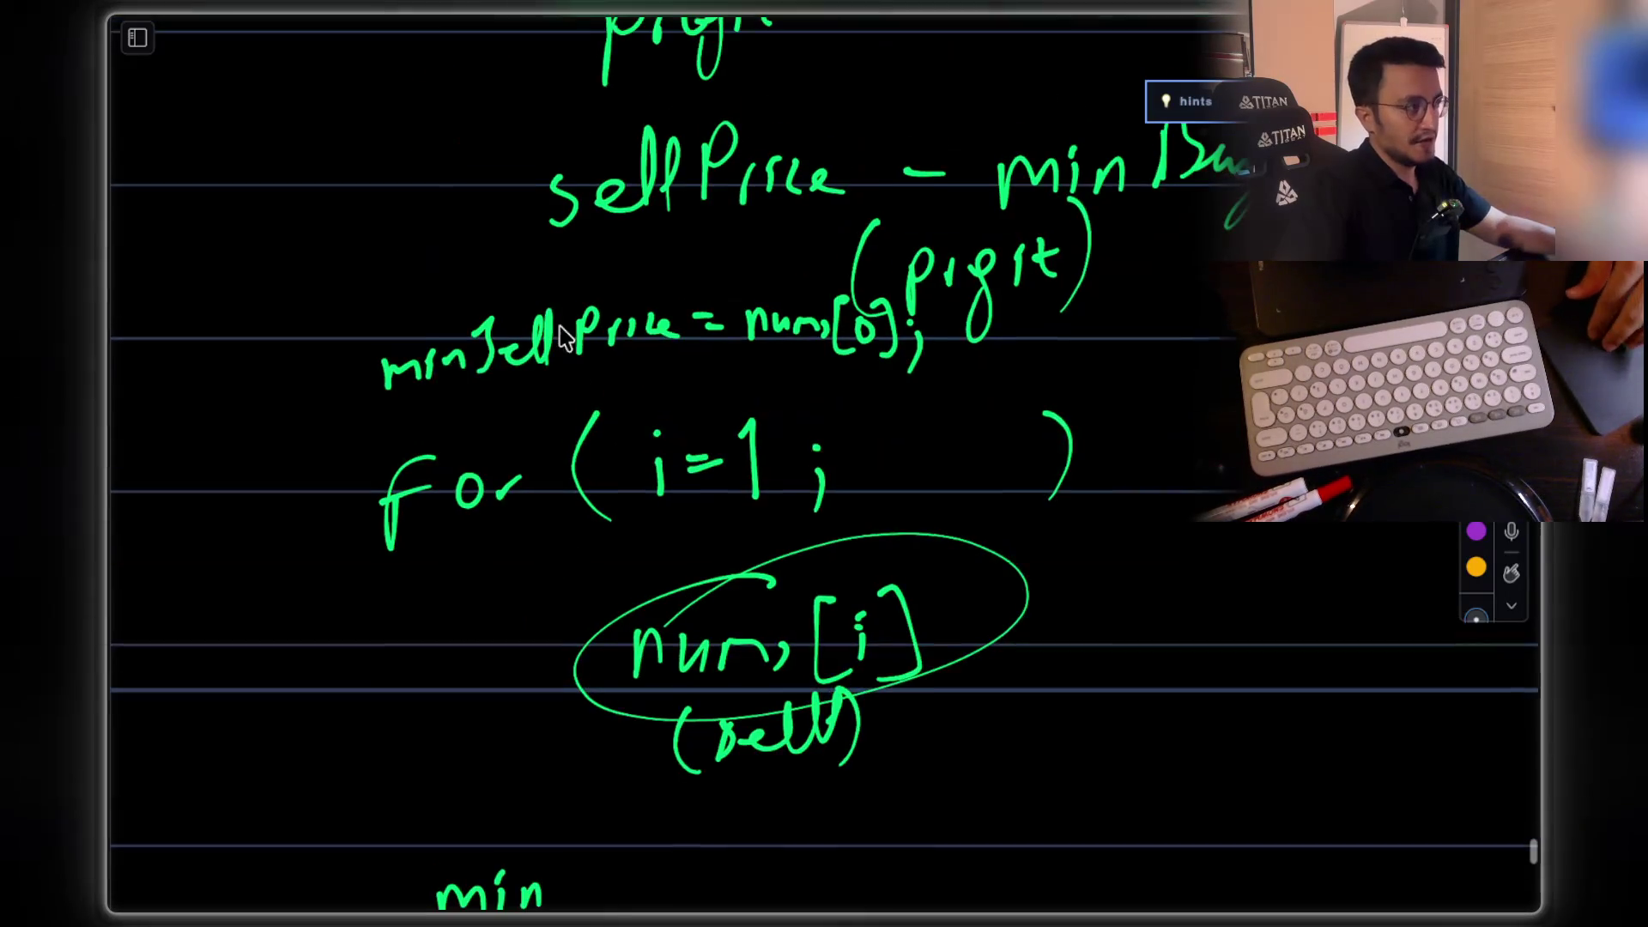
pyautogui.moveTo(410, 422); pyautogui.dragTo(626, 379)
pyautogui.scroll(-3, 685, 357)
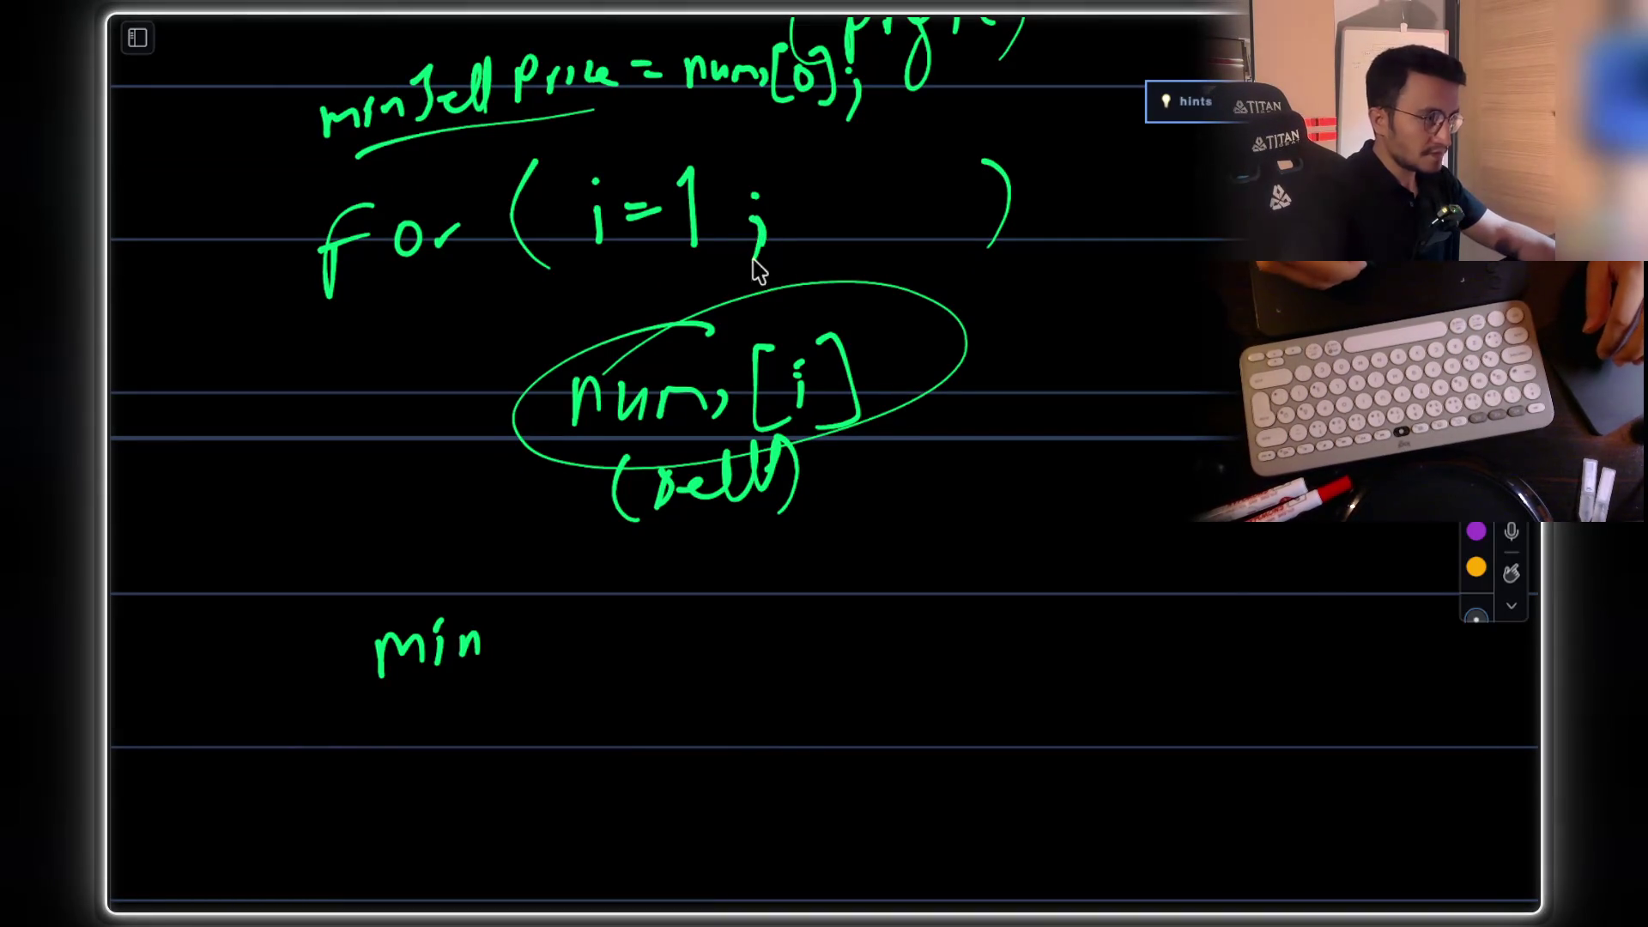
pyautogui.scroll(-2, 824, 352)
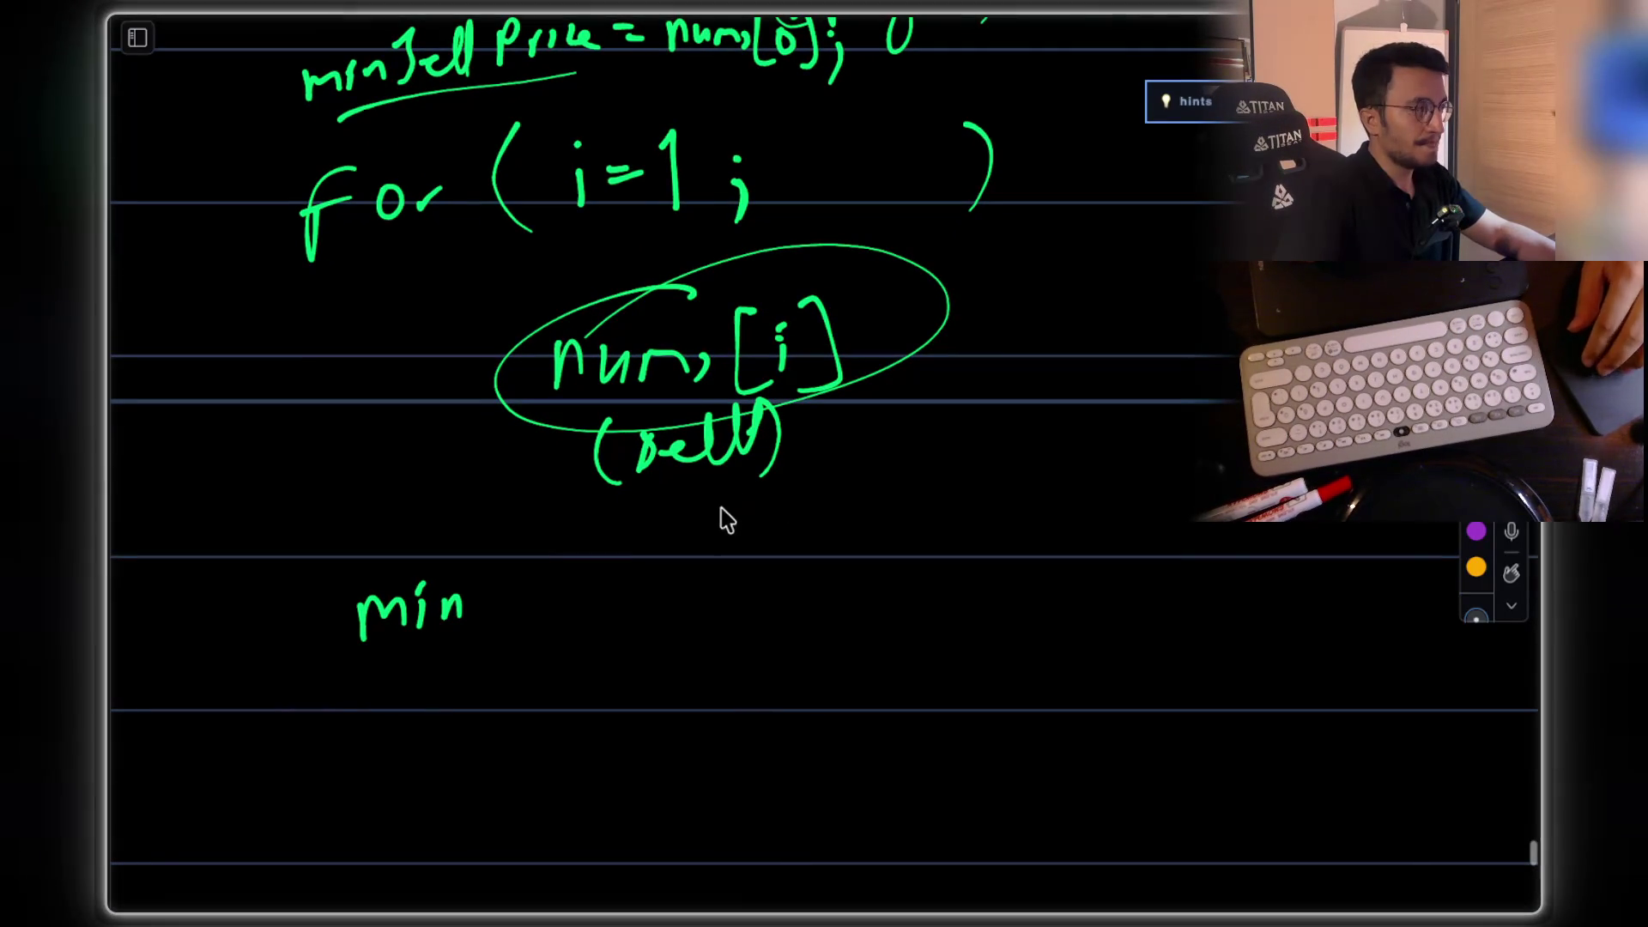
# Step: Write minSellPrice = Math.min(minSe.., nums[i]); on the new line
pyautogui.moveTo(525, 560)
pyautogui.mouseDown()
pyautogui.moveTo(496, 626)
pyautogui.moveTo(570, 570)
pyautogui.moveTo(592, 611)
pyautogui.mouseUp()
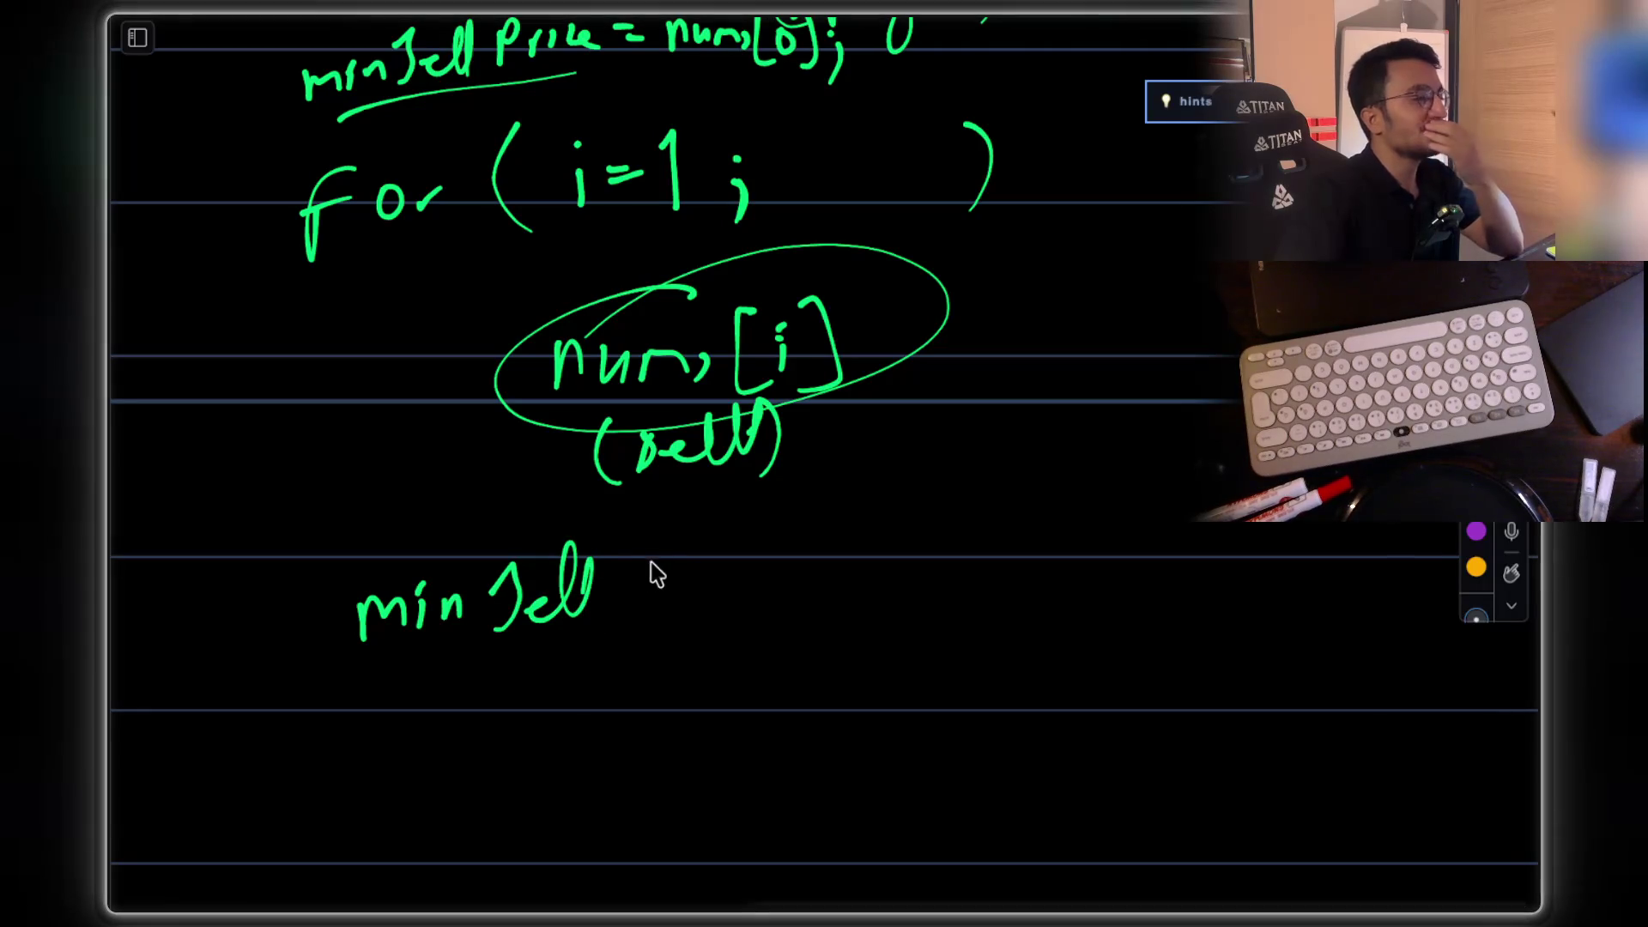
pyautogui.moveTo(615, 550); pyautogui.dragTo(725, 605)
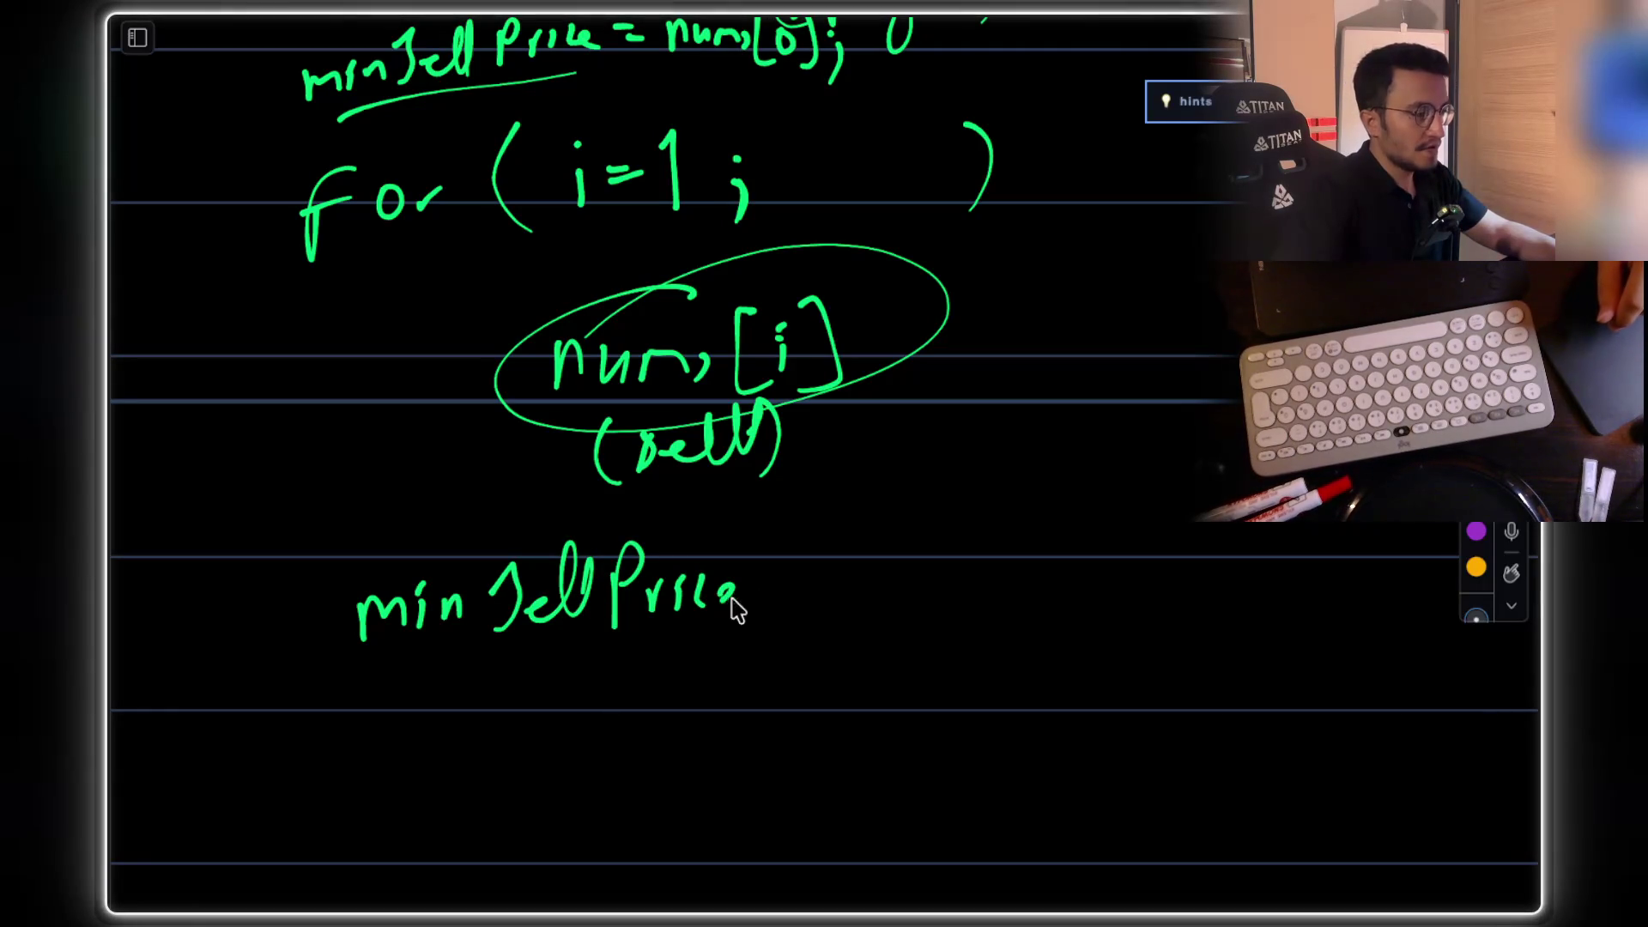
pyautogui.moveTo(876, 553)
pyautogui.mouseDown()
pyautogui.moveTo(930, 616)
pyautogui.moveTo(978, 588)
pyautogui.moveTo(1021, 601)
pyautogui.moveTo(1123, 564)
pyautogui.mouseUp()
pyautogui.moveTo(1210, 494)
pyautogui.mouseDown()
pyautogui.moveTo(1199, 613)
pyautogui.moveTo(1239, 587)
pyautogui.mouseUp()
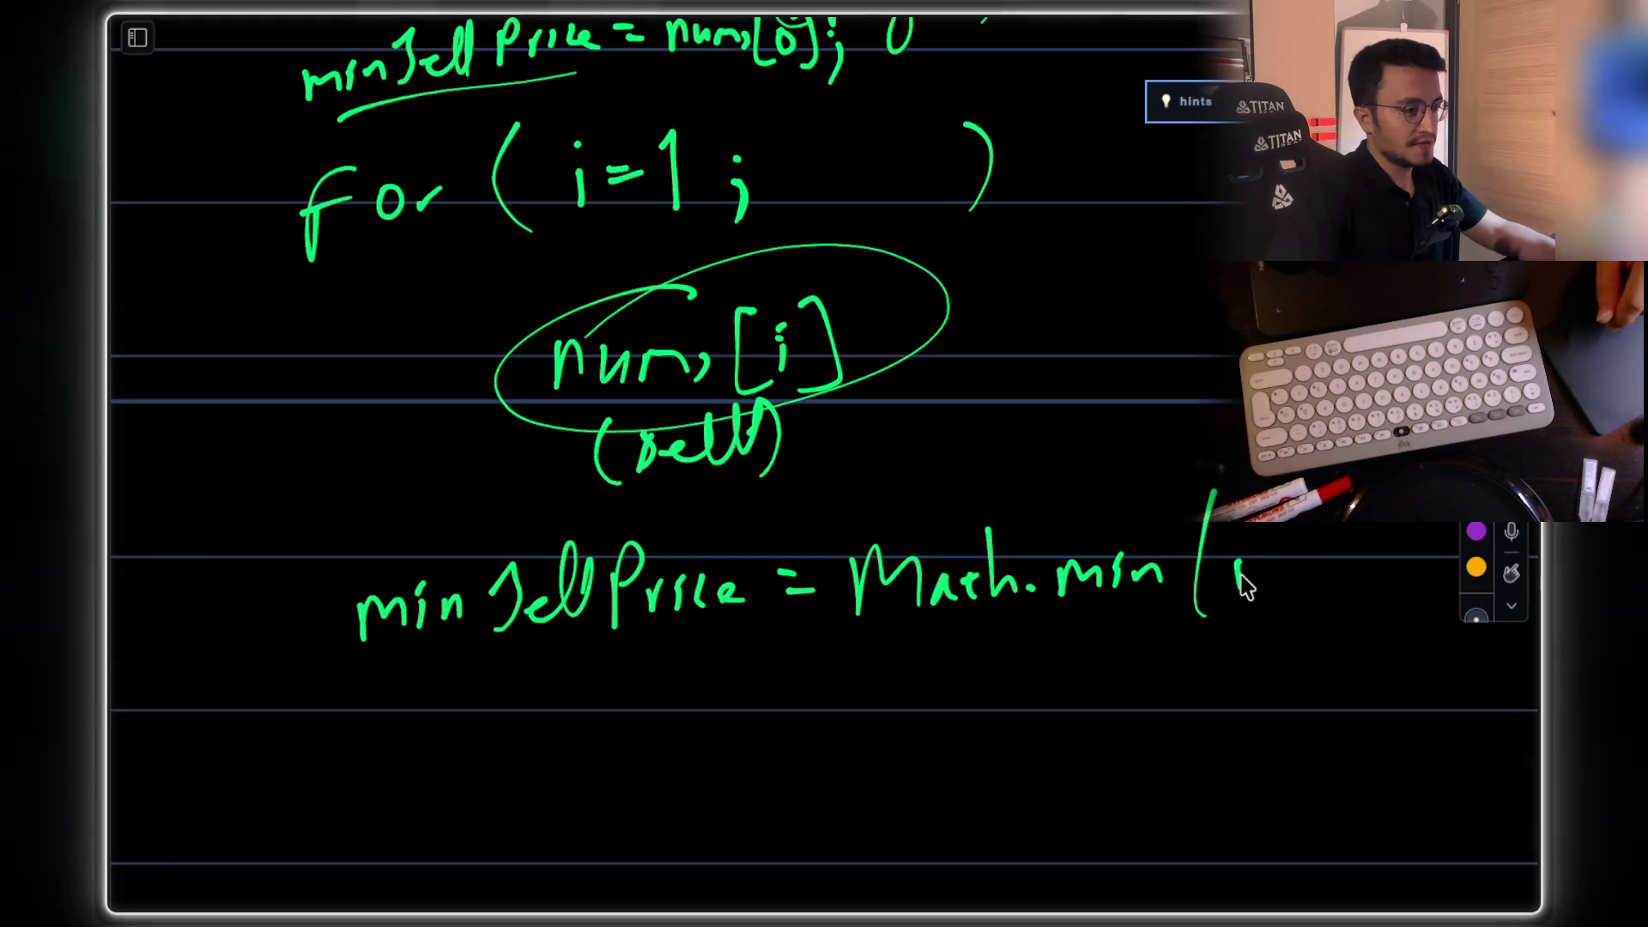
pyautogui.moveTo(1346, 537)
pyautogui.mouseDown()
pyautogui.moveTo(1383, 589)
pyautogui.moveTo(1416, 593)
pyautogui.mouseUp()
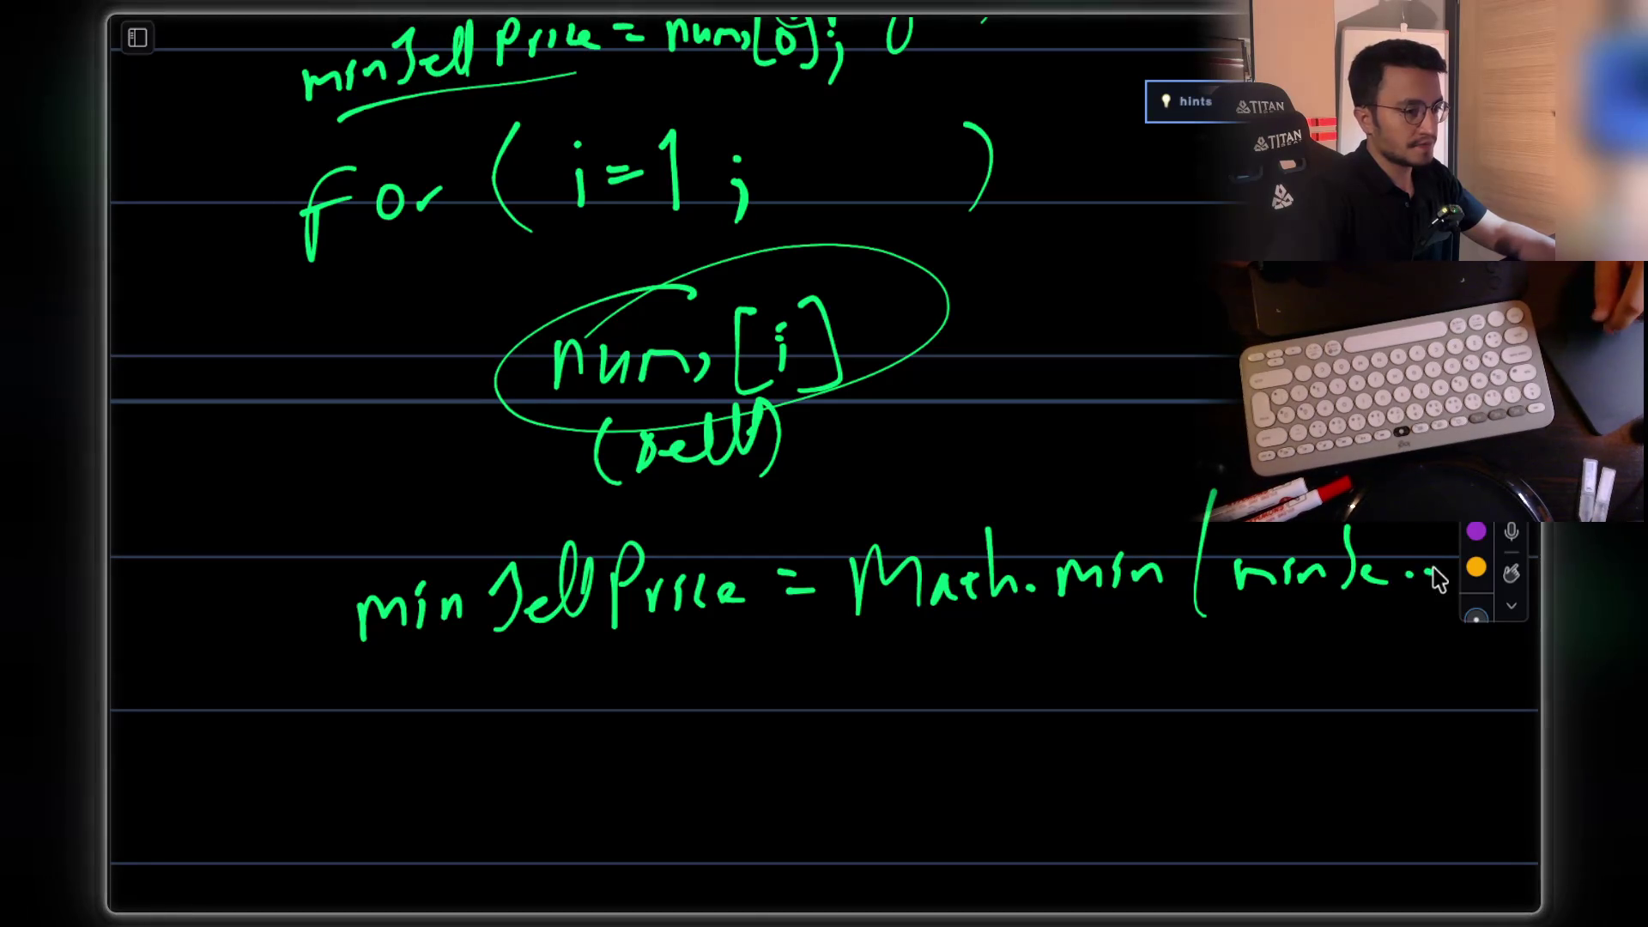
pyautogui.scroll(-2, 1416, 592)
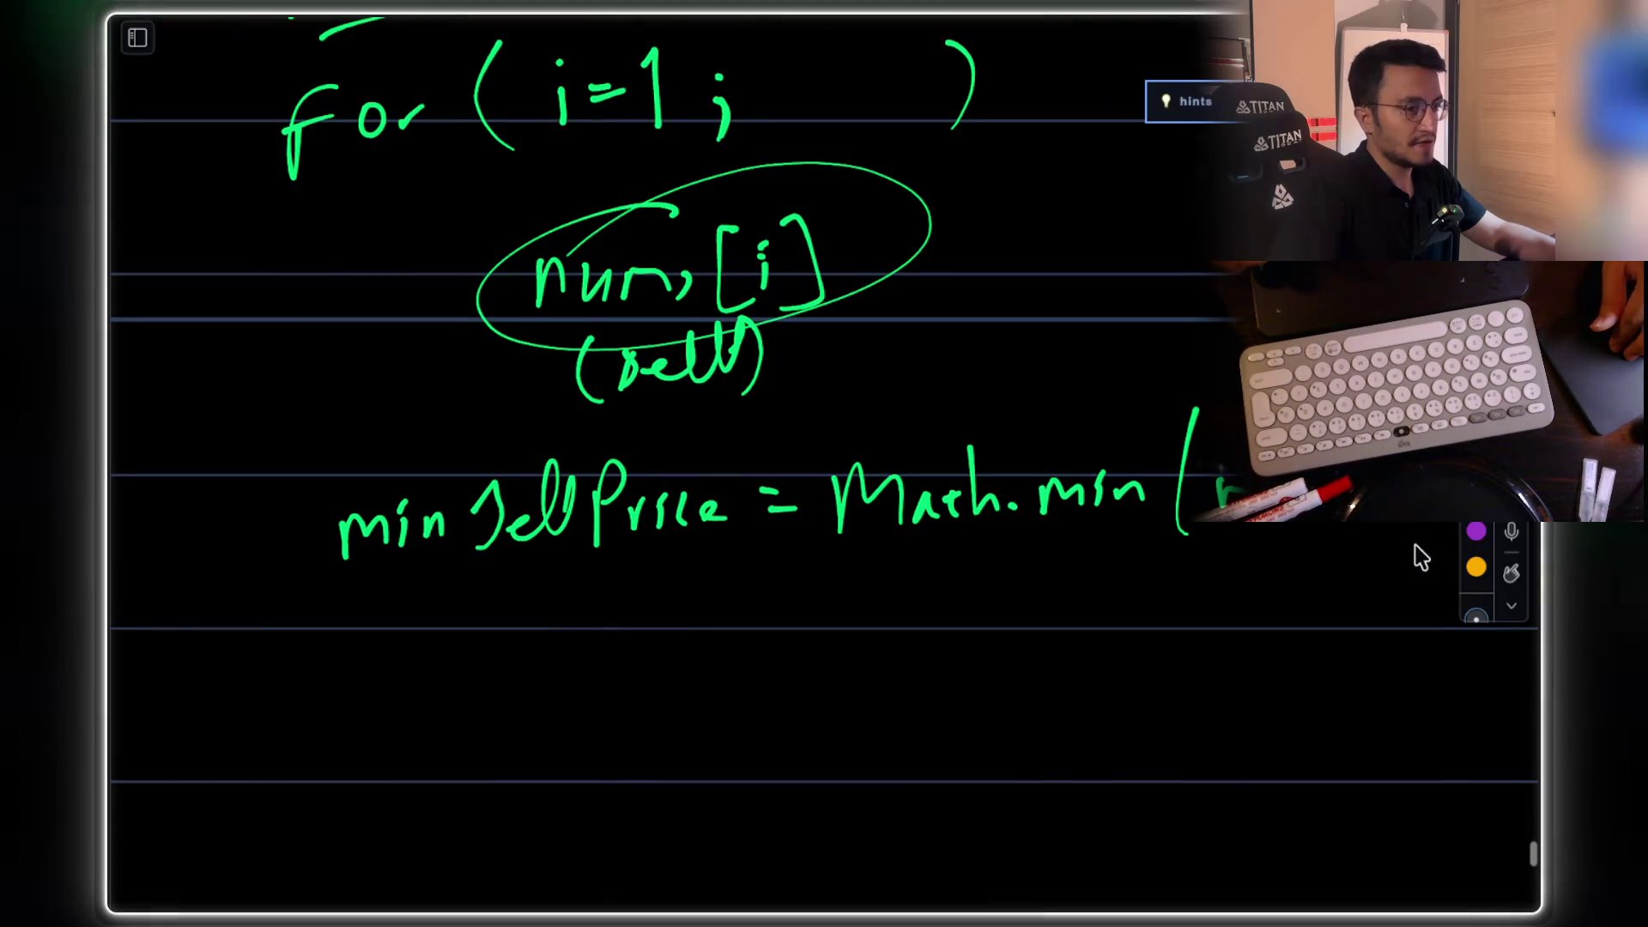
pyautogui.moveTo(1225, 635); pyautogui.dragTo(1288, 635)
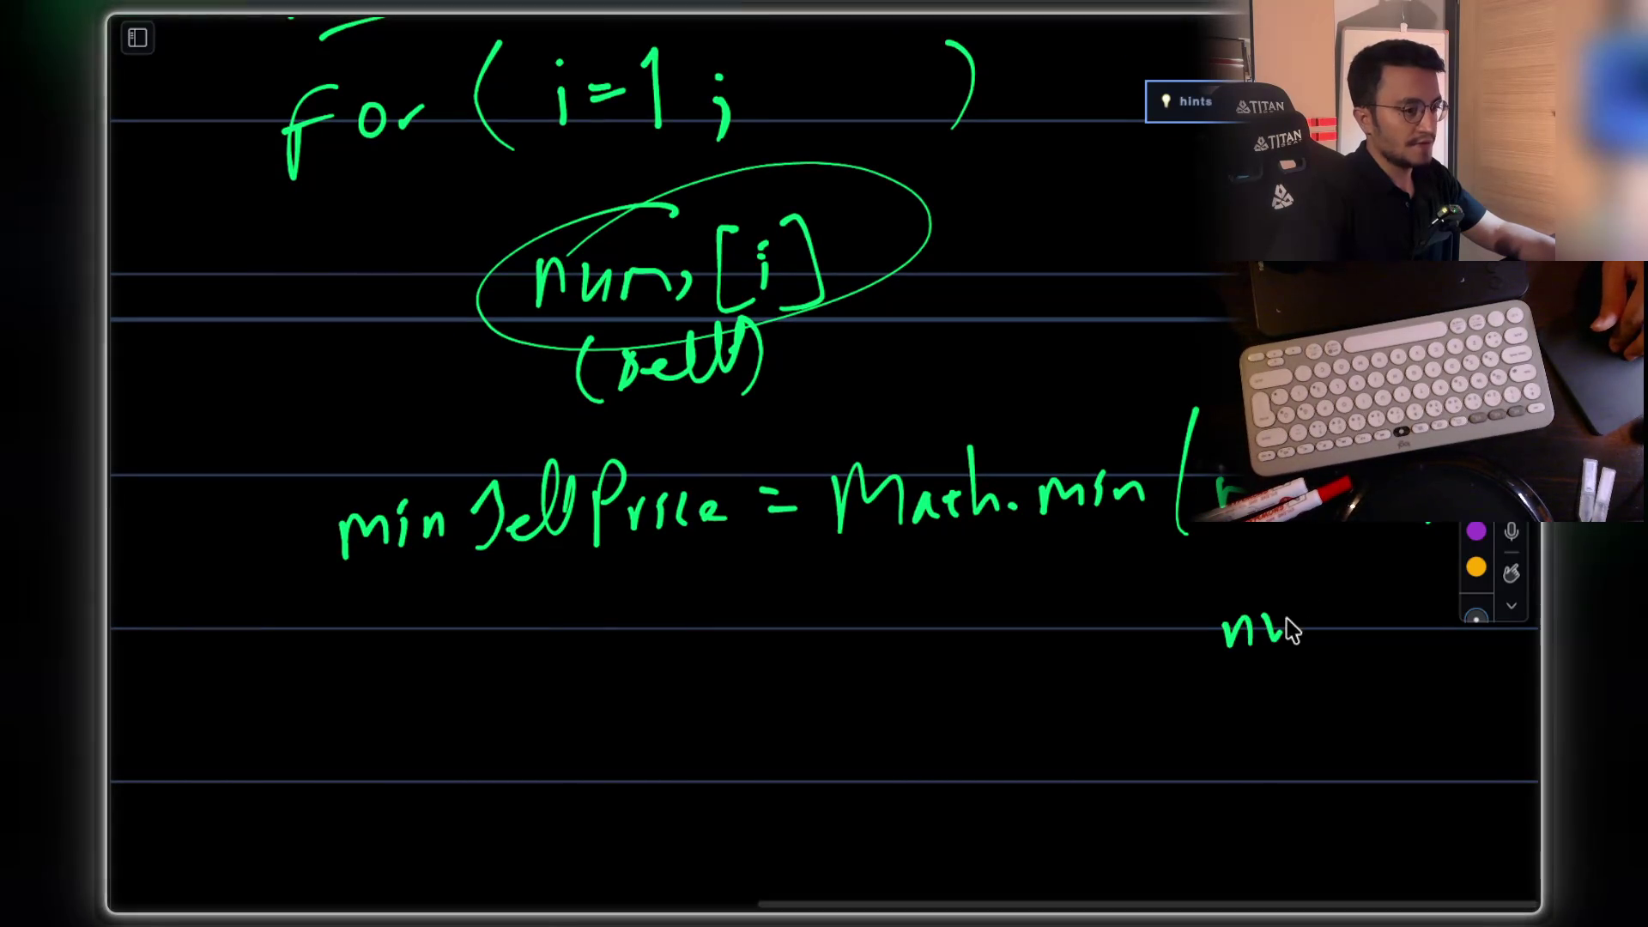
pyautogui.moveTo(1373, 598); pyautogui.dragTo(1451, 643)
pyautogui.scroll(2, 883, 456)
pyautogui.hscroll(-1, 882, 456)
pyautogui.scroll(1, 882, 457)
pyautogui.hscroll(-1, 882, 457)
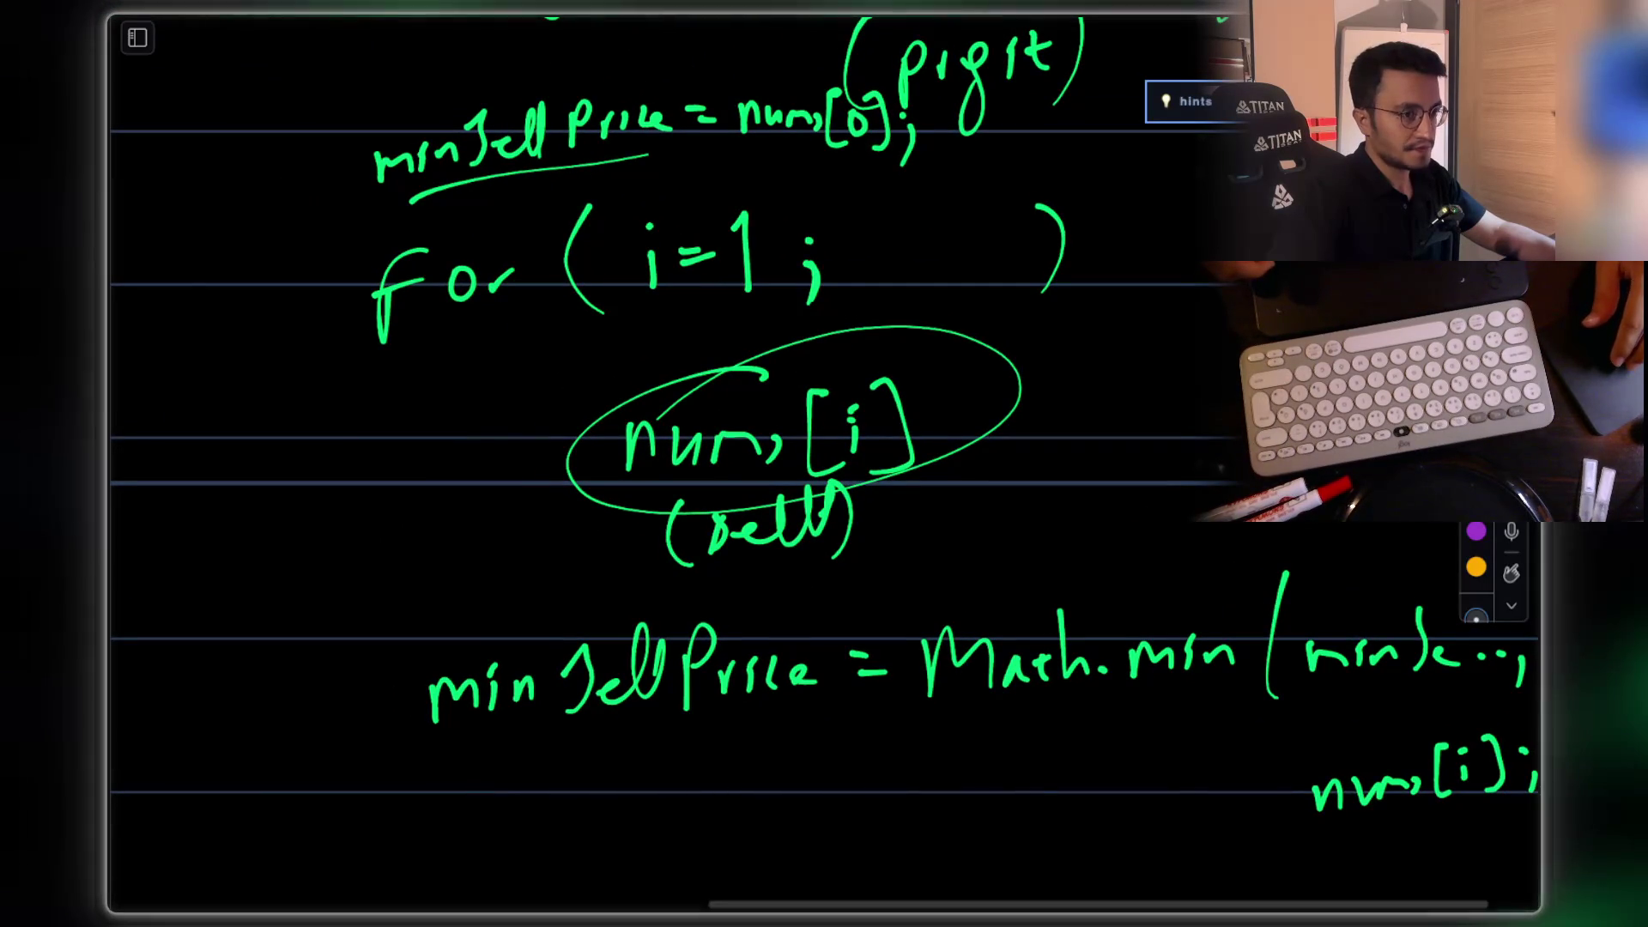
# Step: Erase the circled nums[i] (sell) note and return to the pen
pyautogui.press('e')
pyautogui.moveTo(652, 429)
pyautogui.mouseDown()
pyautogui.moveTo(987, 412)
pyautogui.moveTo(642, 536)
pyautogui.mouseUp()
pyautogui.moveTo(813, 391); pyautogui.dragTo(898, 394)
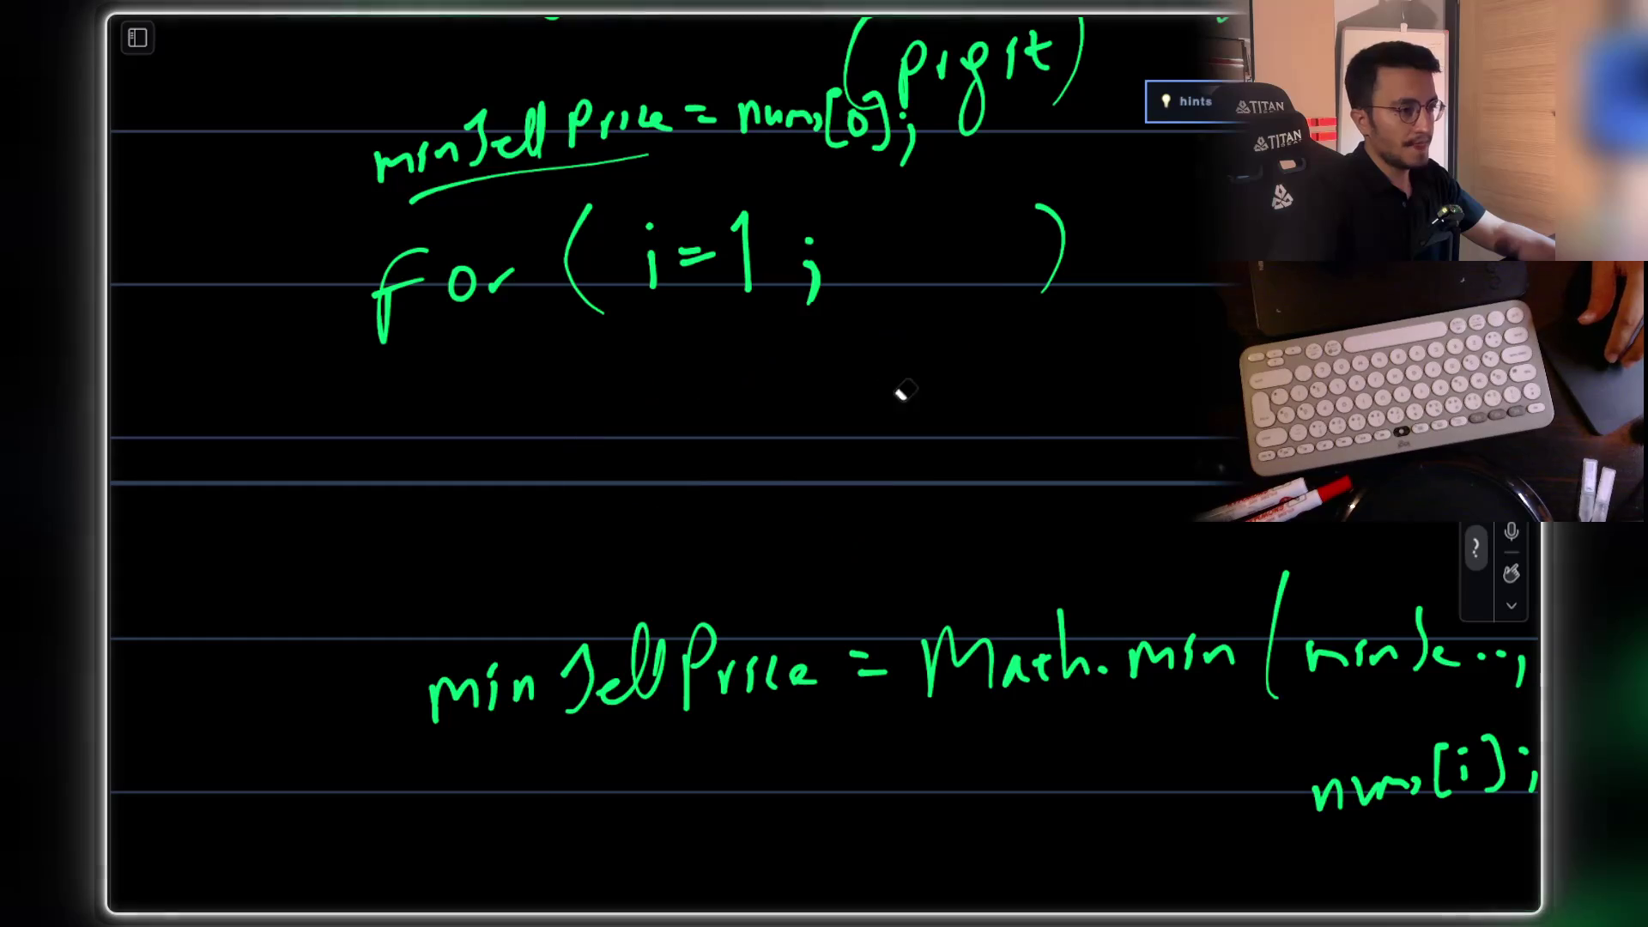
pyautogui.press('p')
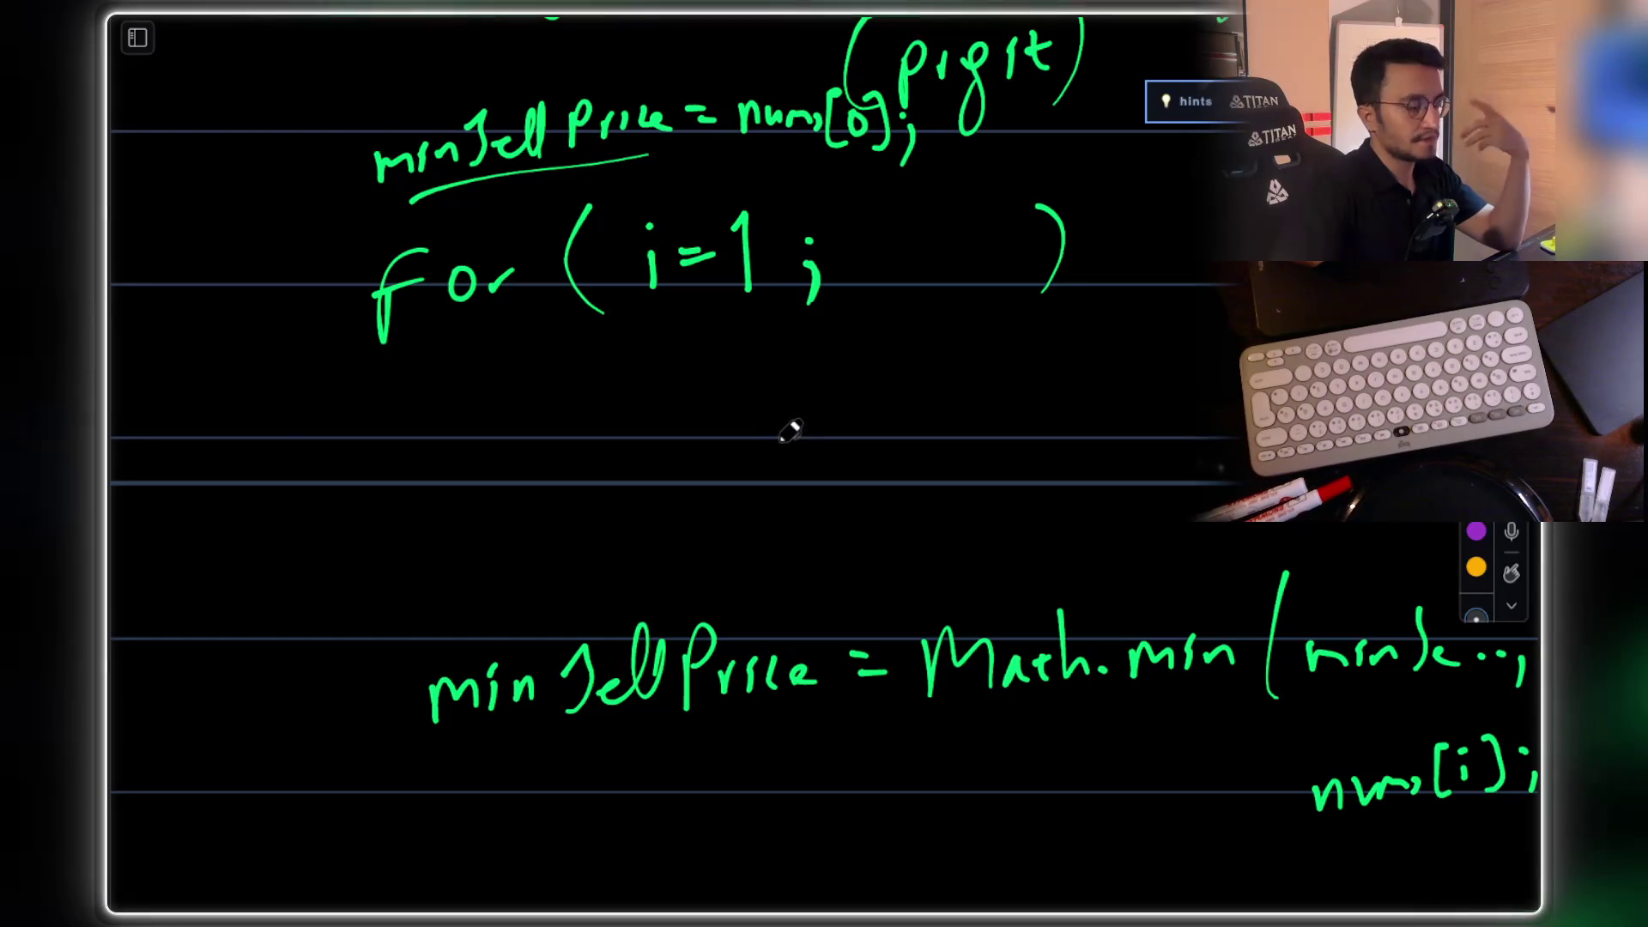
# Step: Write nums[i] − minSellPrice under the loop, with a trial maxProfit to its left
pyautogui.moveTo(620, 474)
pyautogui.mouseDown()
pyautogui.moveTo(666, 446)
pyautogui.moveTo(788, 469)
pyautogui.mouseUp()
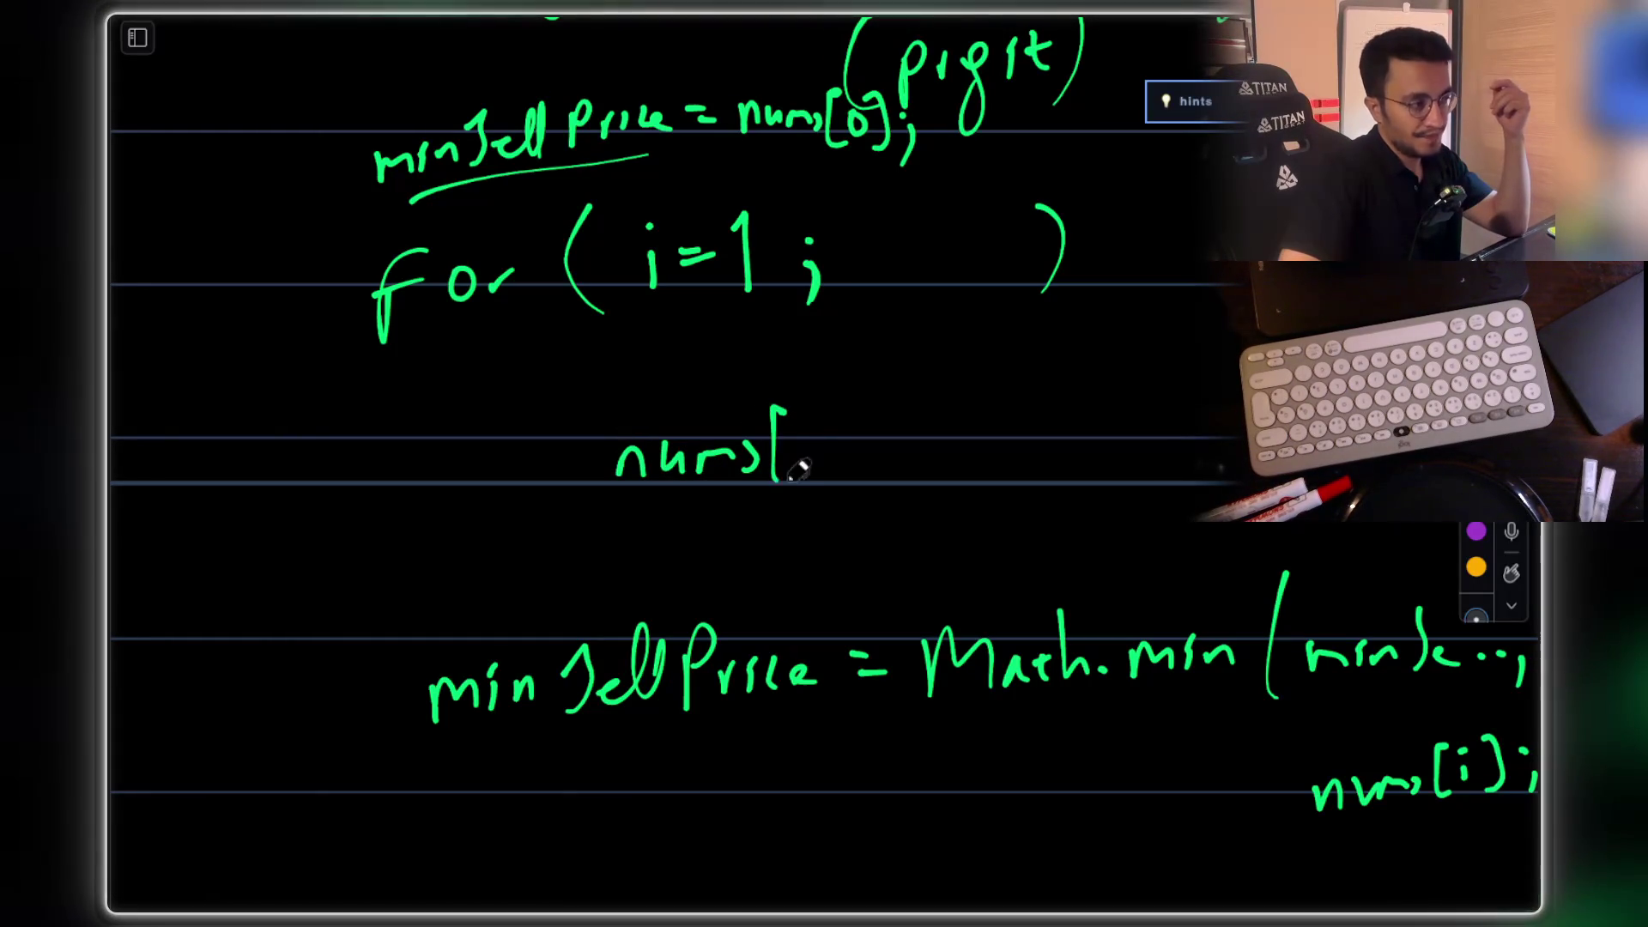
pyautogui.moveTo(845, 408)
pyautogui.mouseDown()
pyautogui.moveTo(838, 472)
pyautogui.moveTo(924, 443)
pyautogui.moveTo(1042, 463)
pyautogui.moveTo(1129, 378)
pyautogui.moveTo(1173, 464)
pyautogui.moveTo(1184, 434)
pyautogui.moveTo(1206, 433)
pyautogui.mouseUp()
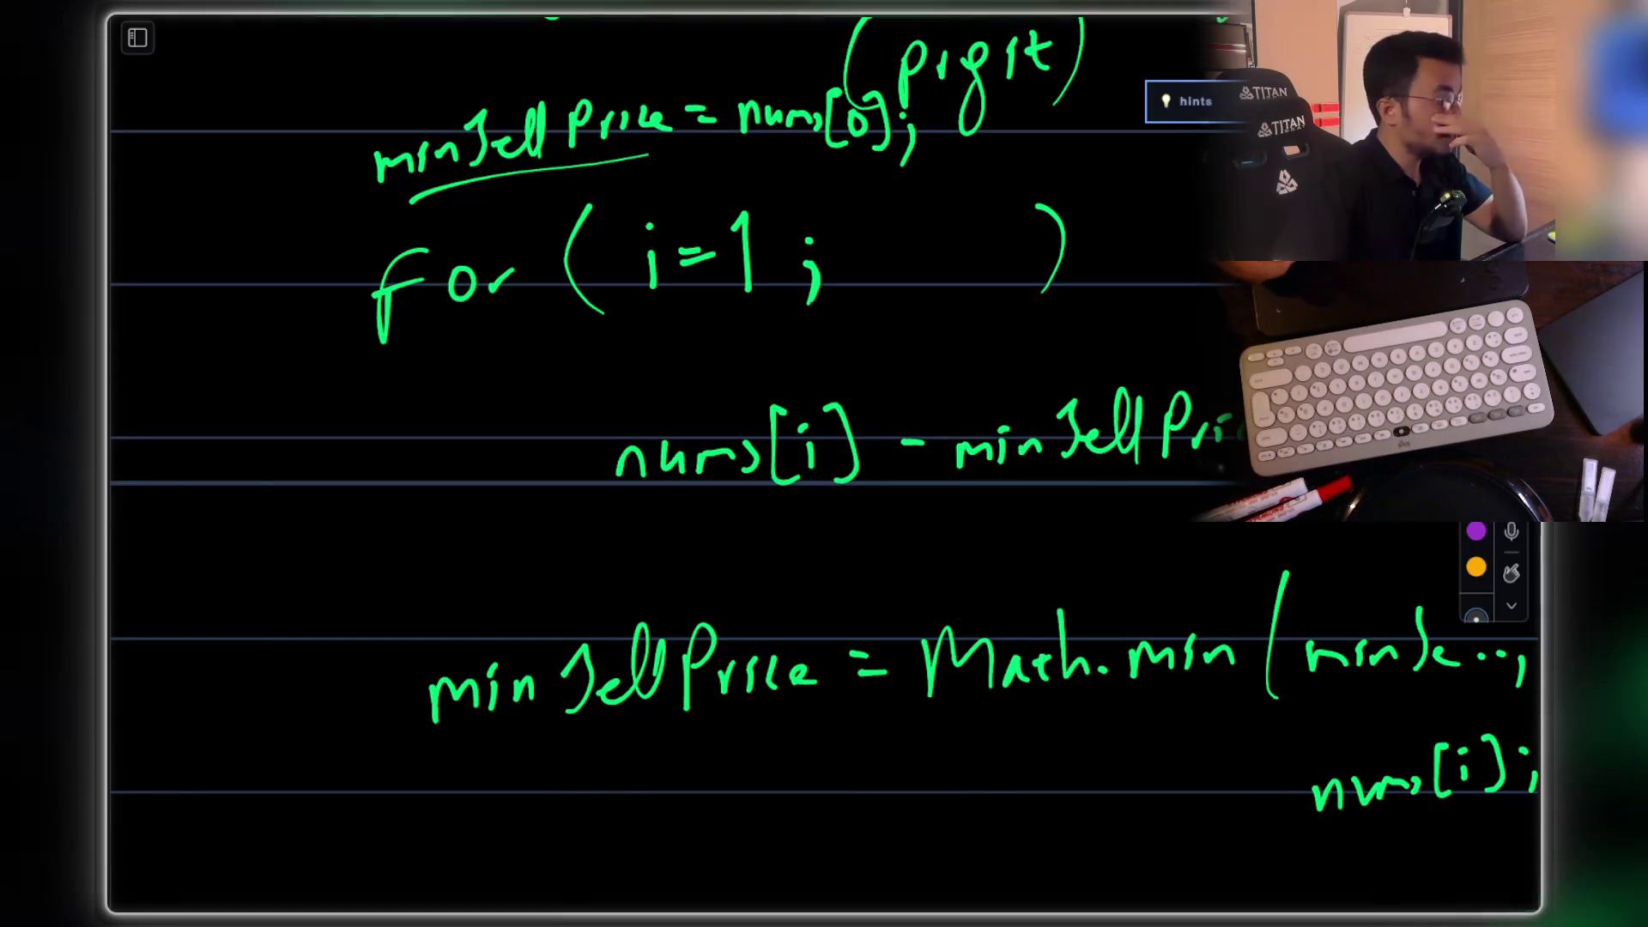
pyautogui.moveTo(592, 388)
pyautogui.mouseDown()
pyautogui.moveTo(604, 515)
pyautogui.moveTo(577, 524)
pyautogui.mouseUp()
pyautogui.hotkey('ctrl', 'z')
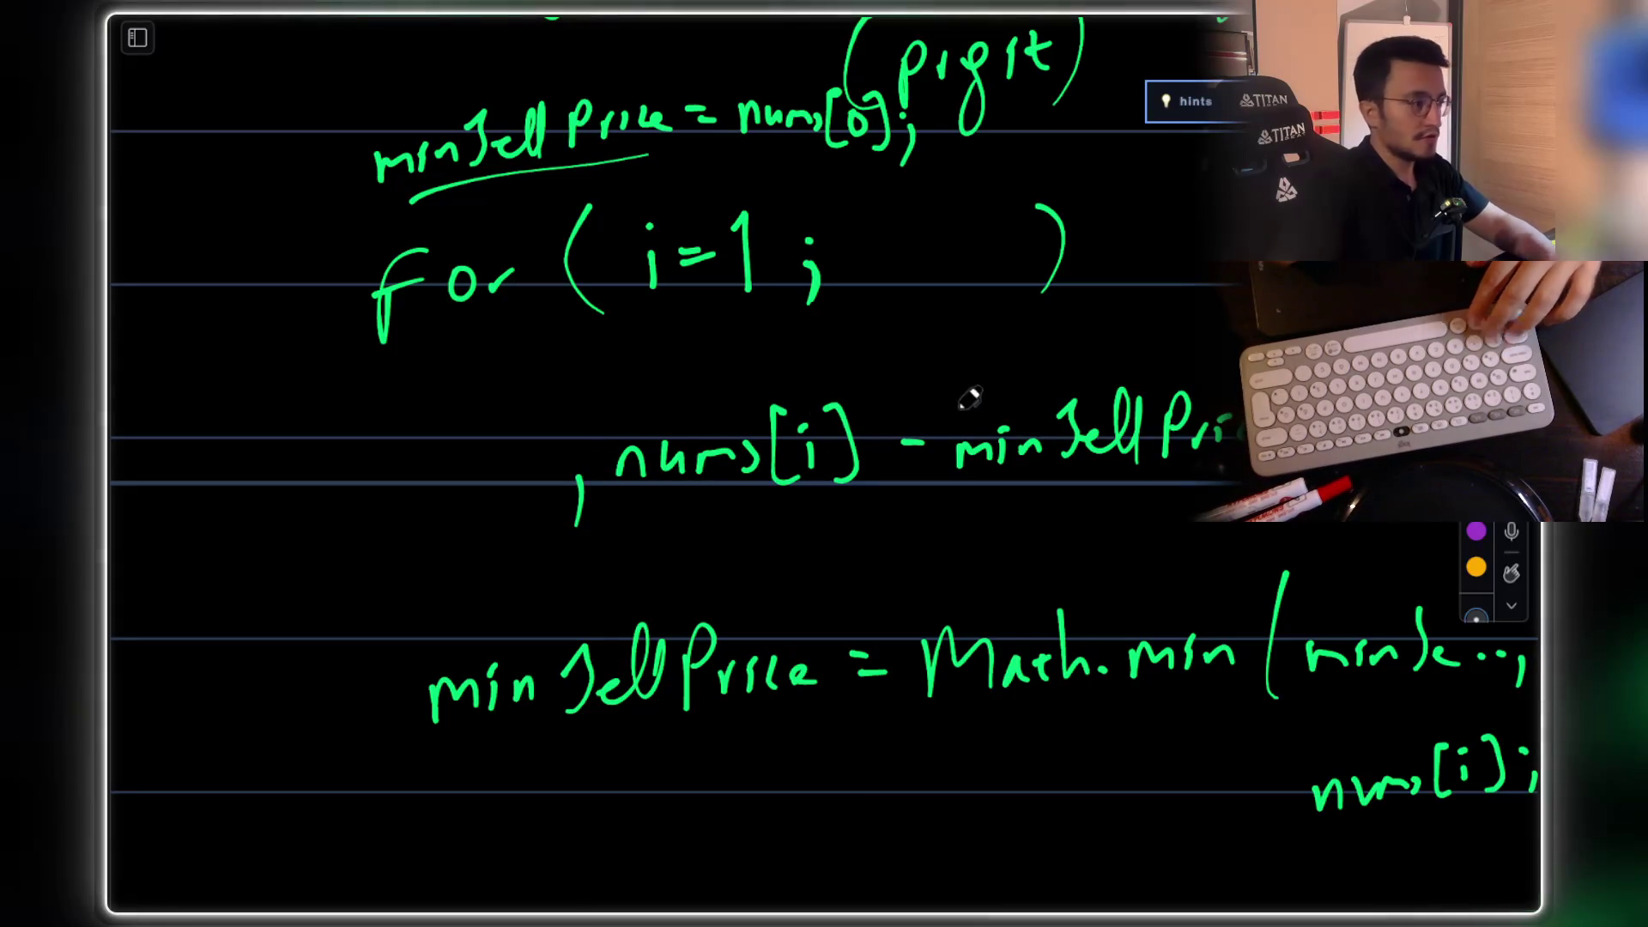
pyautogui.hscroll(-2, 891, 558)
pyautogui.moveTo(225, 563)
pyautogui.mouseDown()
pyautogui.moveTo(228, 516)
pyautogui.moveTo(271, 549)
pyautogui.moveTo(310, 509)
pyautogui.moveTo(382, 503)
pyautogui.moveTo(416, 532)
pyautogui.moveTo(485, 491)
pyautogui.moveTo(501, 512)
pyautogui.mouseUp()
pyautogui.moveTo(479, 524); pyautogui.dragTo(503, 523)
pyautogui.moveTo(422, 467); pyautogui.dragTo(530, 455)
pyautogui.moveTo(529, 433); pyautogui.dragTo(507, 456)
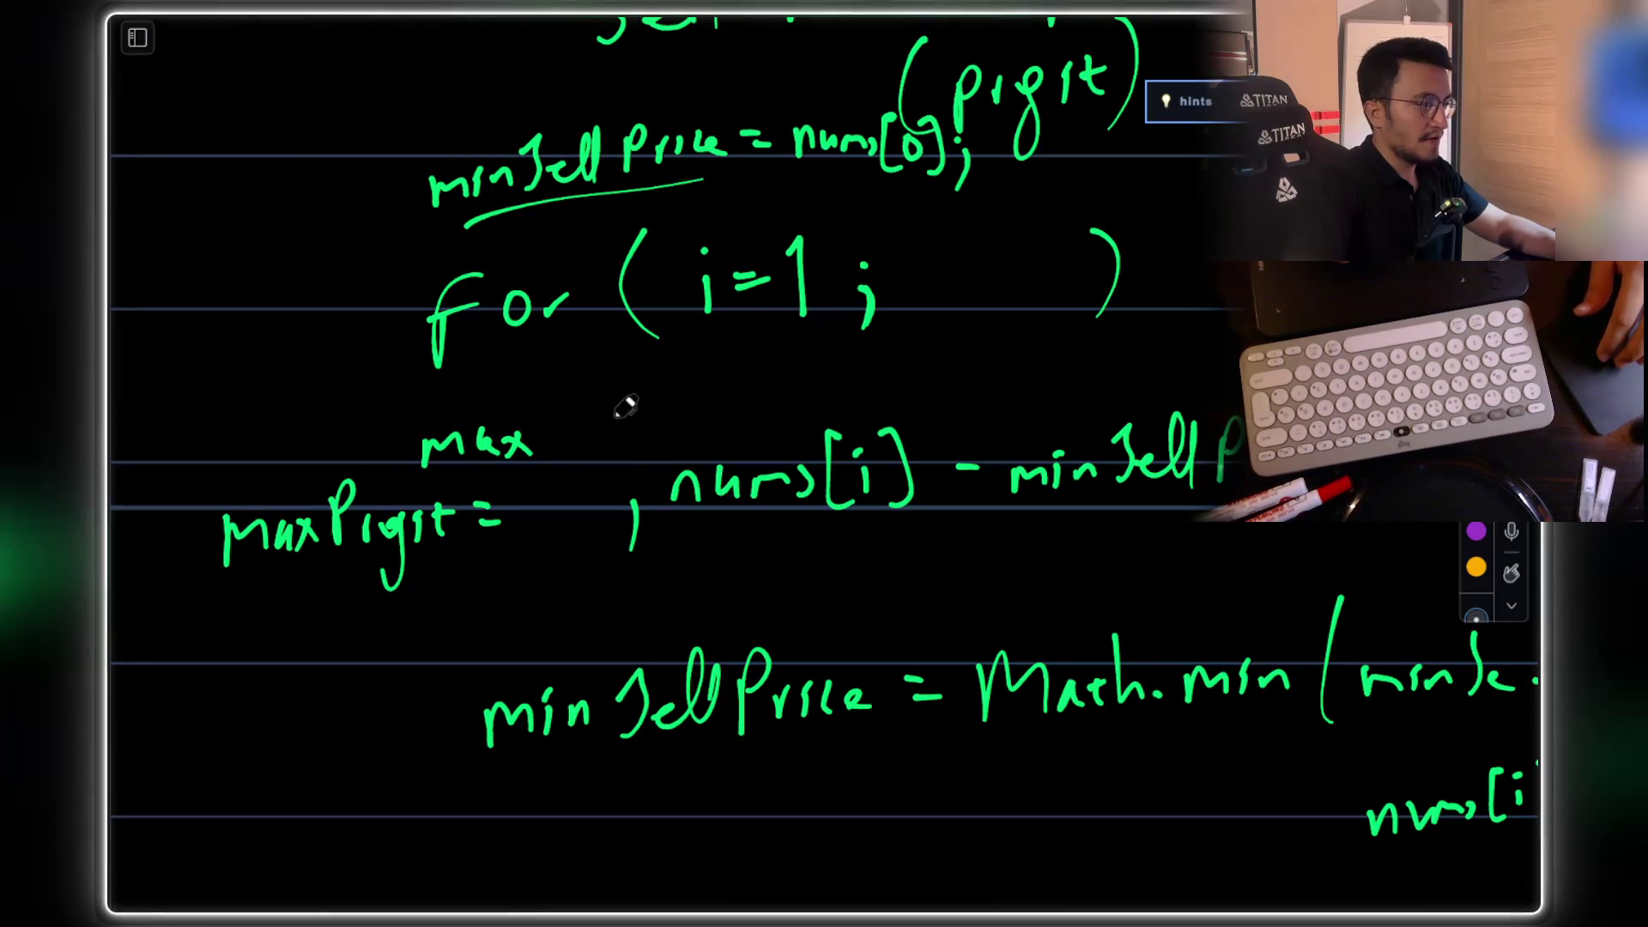
pyautogui.hotkey('ctrl', 'z')
pyautogui.hotkey('ctrl', 'z')
pyautogui.hotkey('ctrl', 'z')
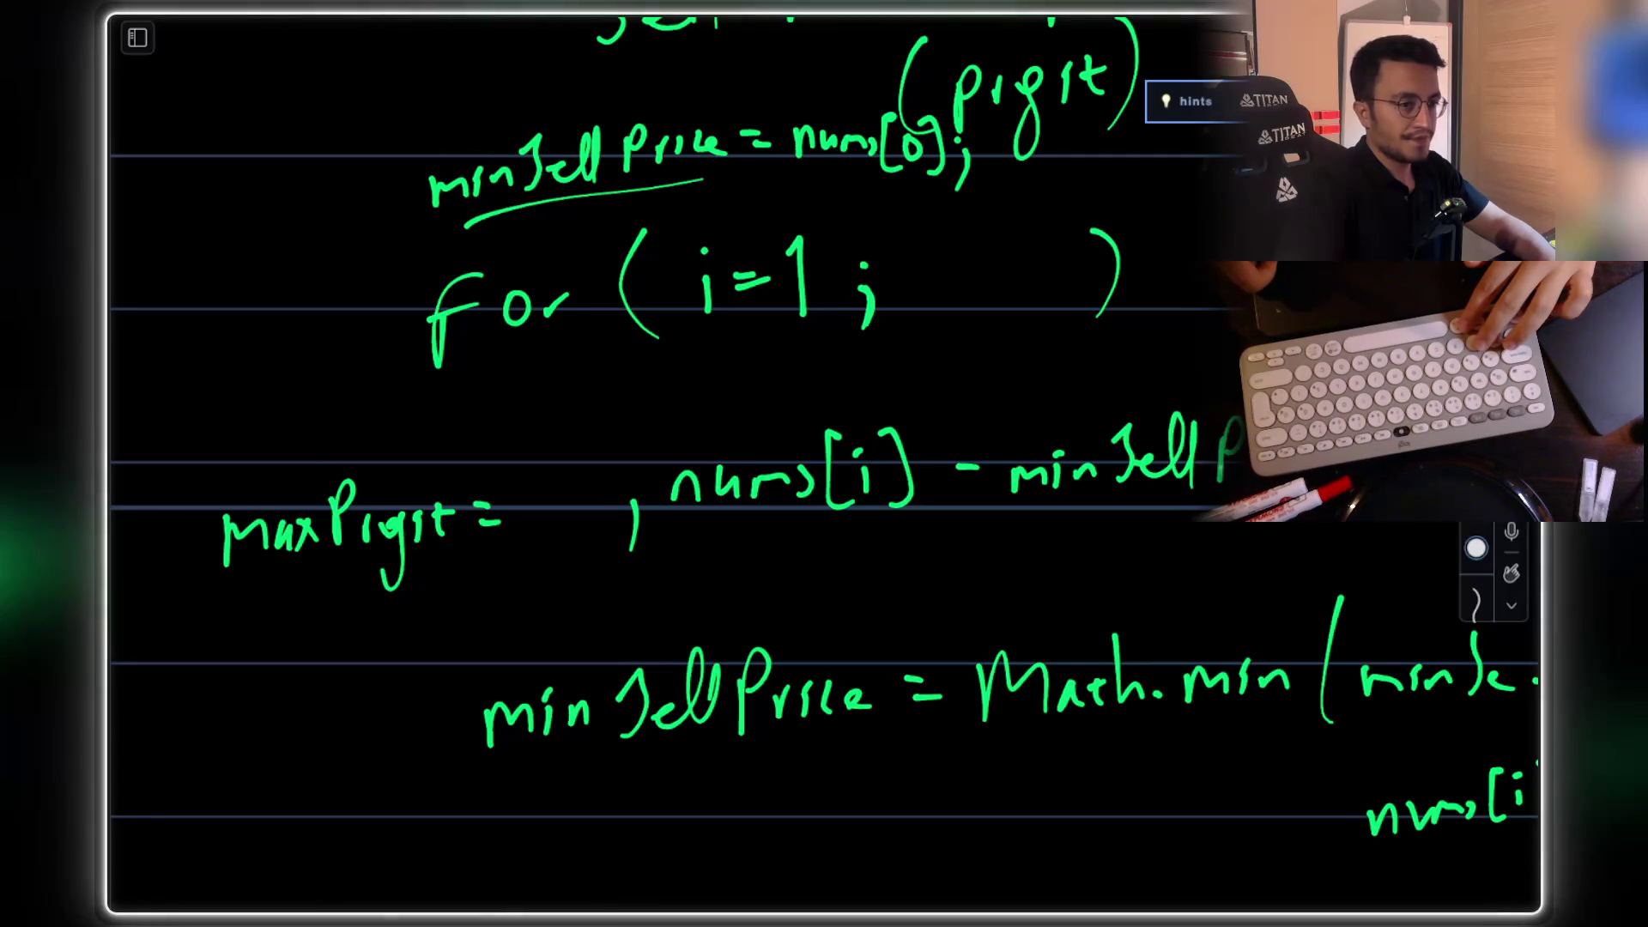
pyautogui.hotkey('ctrl', 'z')
pyautogui.hotkey('ctrl', 'z')
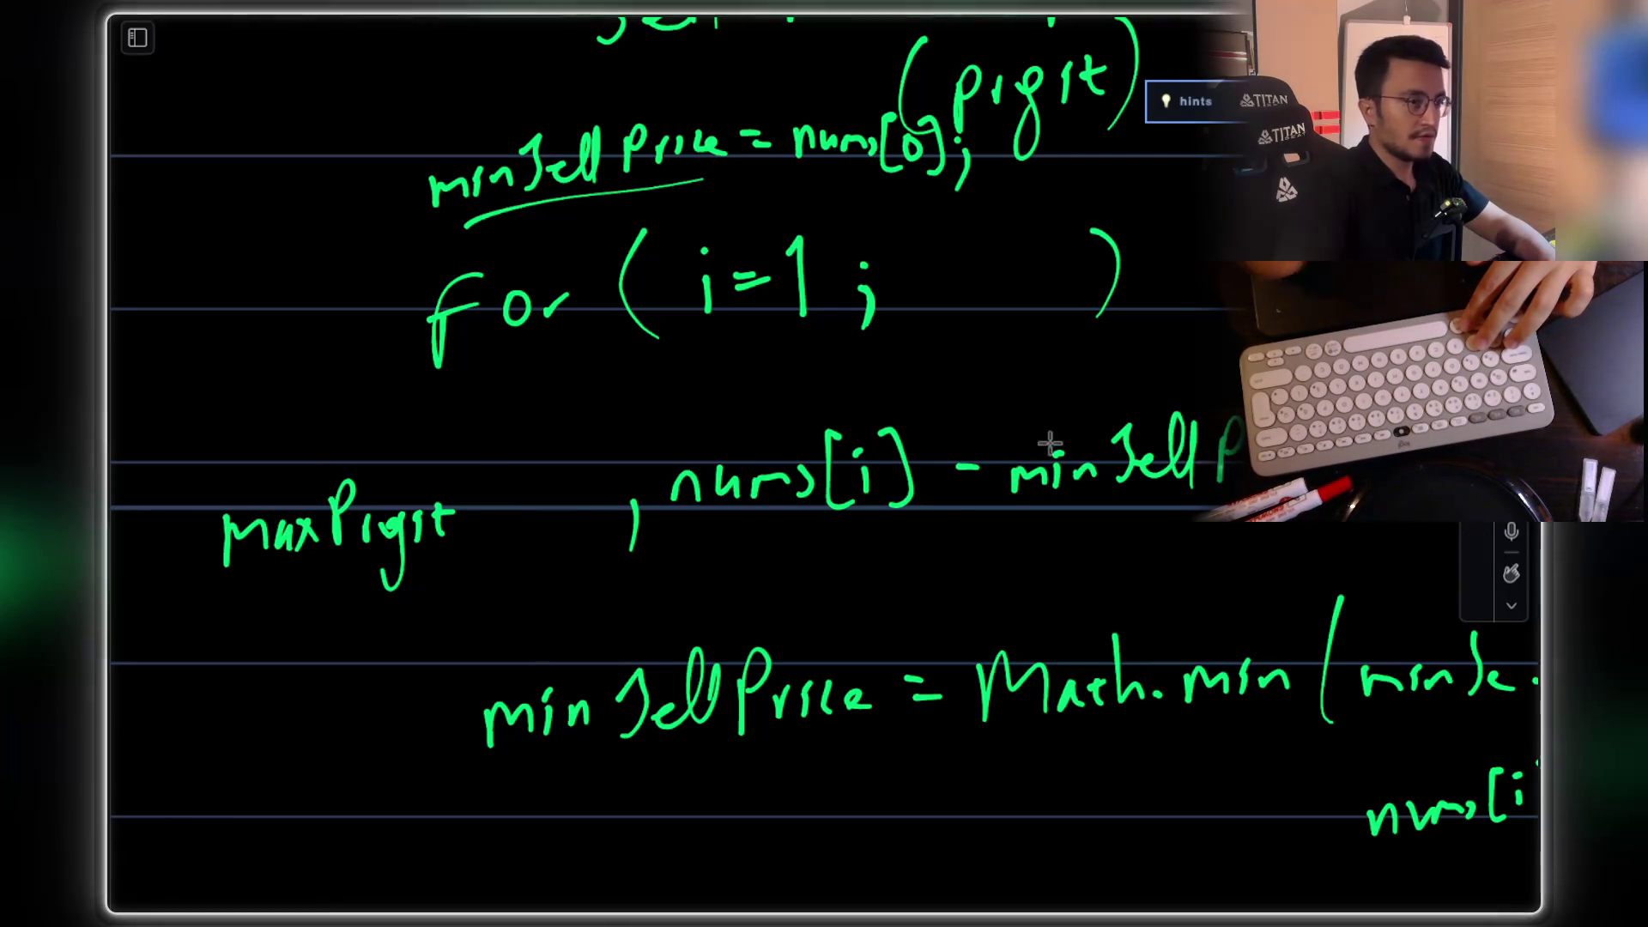
# Step: Move maxProfit beside the comma, add '(' before it, and write 'maxProfit =' on the left
pyautogui.moveTo(239, 486); pyautogui.dragTo(508, 588)
pyautogui.moveTo(442, 547); pyautogui.dragTo(552, 526)
pyautogui.click(721, 578)
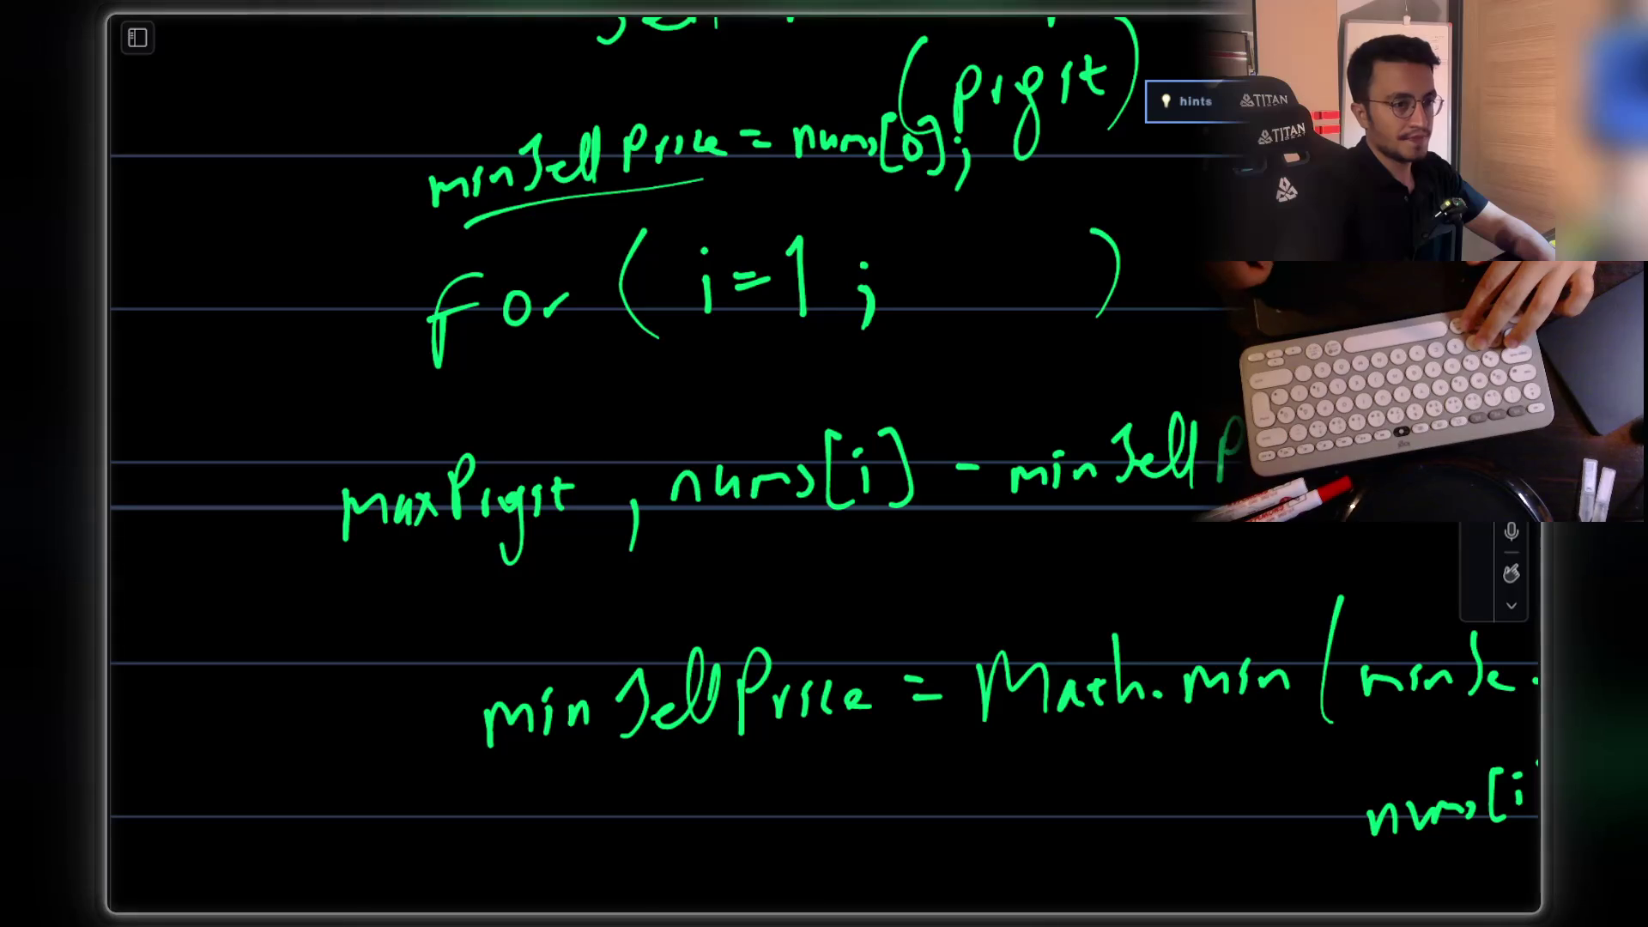
pyautogui.moveTo(314, 471); pyautogui.dragTo(335, 581)
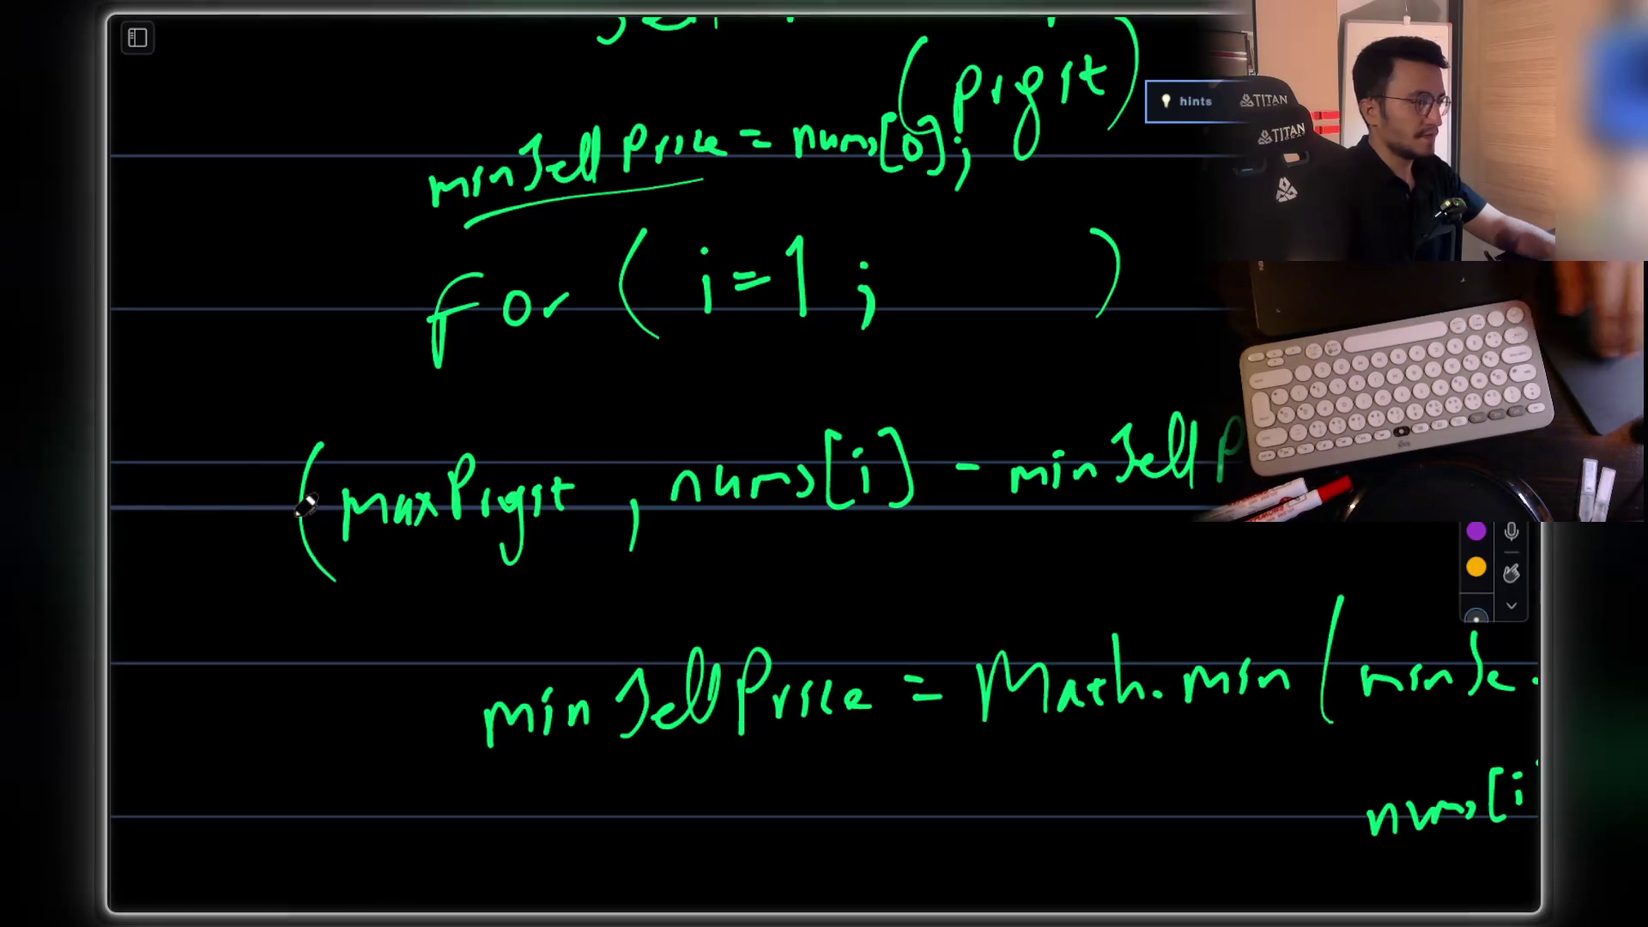
pyautogui.hscroll(-5, 284, 524)
pyautogui.moveTo(125, 593); pyautogui.dragTo(285, 568)
pyautogui.moveTo(304, 567); pyautogui.dragTo(318, 644)
pyautogui.moveTo(357, 592); pyautogui.dragTo(365, 570)
pyautogui.moveTo(399, 541)
pyautogui.mouseDown()
pyautogui.moveTo(402, 596)
pyautogui.moveTo(422, 558)
pyautogui.mouseUp()
pyautogui.moveTo(502, 542)
pyautogui.mouseDown()
pyautogui.moveTo(536, 541)
pyautogui.moveTo(549, 567)
pyautogui.mouseUp()
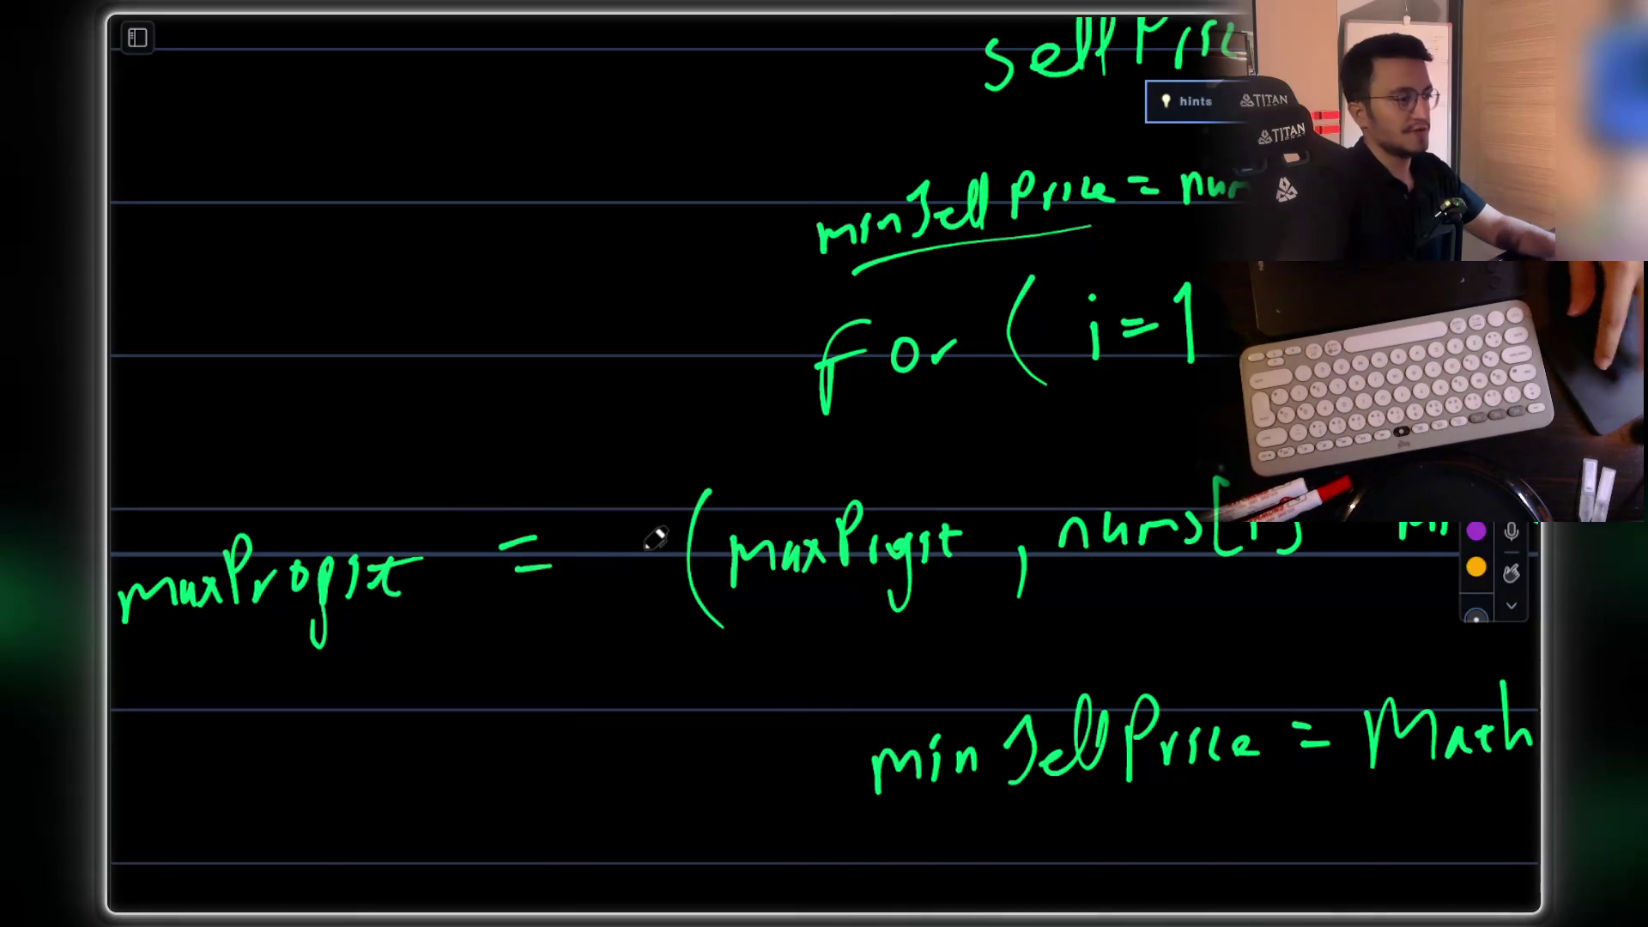
pyautogui.scroll(-5, 655, 538)
pyautogui.scroll(2, 655, 538)
pyautogui.scroll(3, 655, 538)
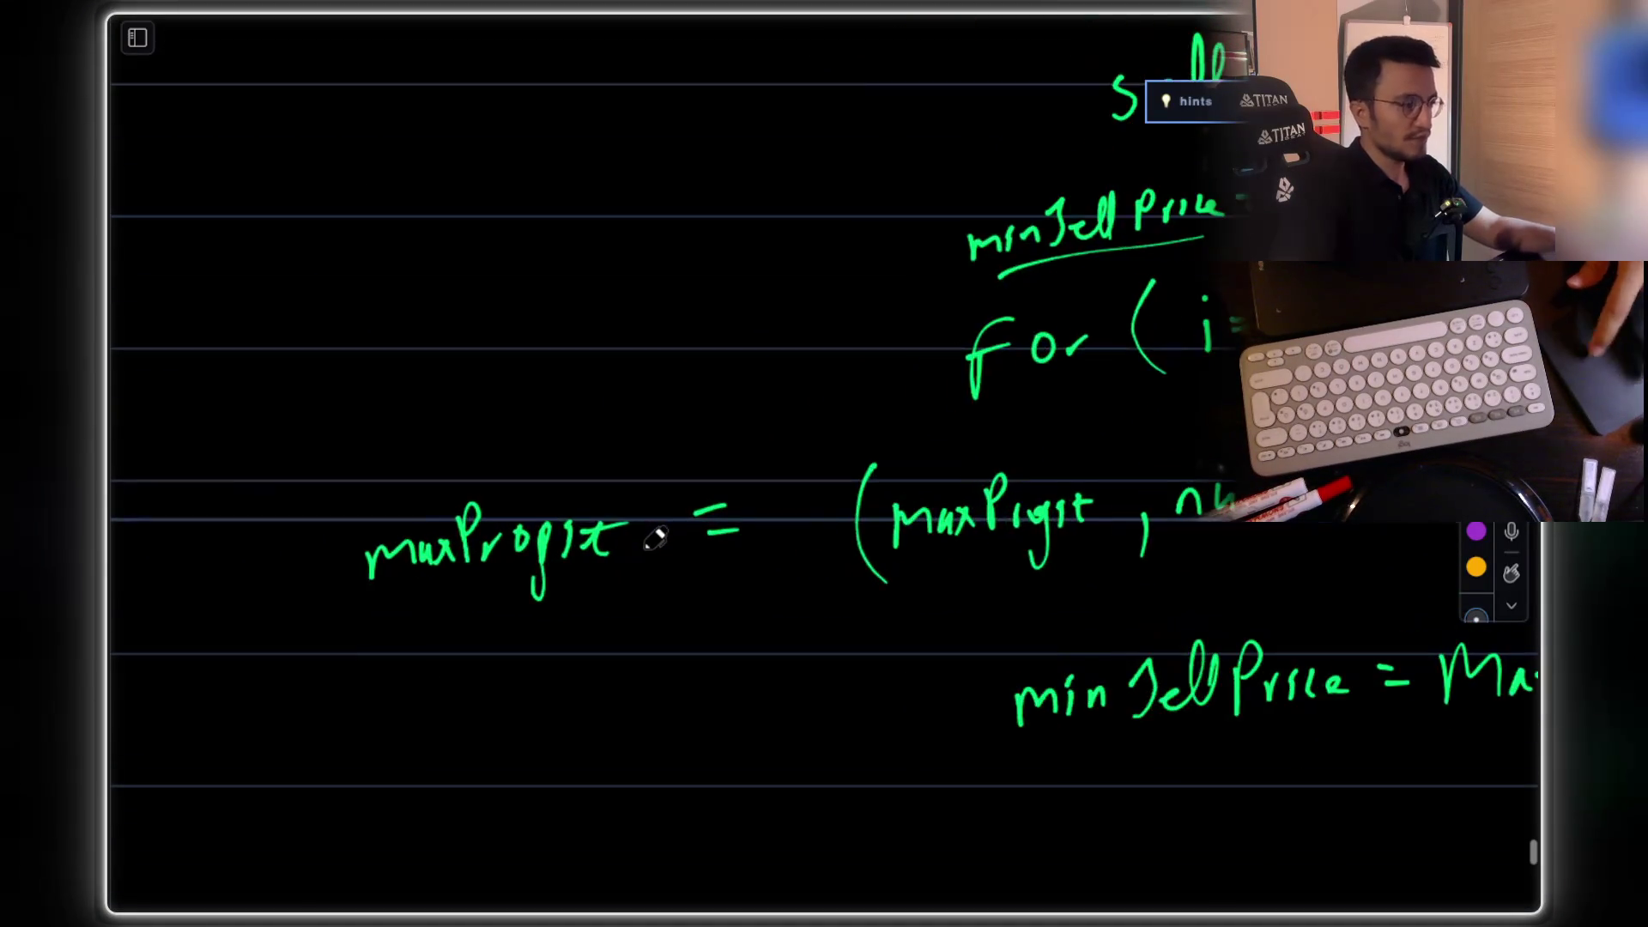
pyautogui.hscroll(5, 655, 538)
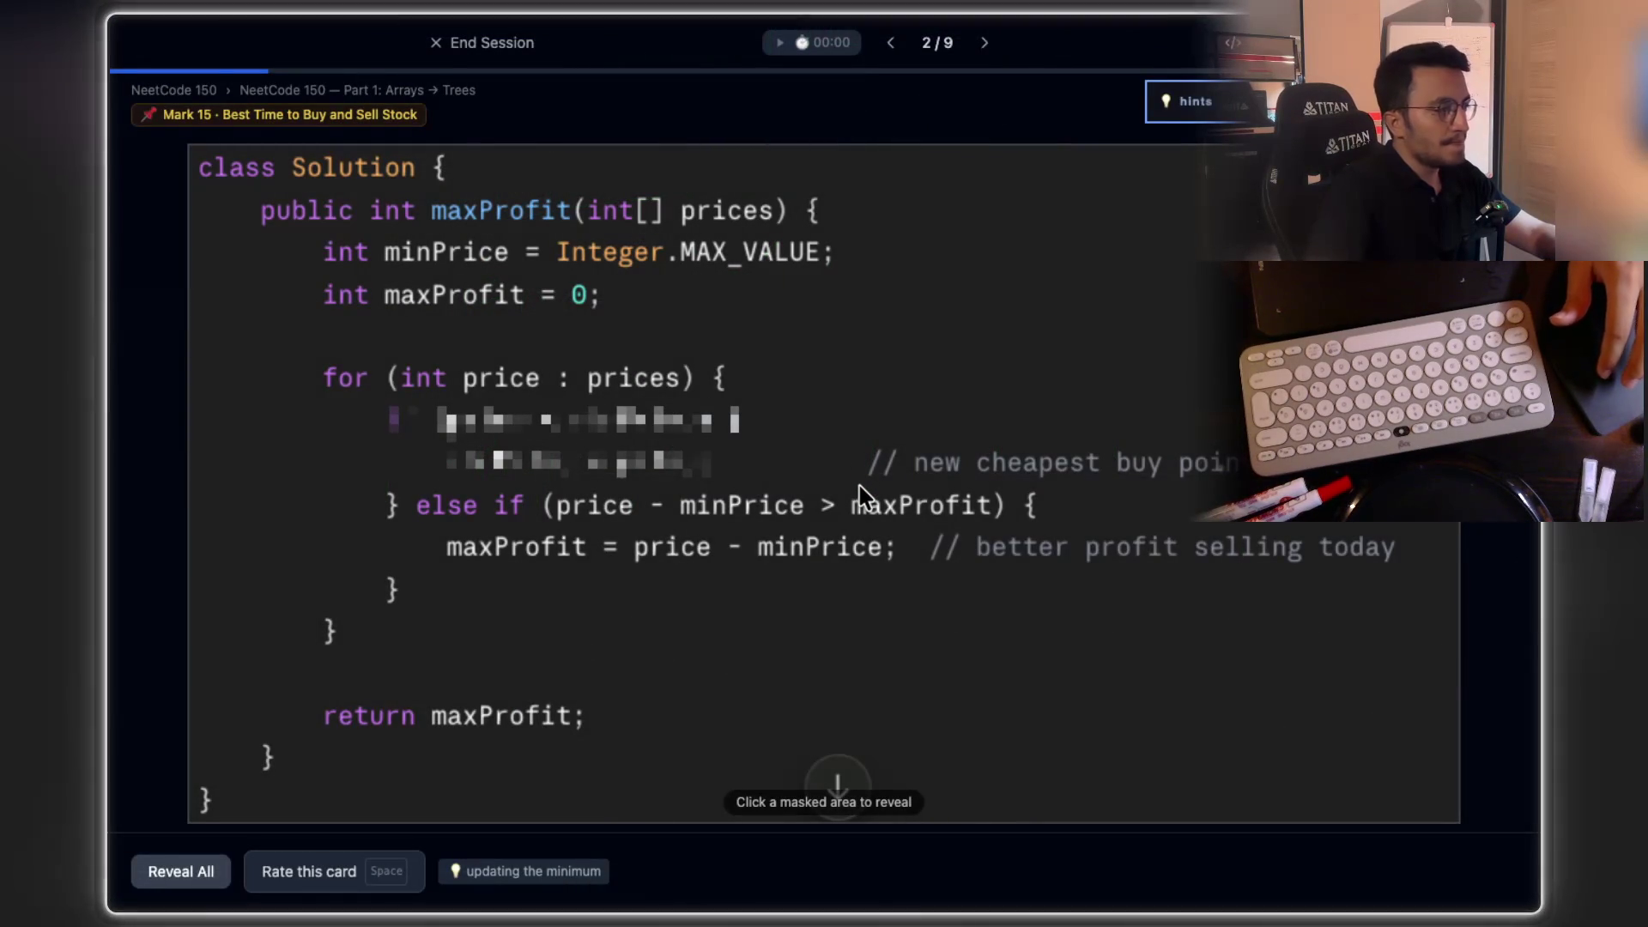
# Step: Reveal the masked if (price < minPrice) lines in the Best Time to Buy and Sell Stock flashcard
pyautogui.moveTo(552, 468)
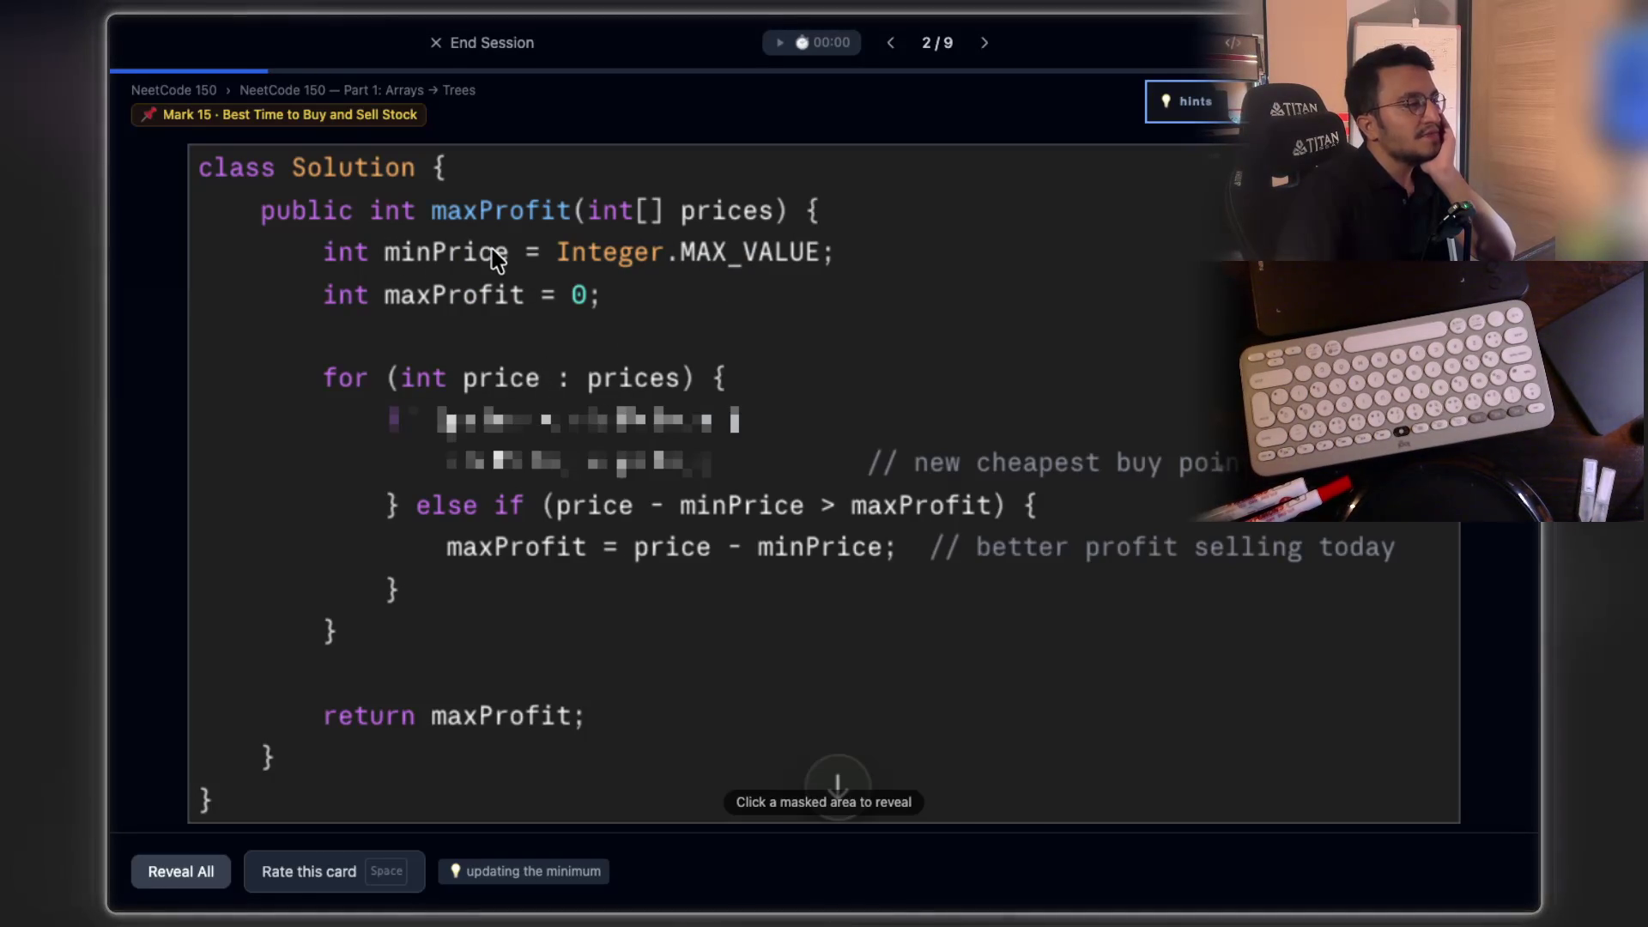
pyautogui.click(631, 436)
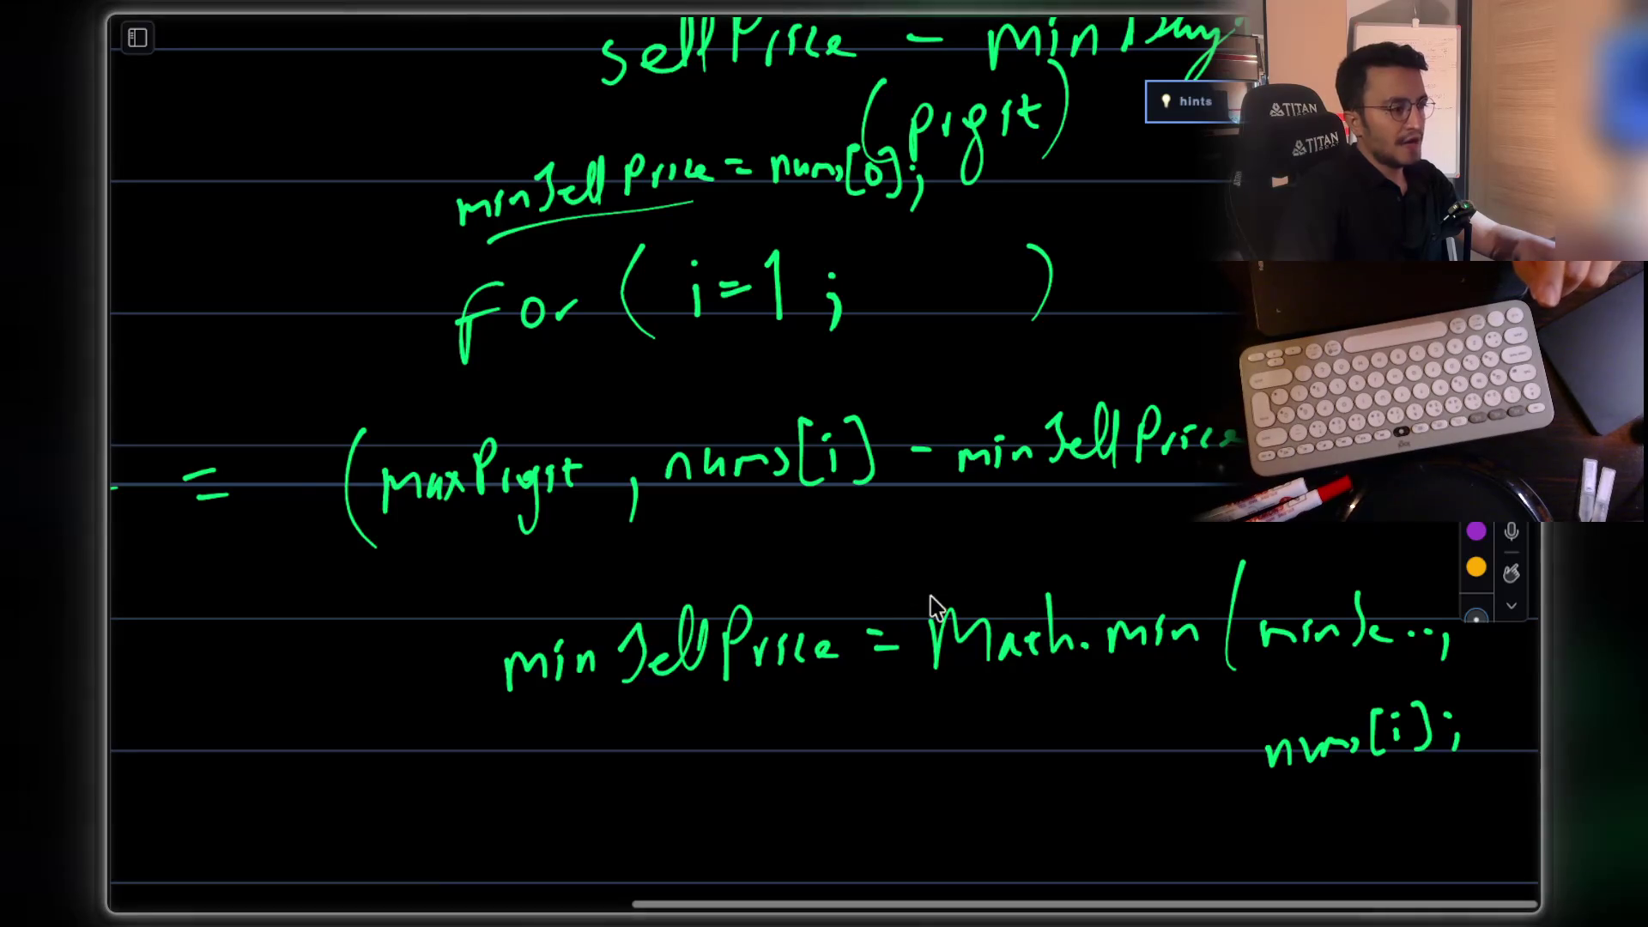
pyautogui.hscroll(-10, 905, 635)
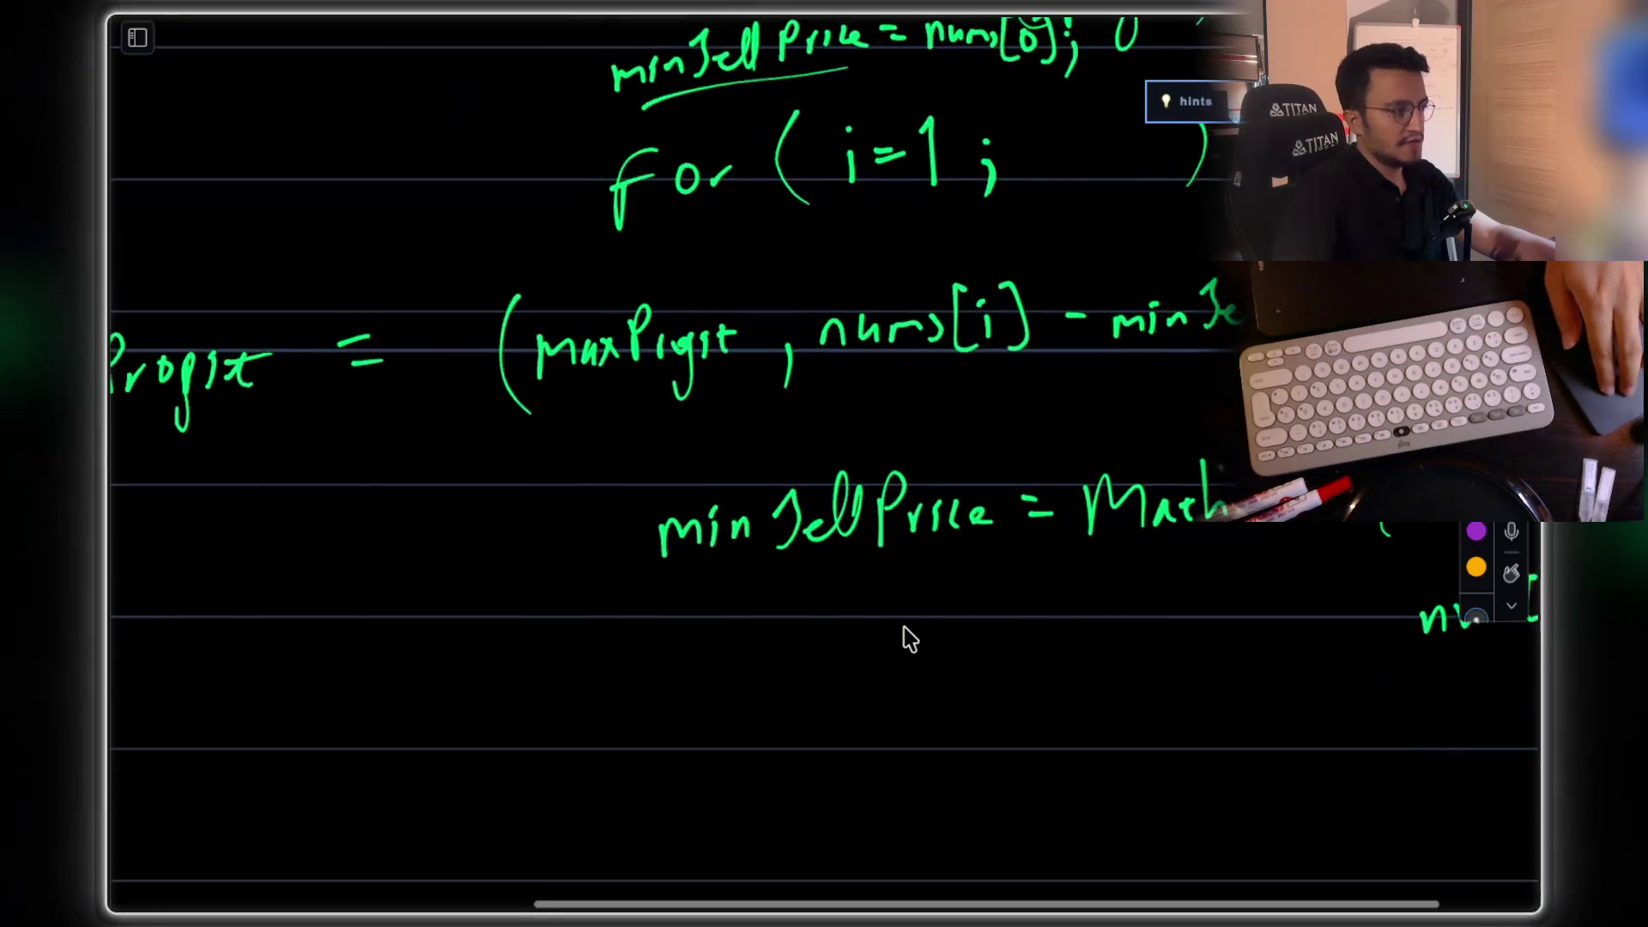
pyautogui.hscroll(2, 902, 626)
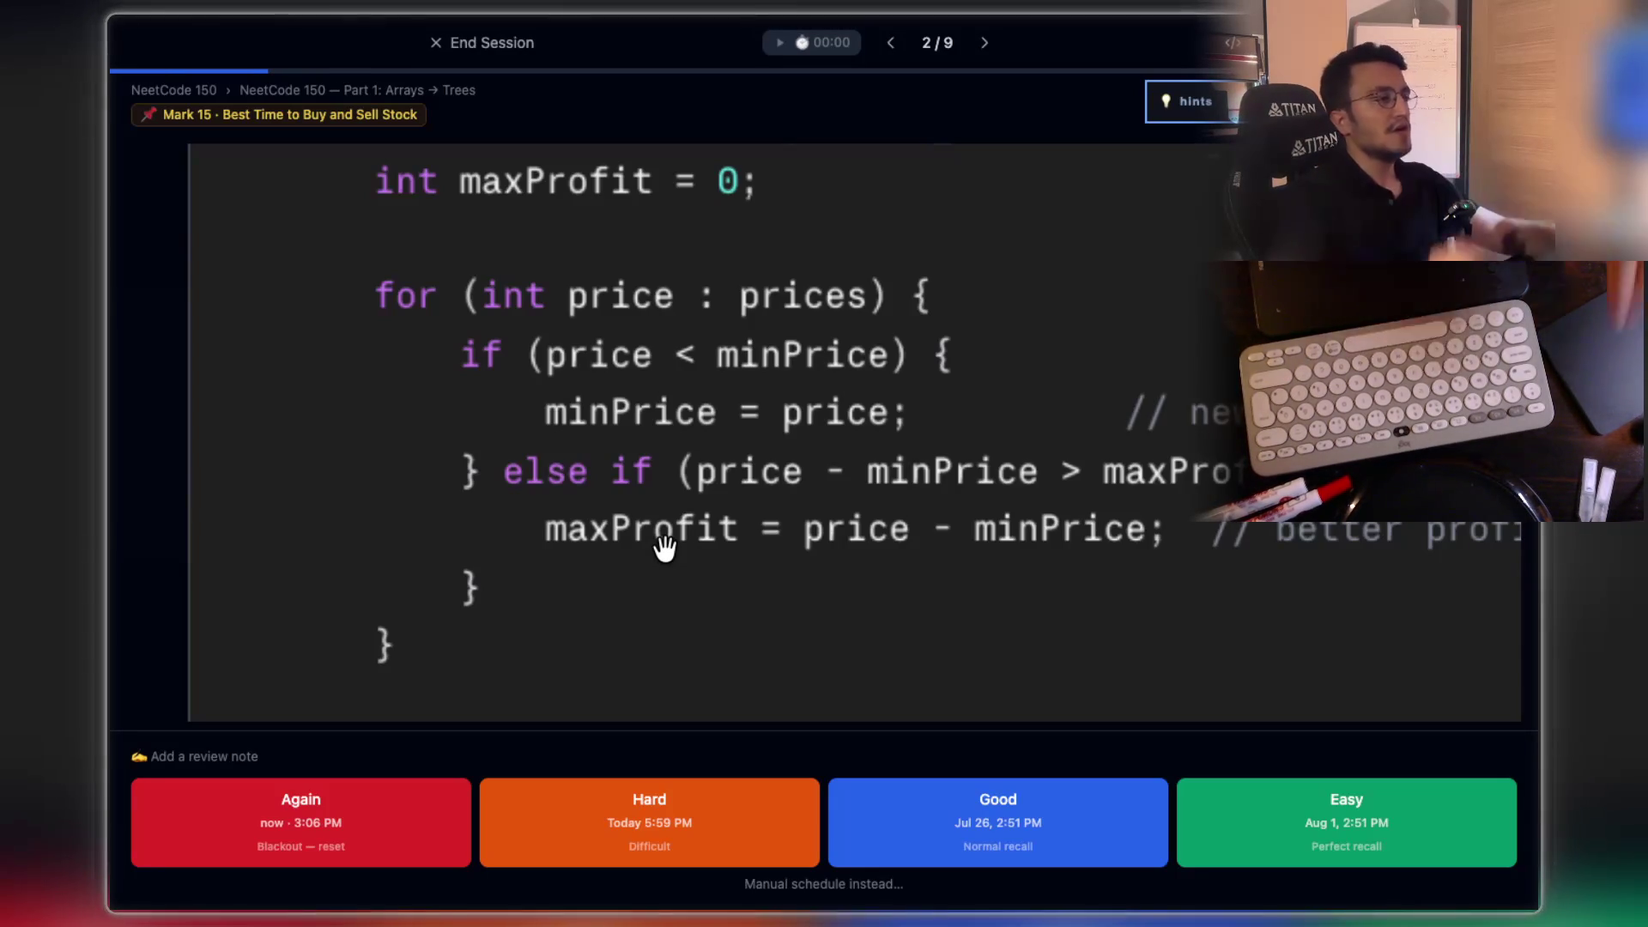
# Step: Capture a region screenshot of the handwritten max-profit notes
pyautogui.press('w')
pyautogui.scroll(-5, 790, 453)
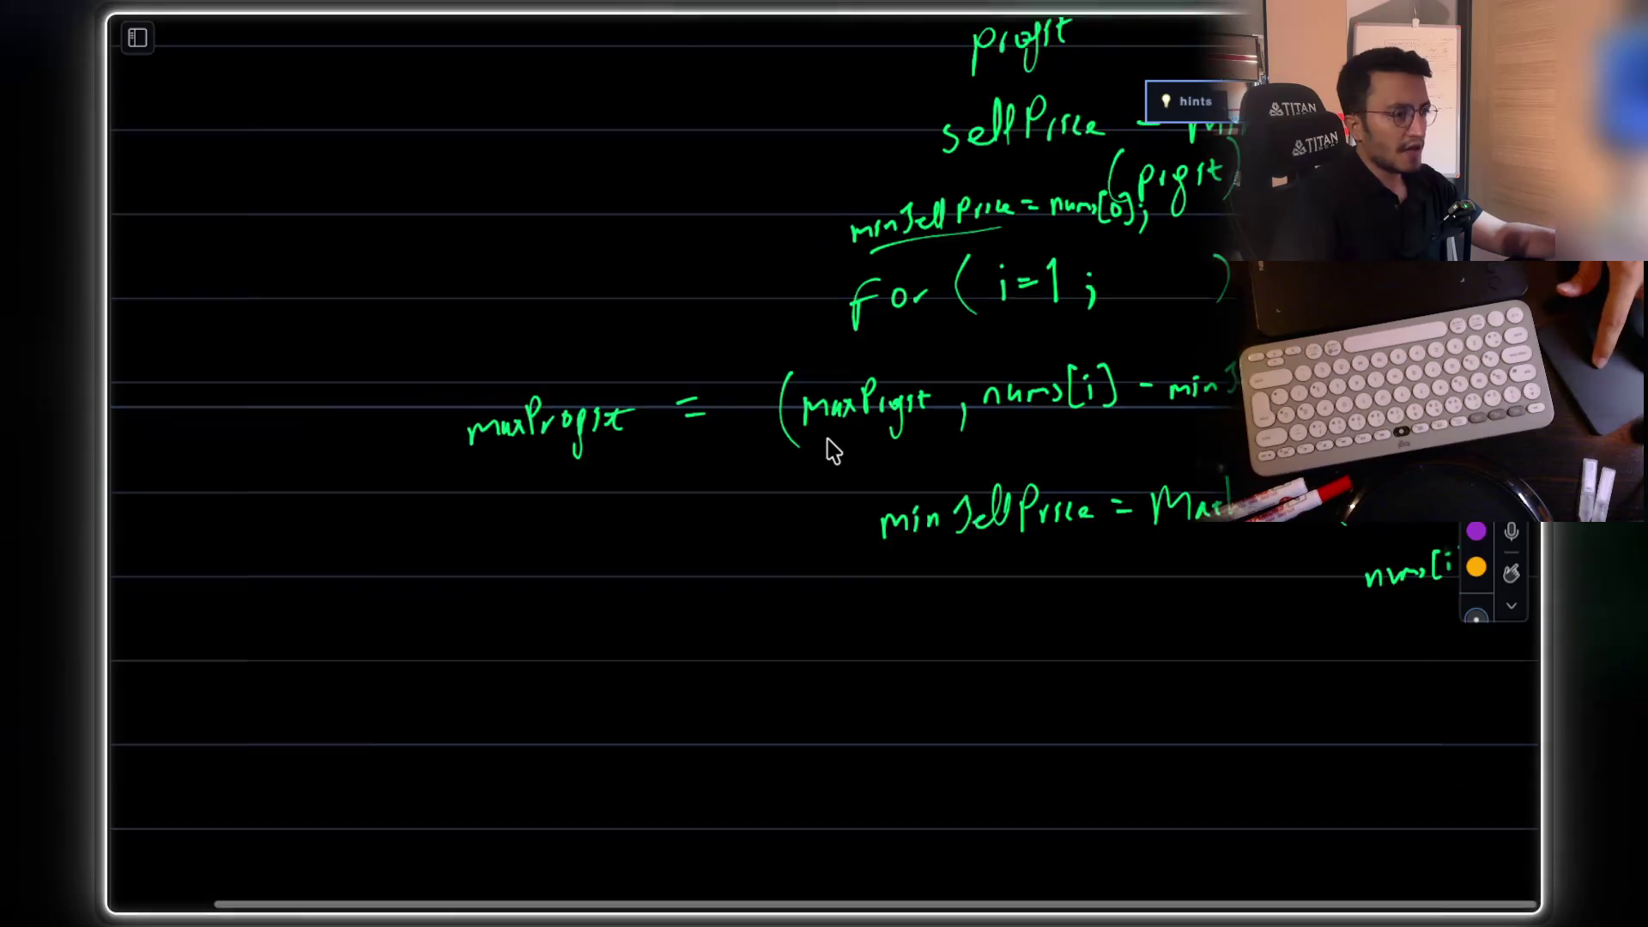
pyautogui.press('super+shift+4')
pyautogui.moveTo(447, 127); pyautogui.dragTo(1271, 555)
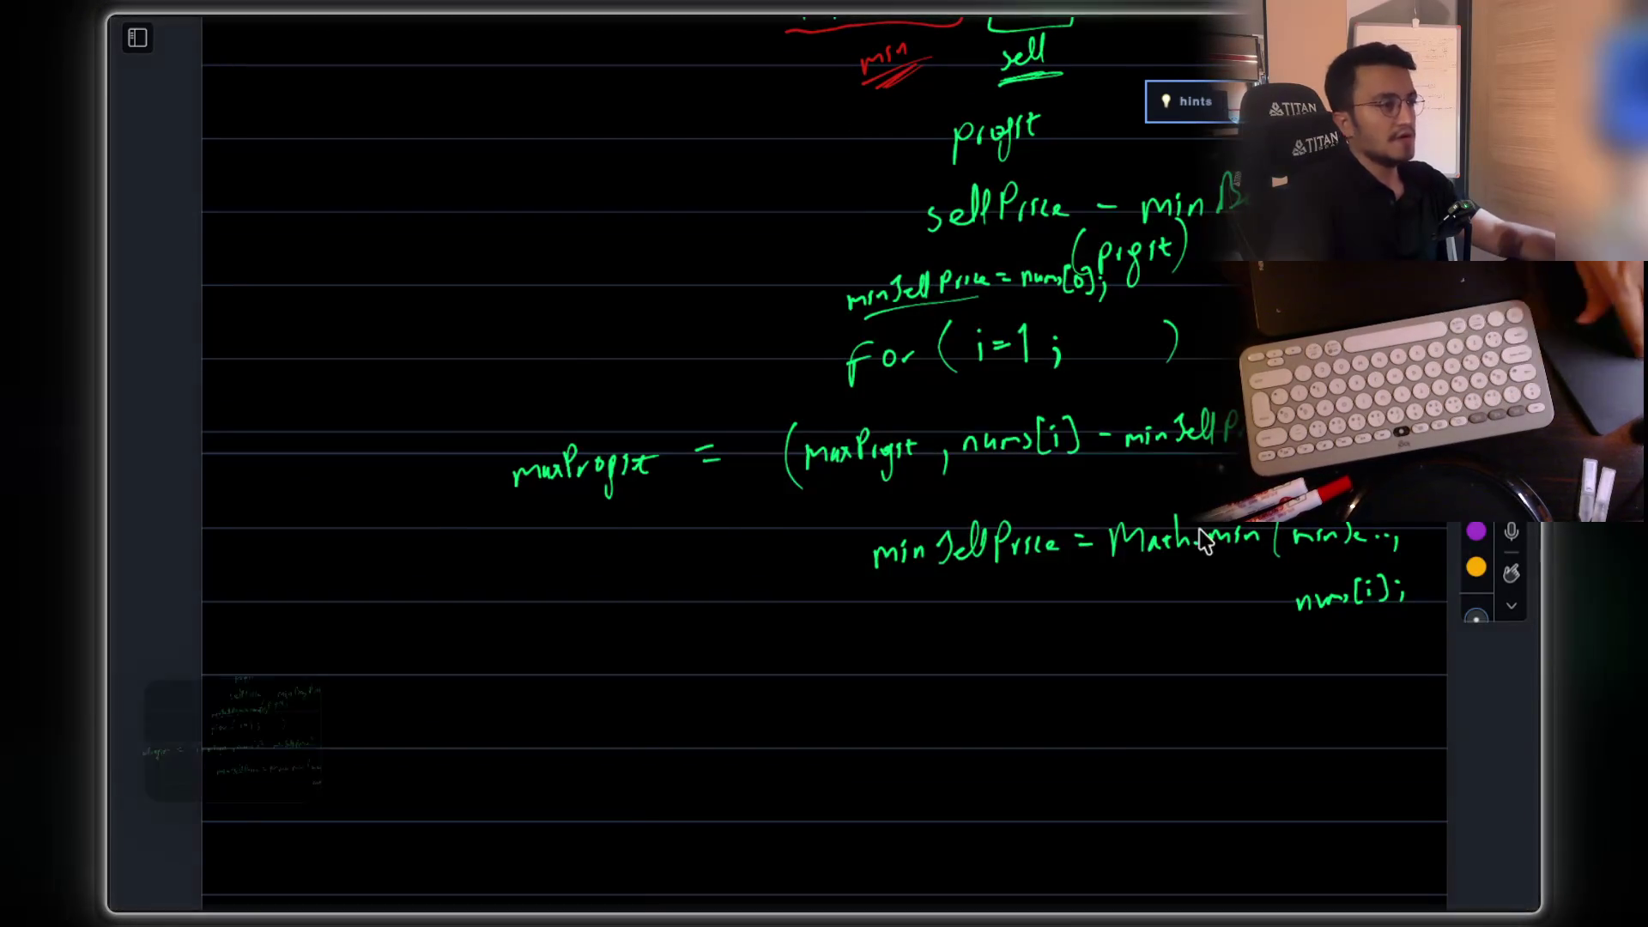
pyautogui.press('w')
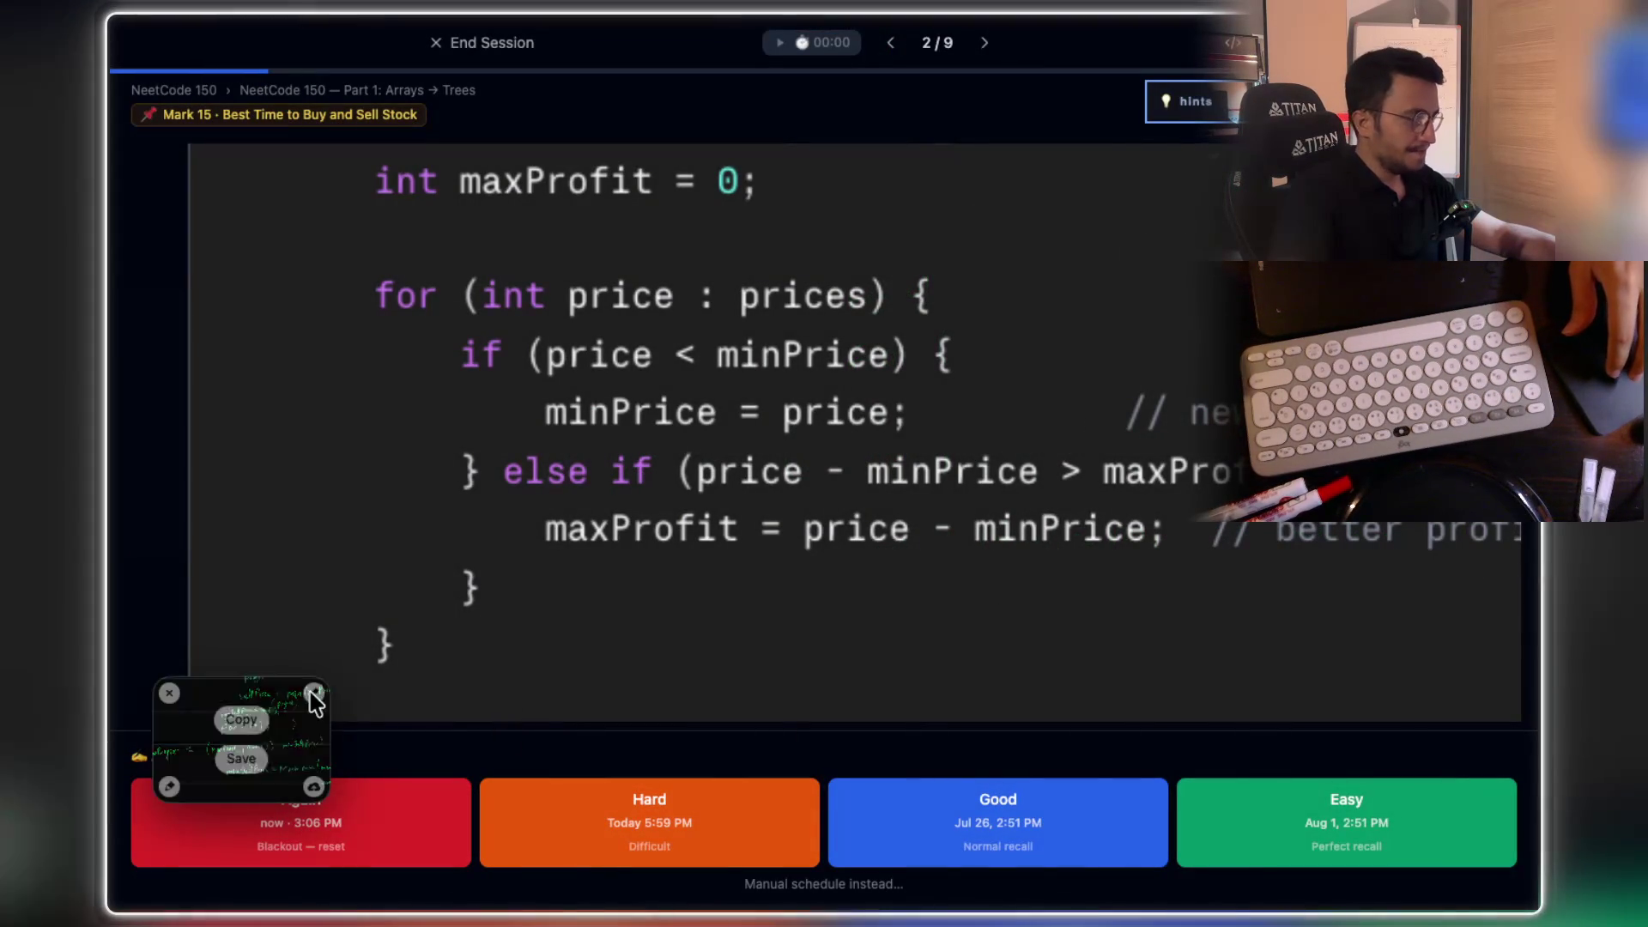
pyautogui.moveTo(309, 742); pyautogui.dragTo(297, 734)
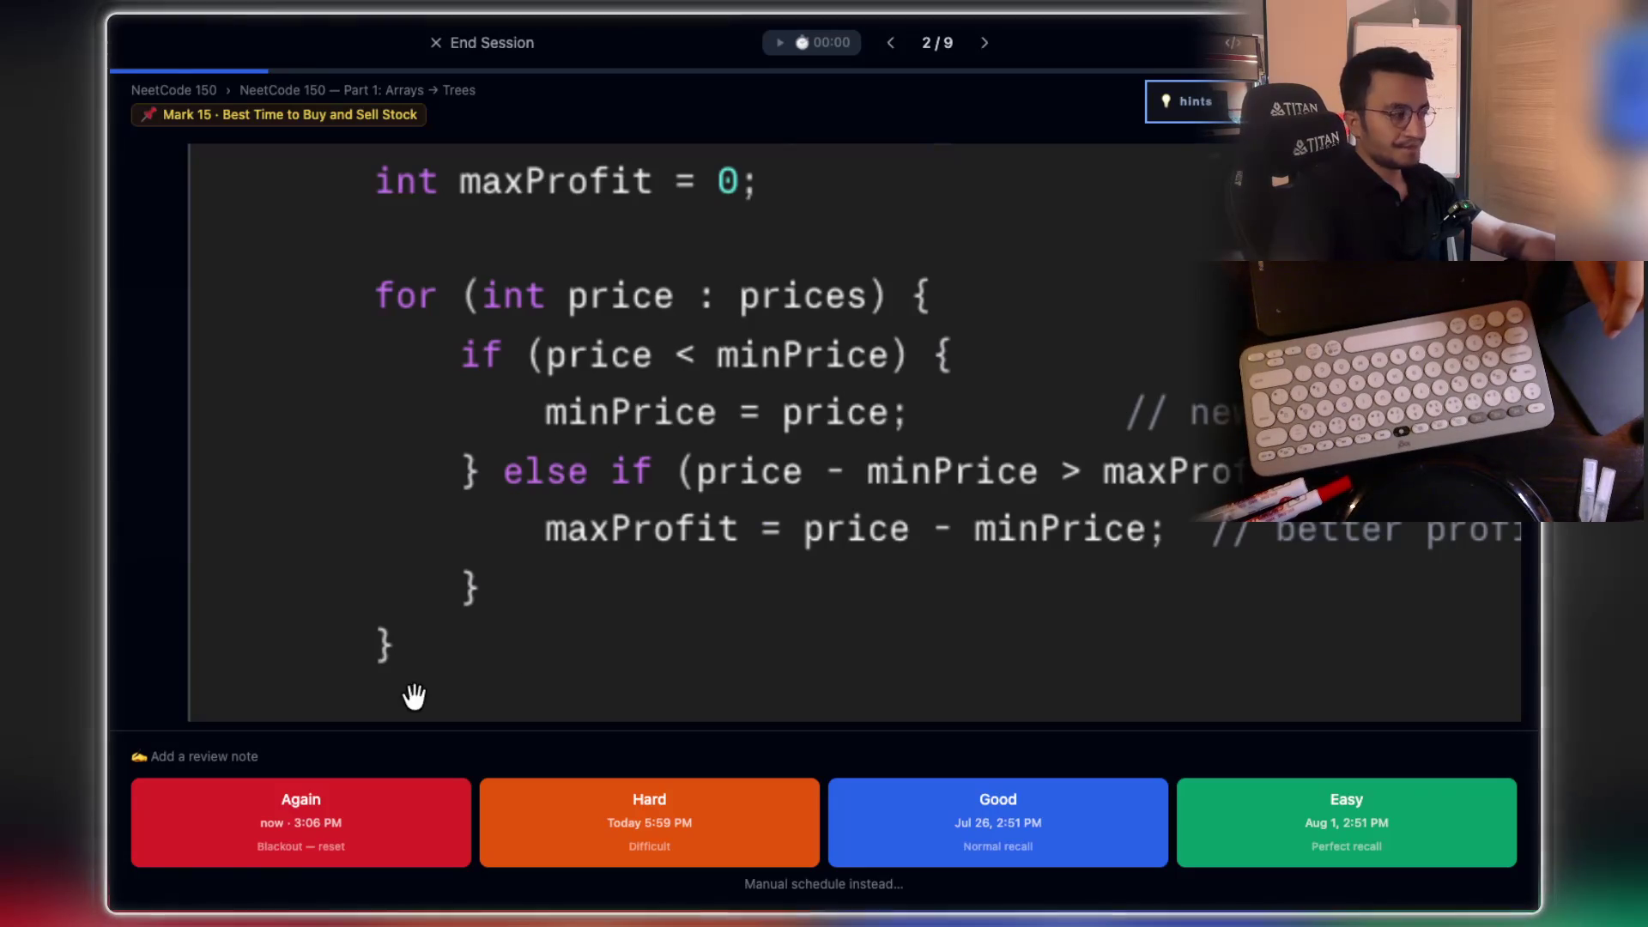
# Step: Screenshot the full maxProfit Solution class in the flashcard with Cmd+Shift+4
pyautogui.scroll(1, 663, 601)
pyautogui.scroll(-5, 663, 601)
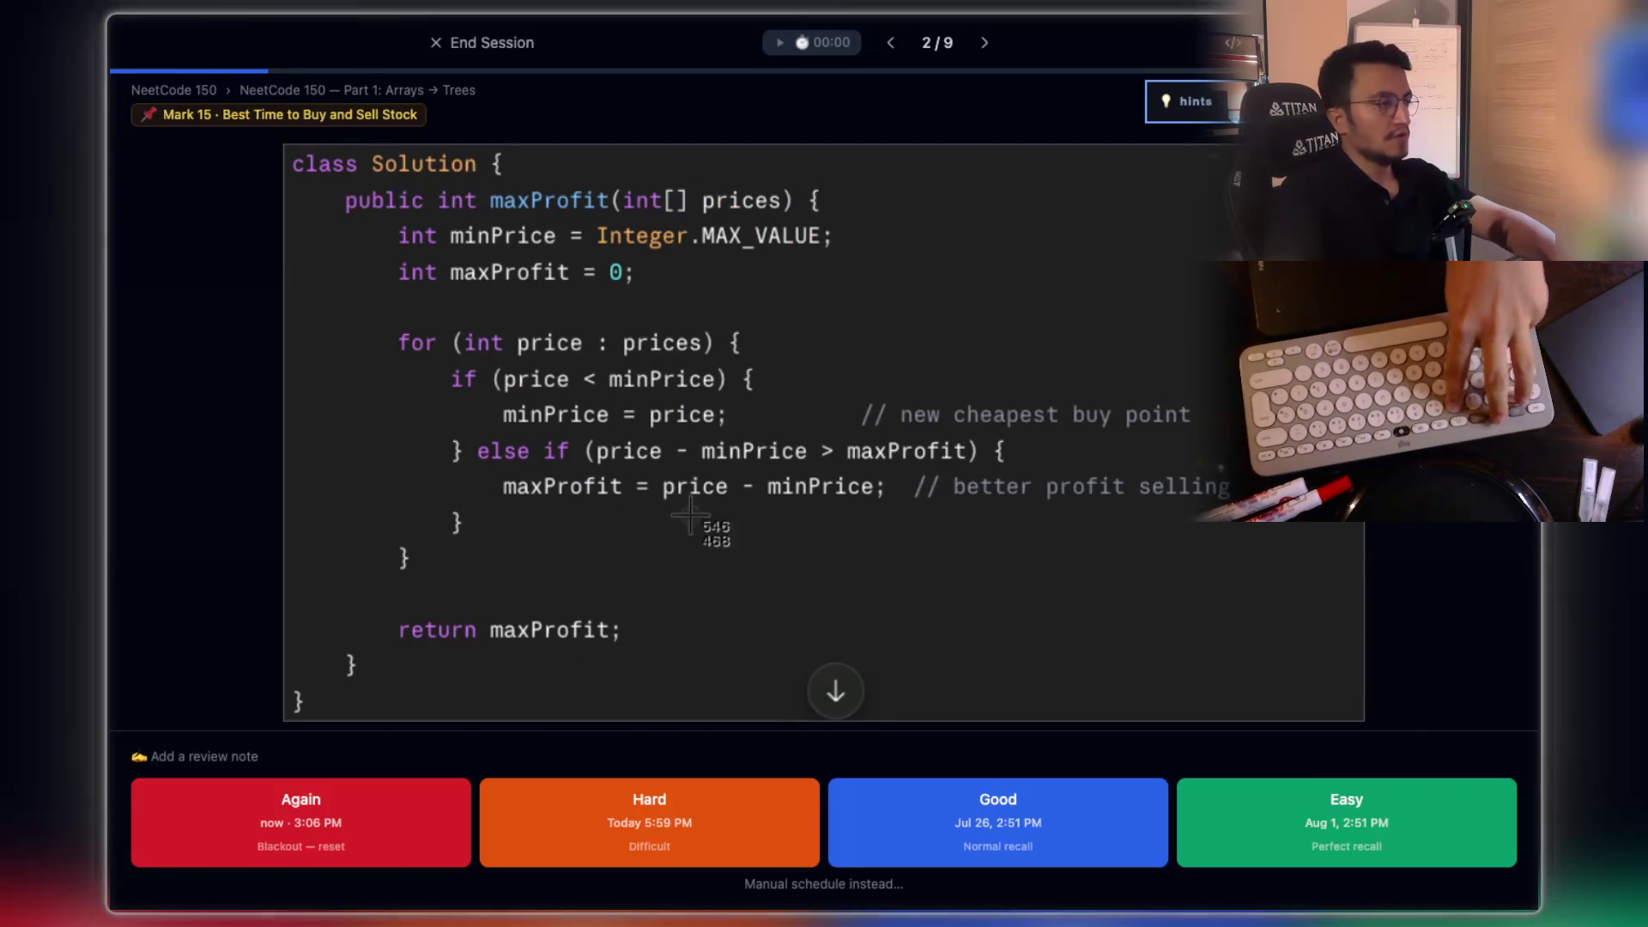
pyautogui.press('super+shift+4')
pyautogui.moveTo(329, 181)
pyautogui.mouseDown()
pyautogui.moveTo(1355, 663)
pyautogui.moveTo(1322, 691)
pyautogui.mouseUp()
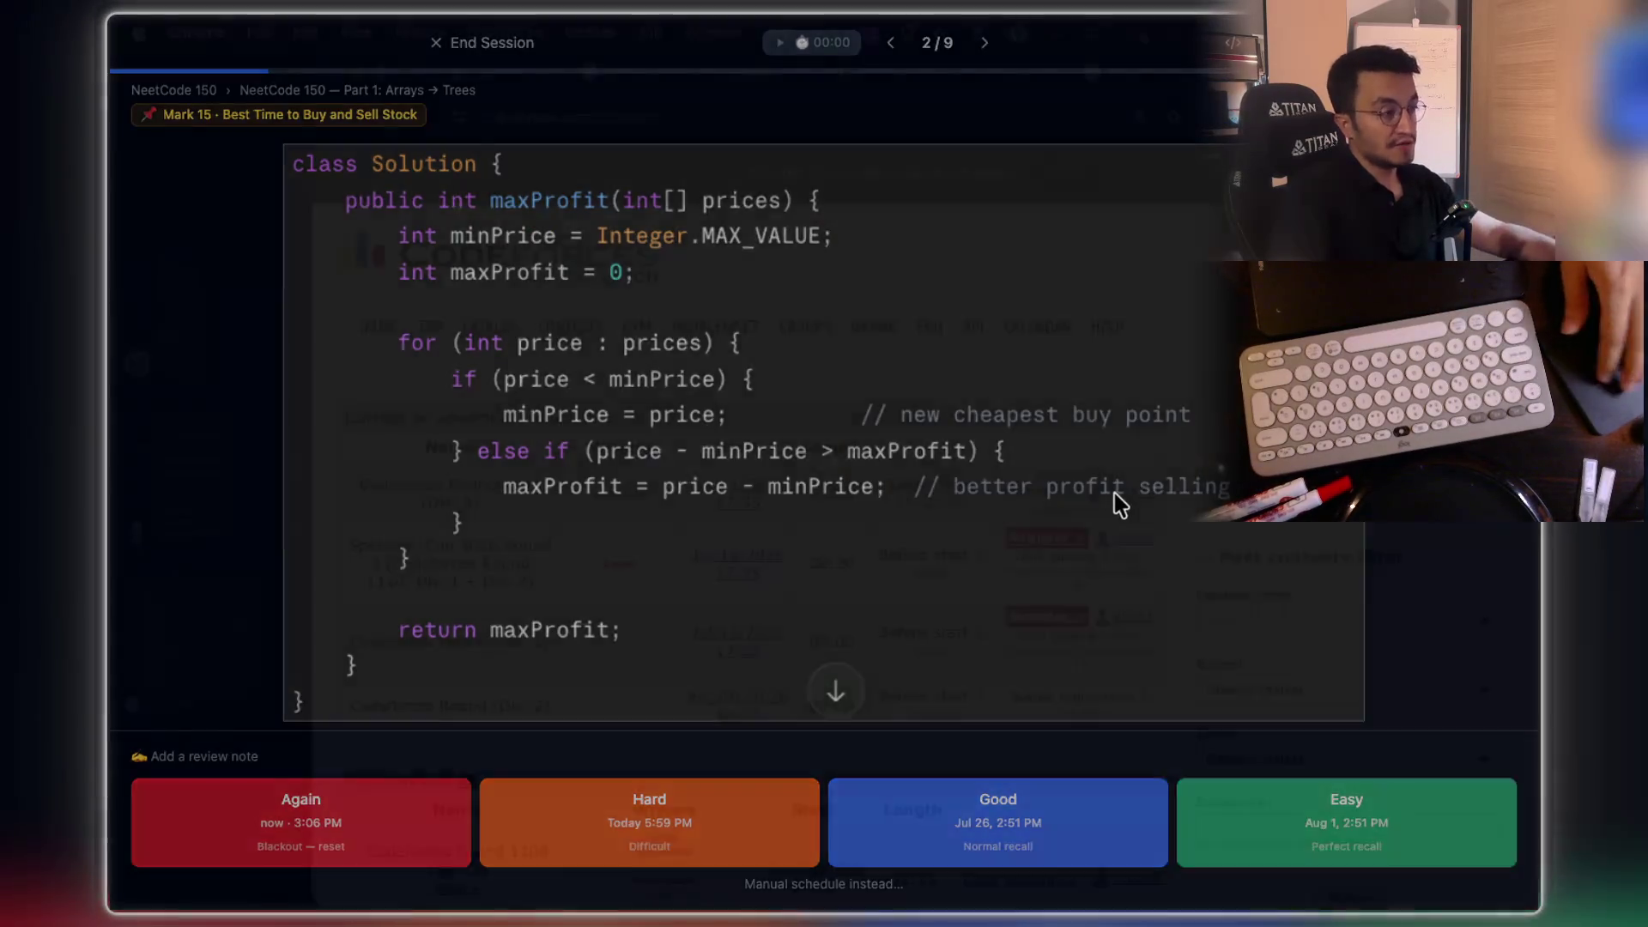
pyautogui.press('super+Tab')
pyautogui.click(176, 629)
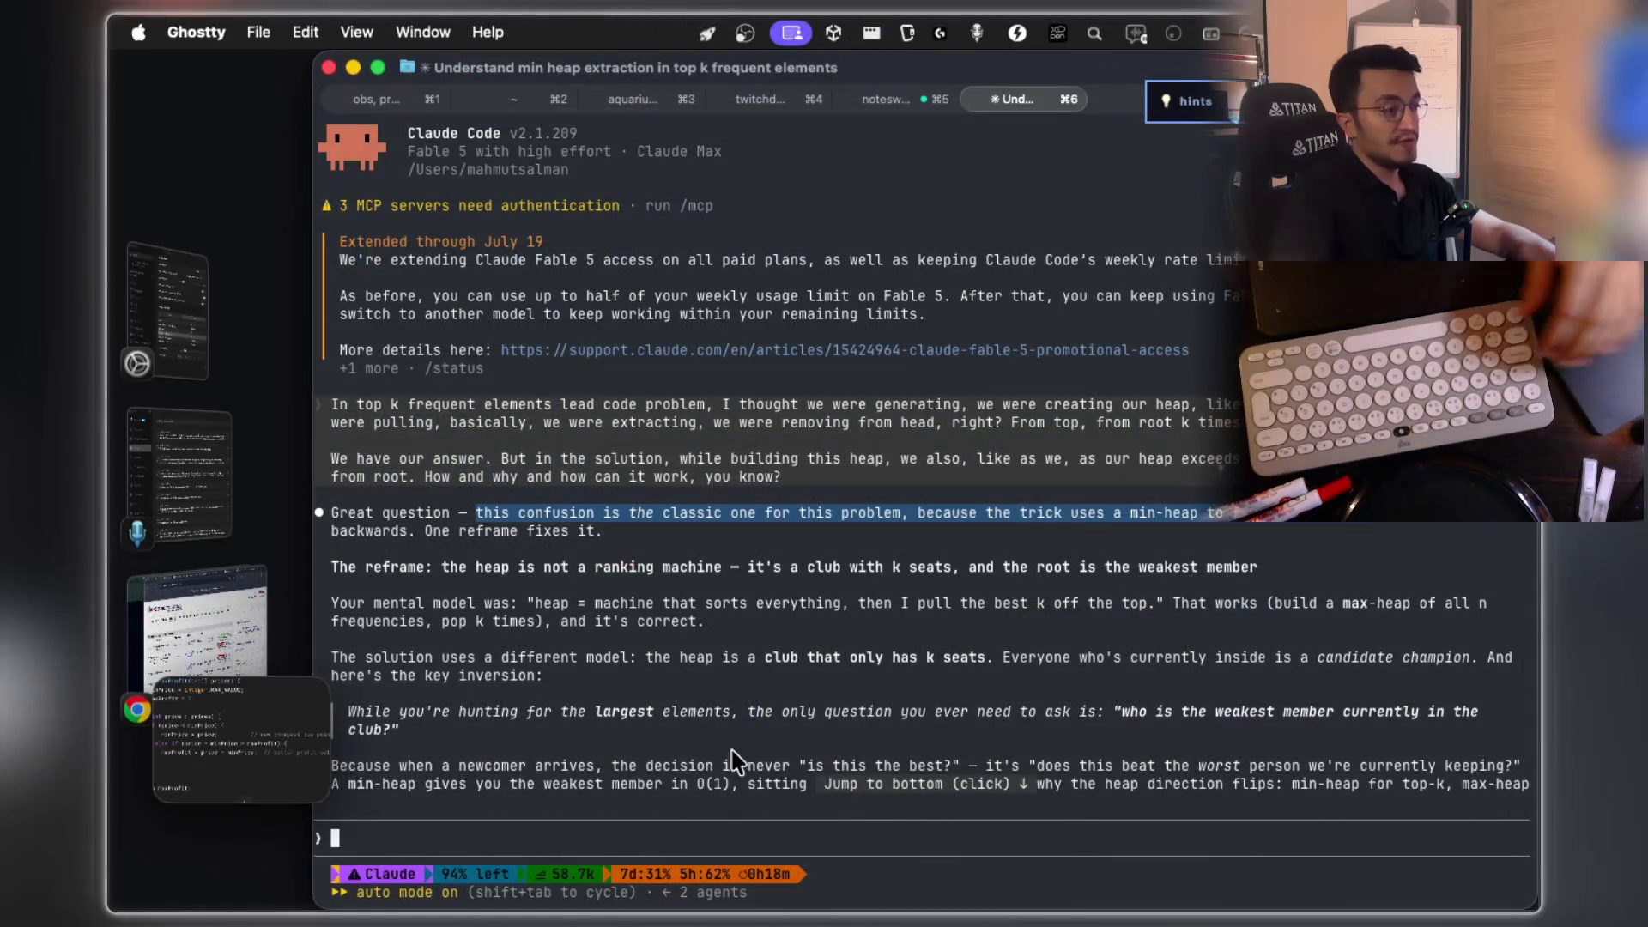
# Step: Paste the solution screenshot into Claude Code's prompt and dictate while viewing the maxProfit solution
pyautogui.hotkey('ctrl', 'v')
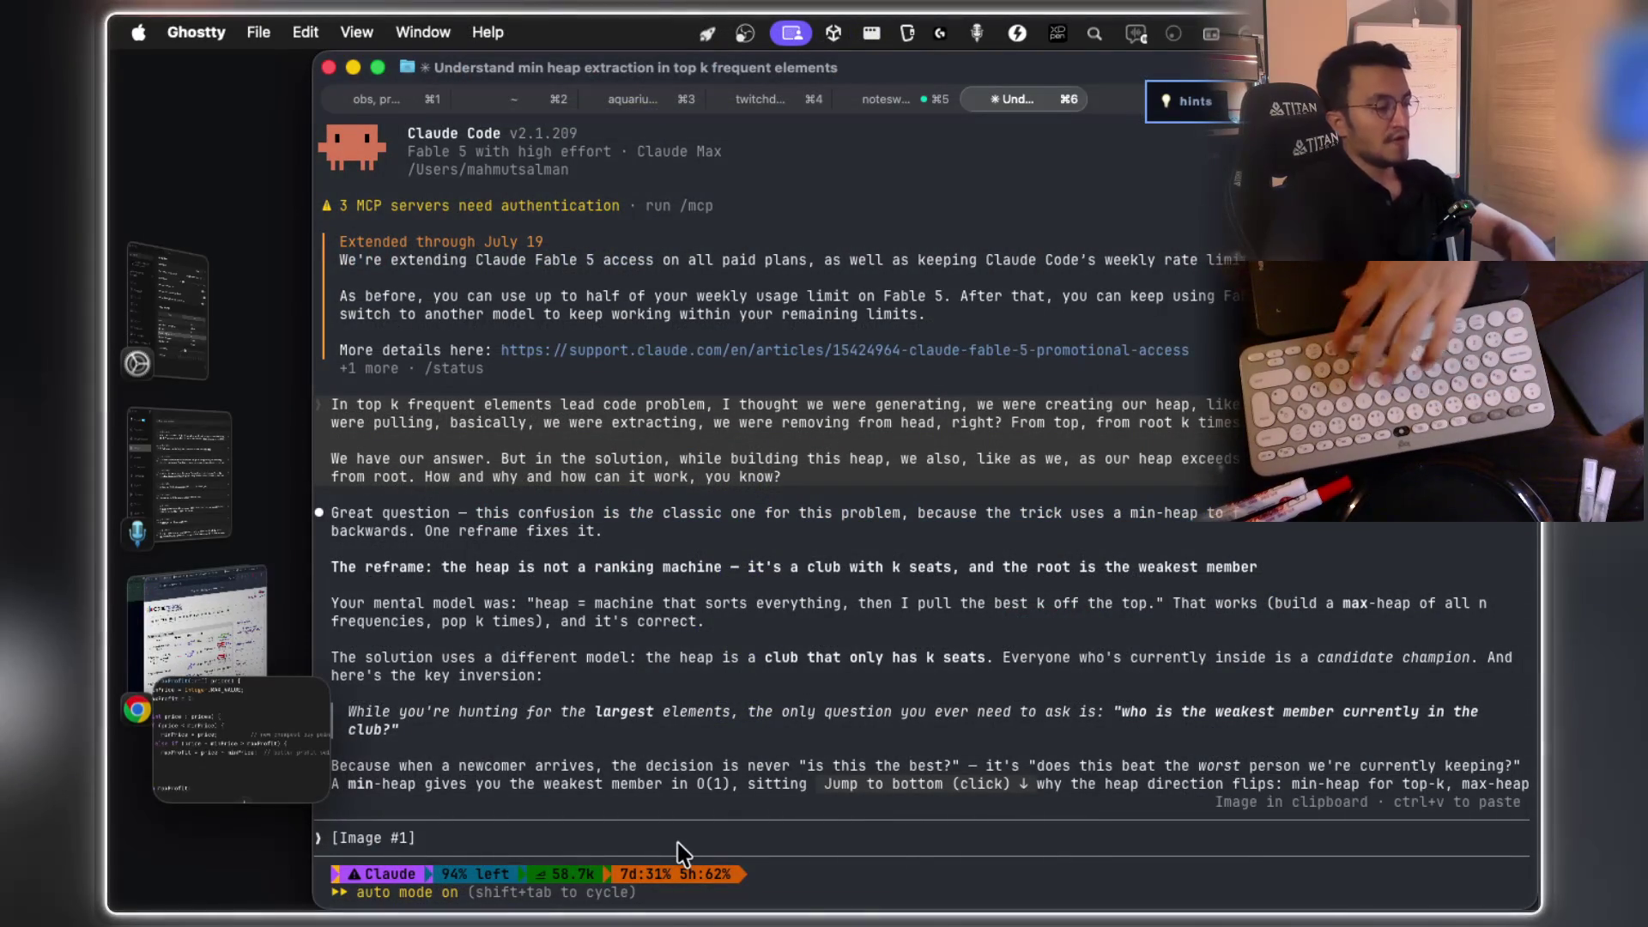
pyautogui.press('fn')
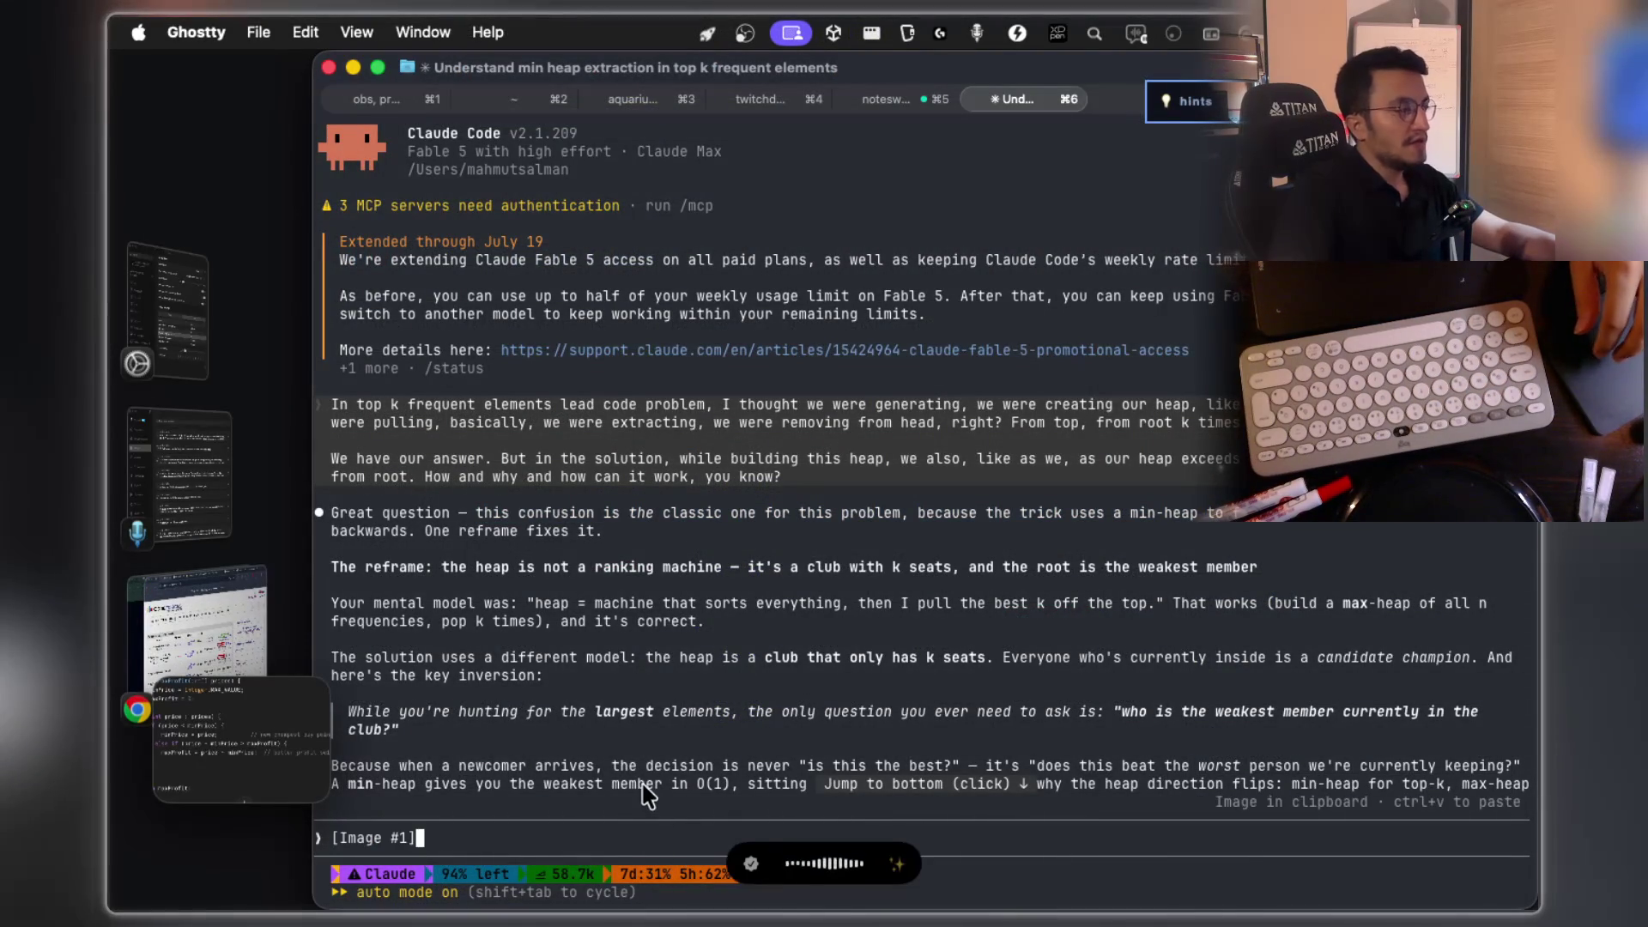
pyautogui.press('super+Tab')
pyautogui.press('super+Tab')
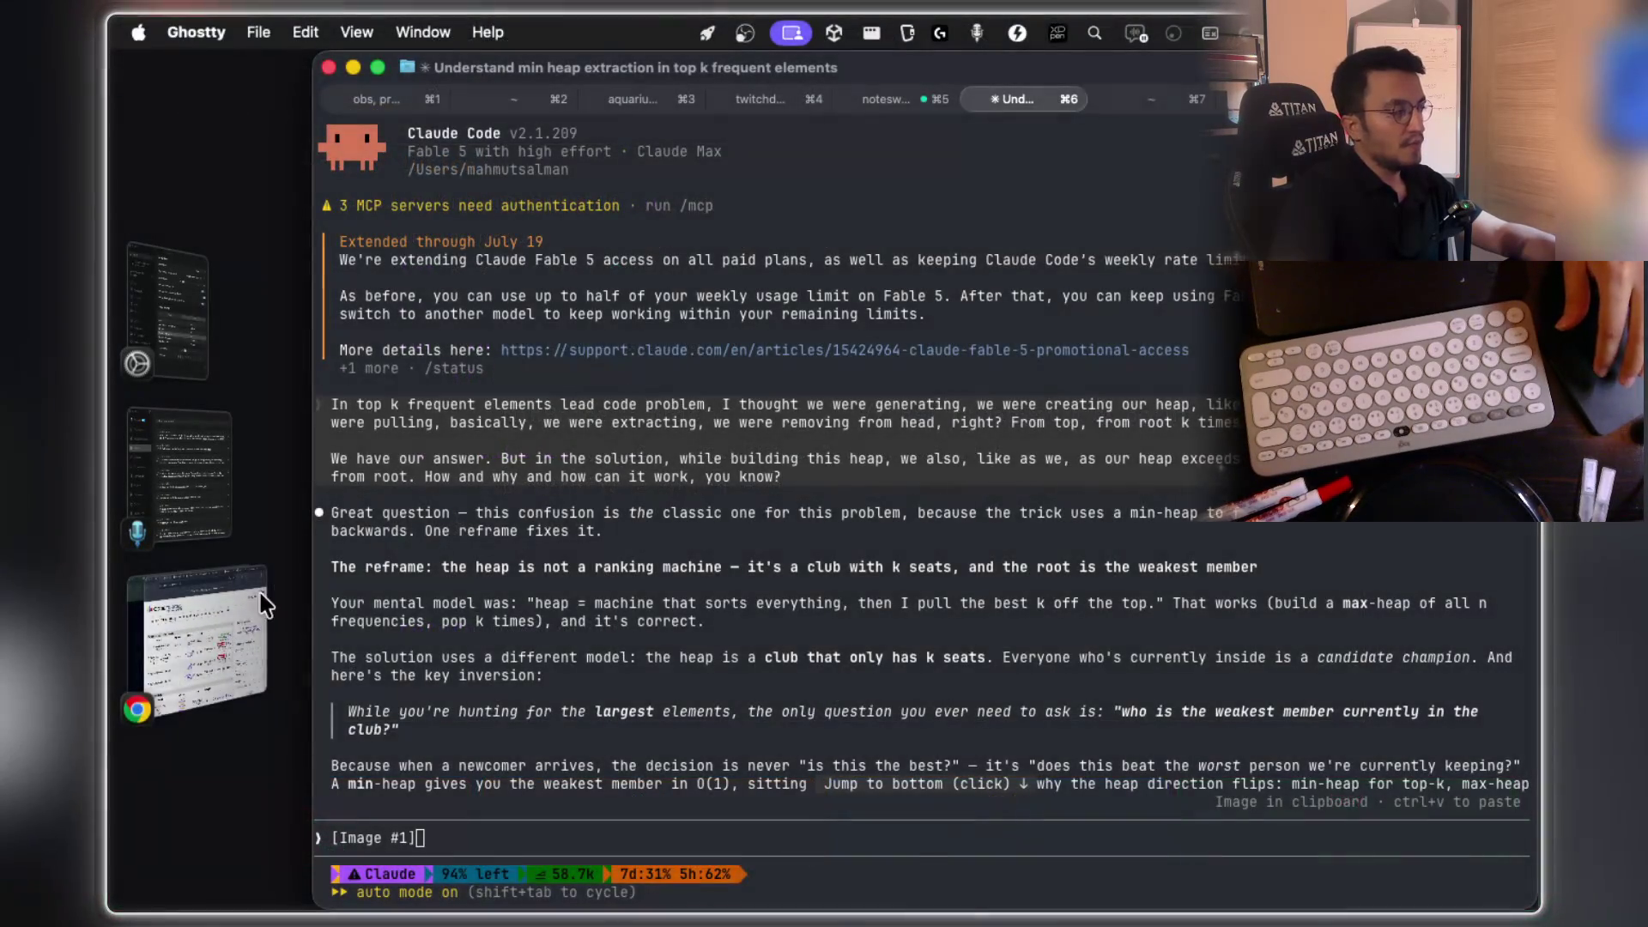
pyautogui.press('super+Tab')
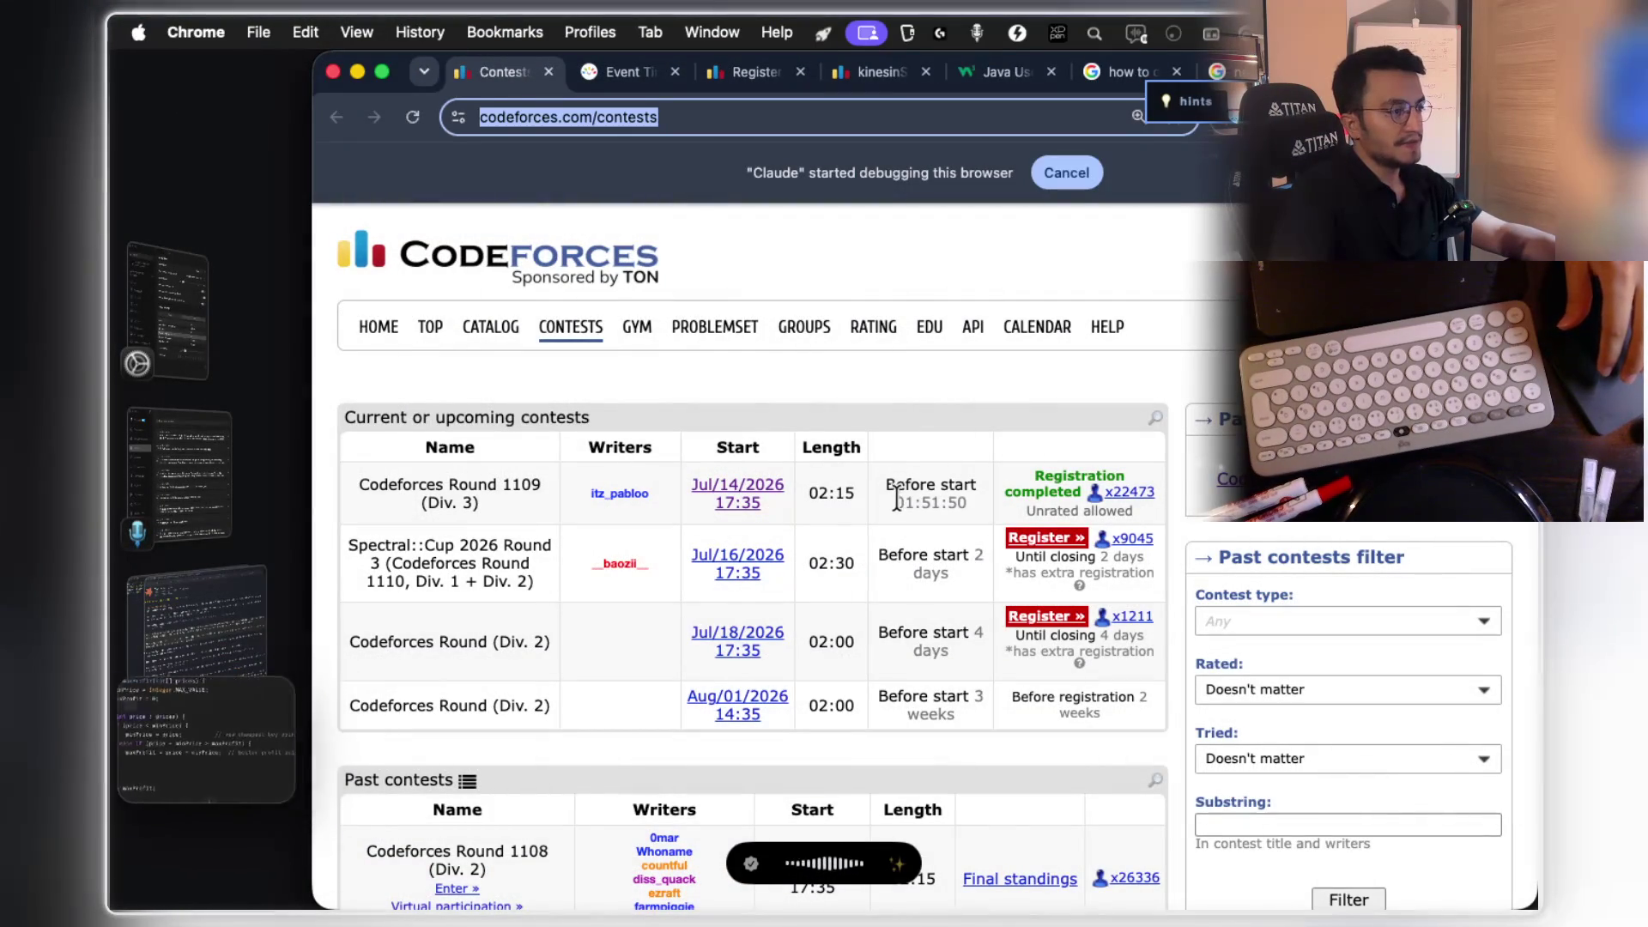
pyautogui.press('super+Tab')
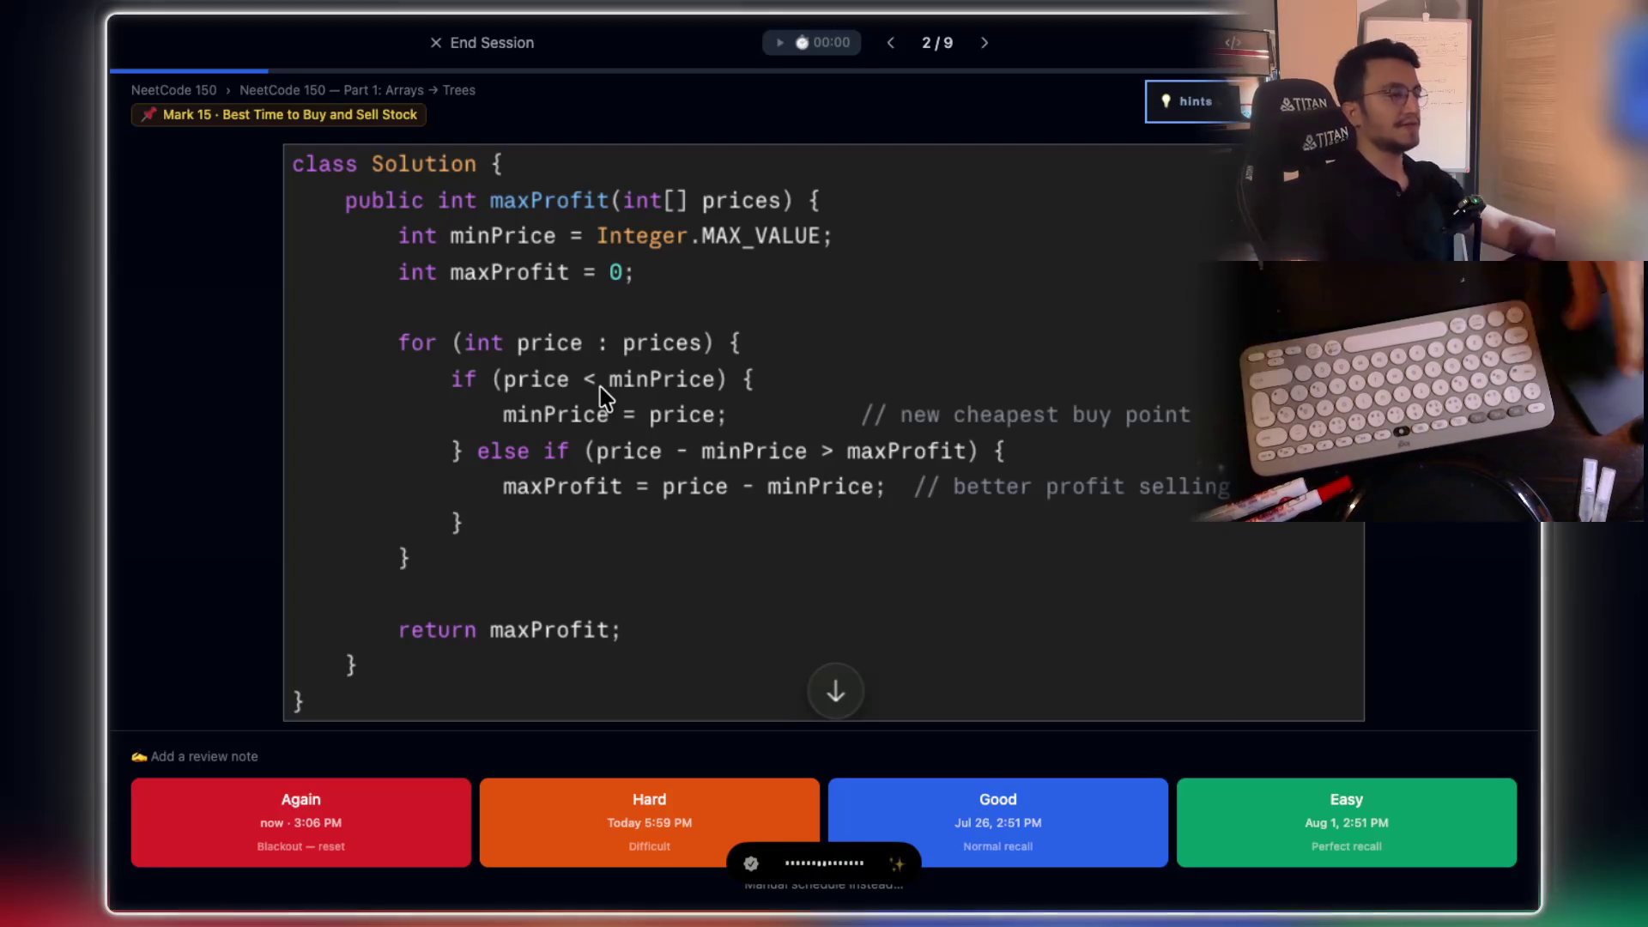
# Step: Finish dictating the question about why the solution splits its updates into if/else
pyautogui.press('super+Tab')
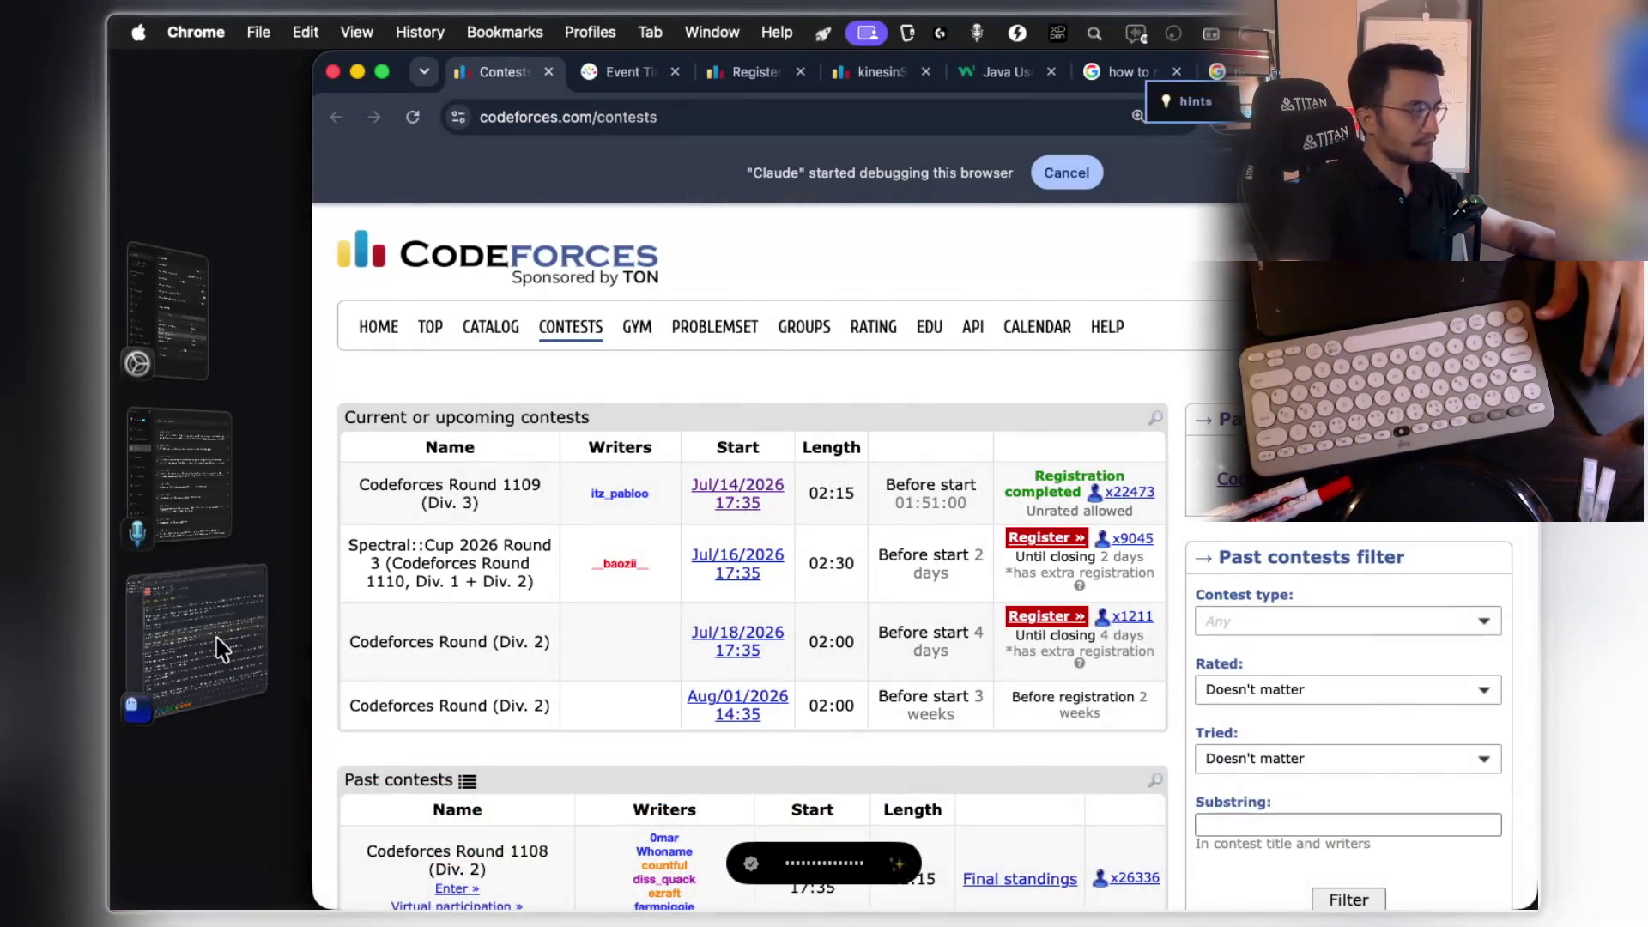
pyautogui.click(221, 644)
pyautogui.press('fn')
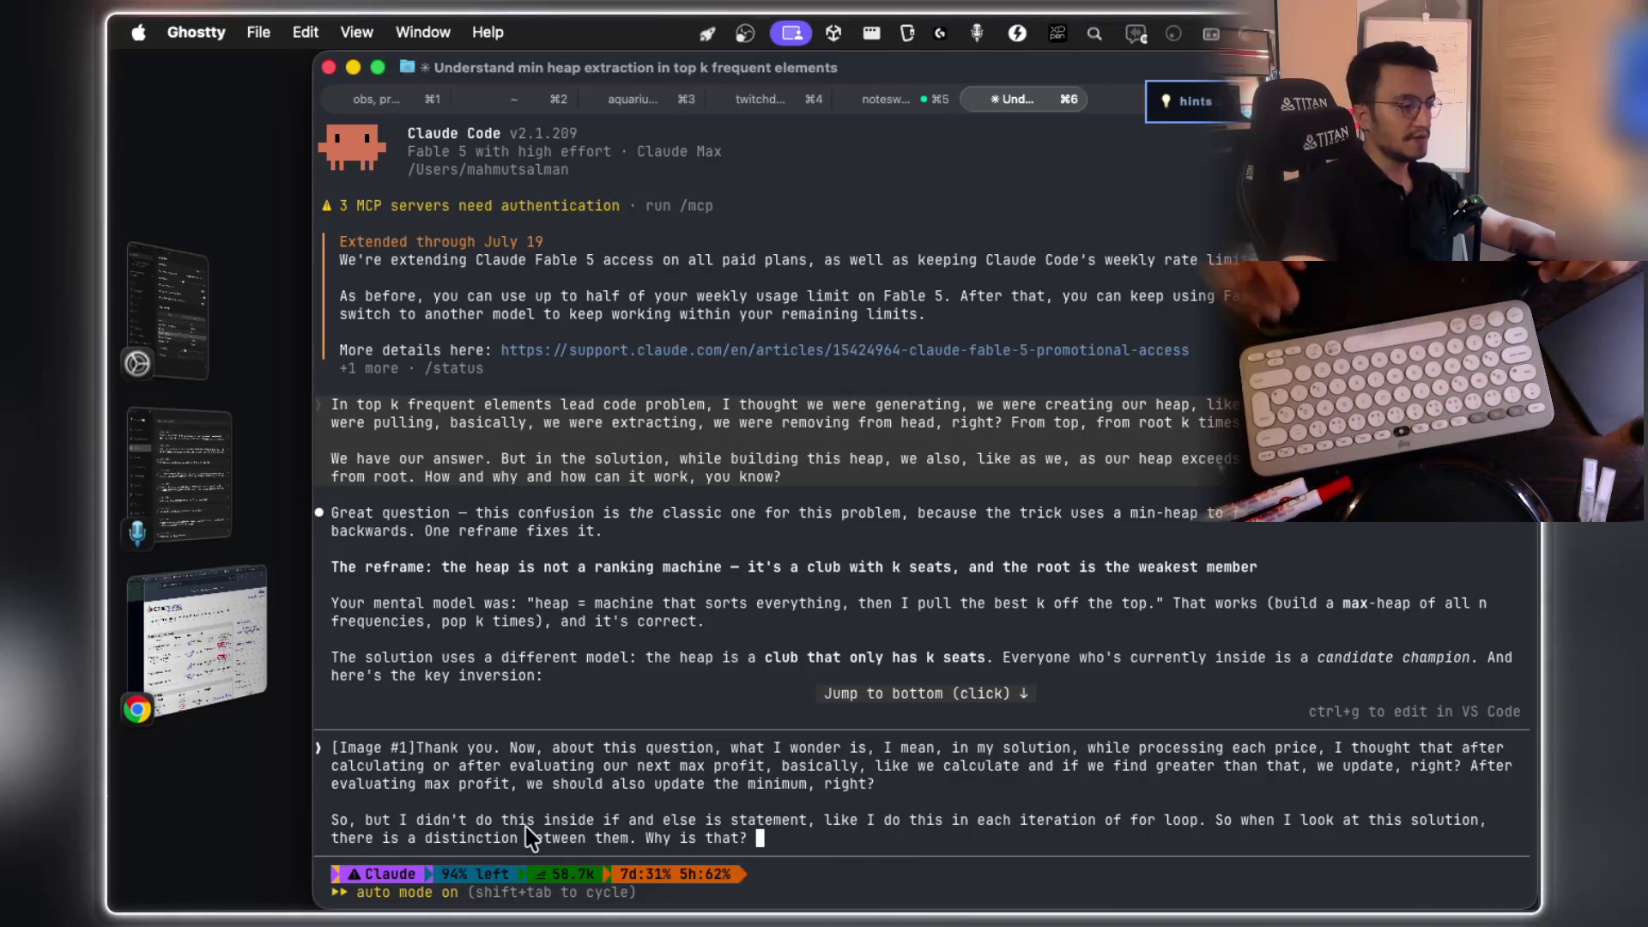
# Step: Submit the if/else question to Claude Code and return to the flashcard's maxProfit solution
pyautogui.press('Return')
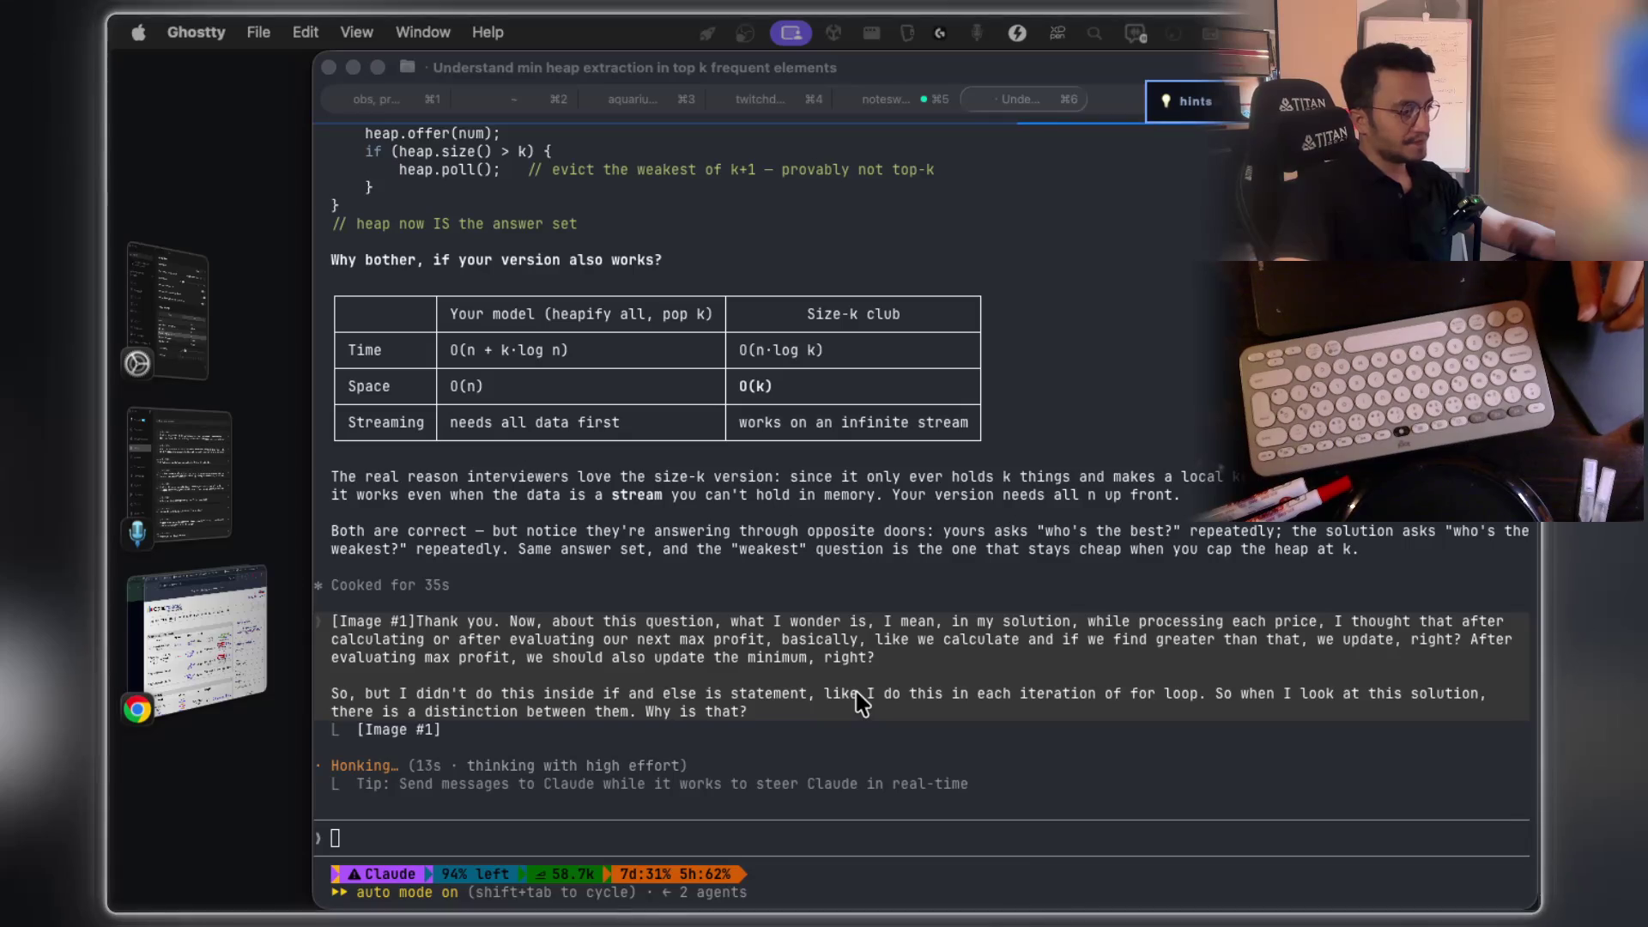
pyautogui.press('super+Tab')
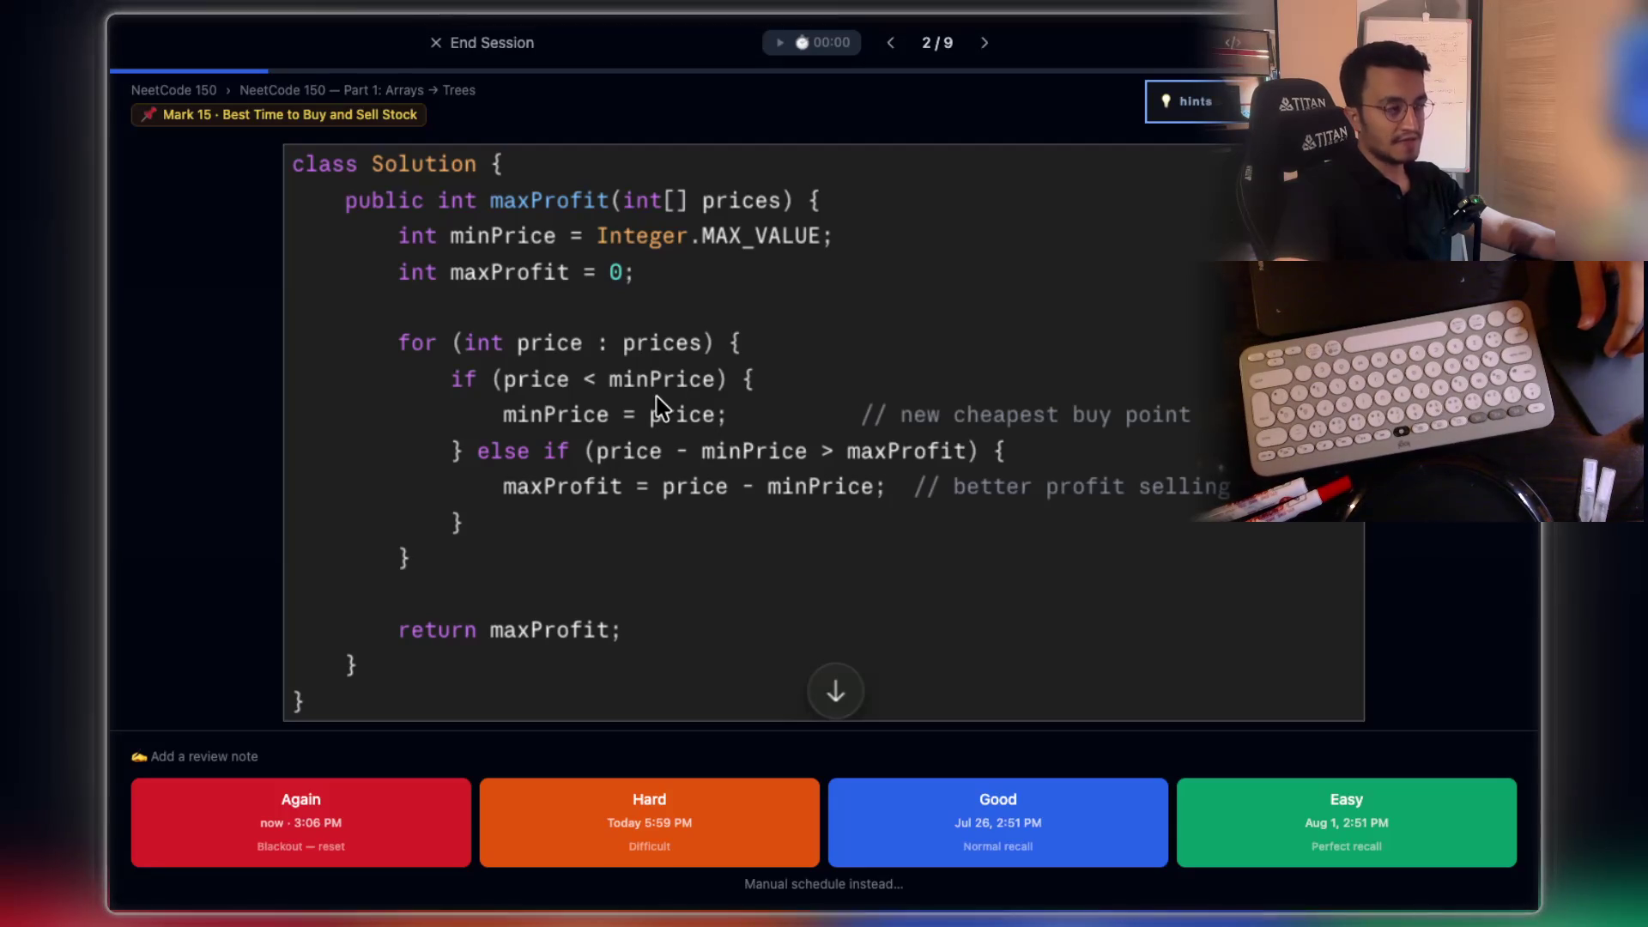
# Step: Zoom into the solution's if/else loop and scroll down to return maxProfit
pyautogui.scroll(2, 582, 414)
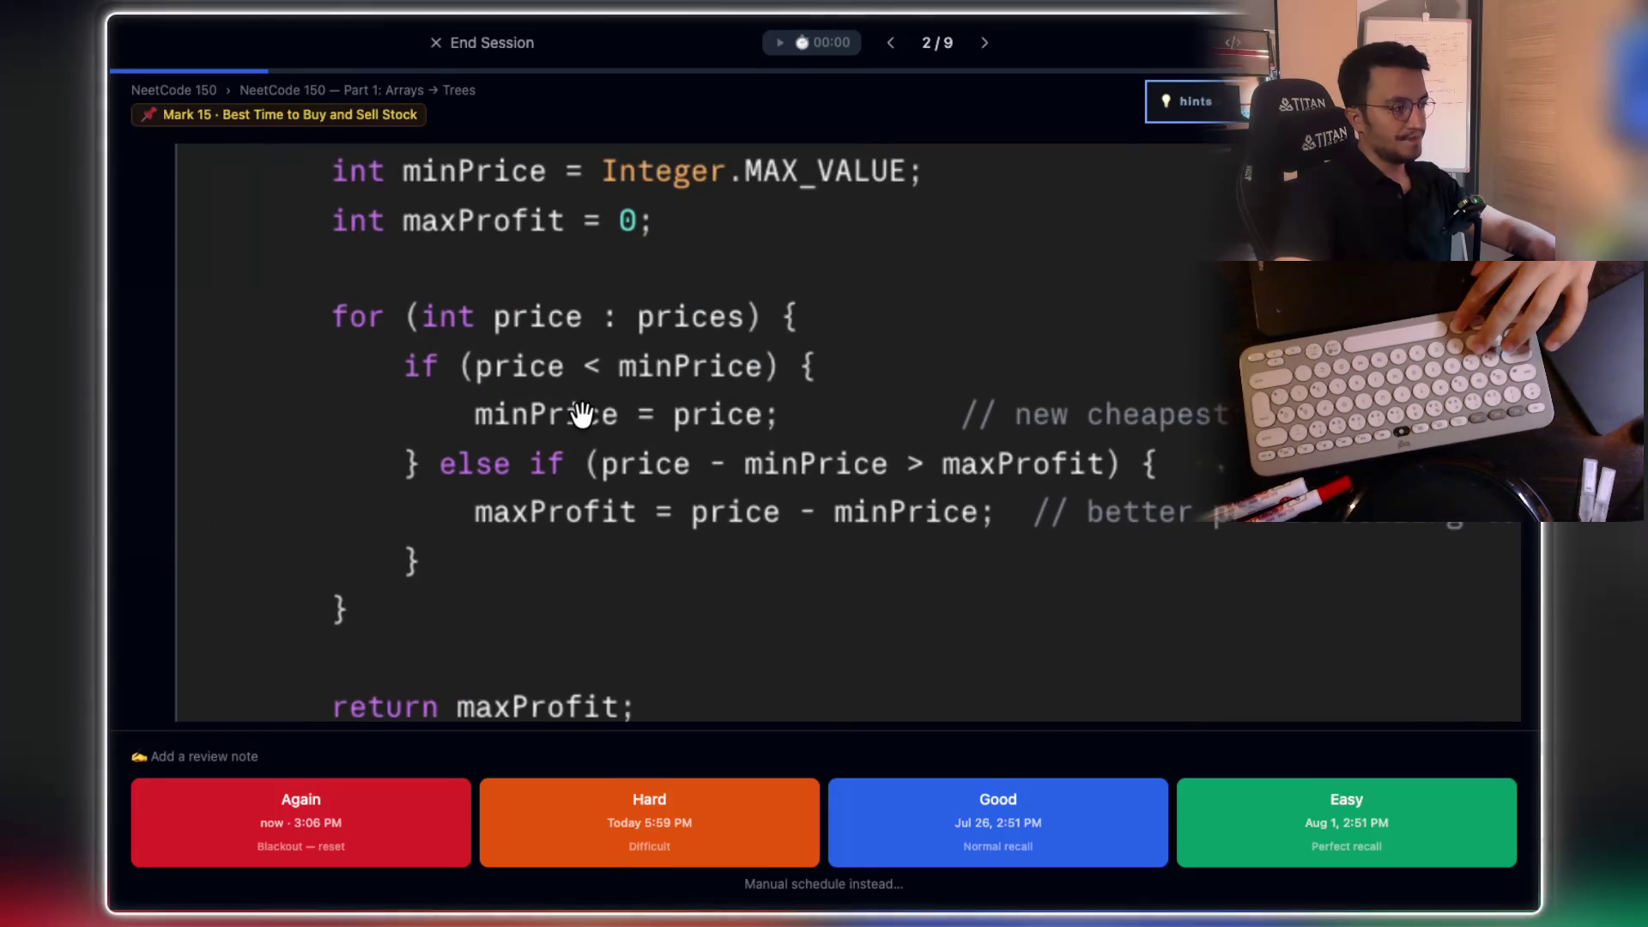
pyautogui.scroll(1, 582, 415)
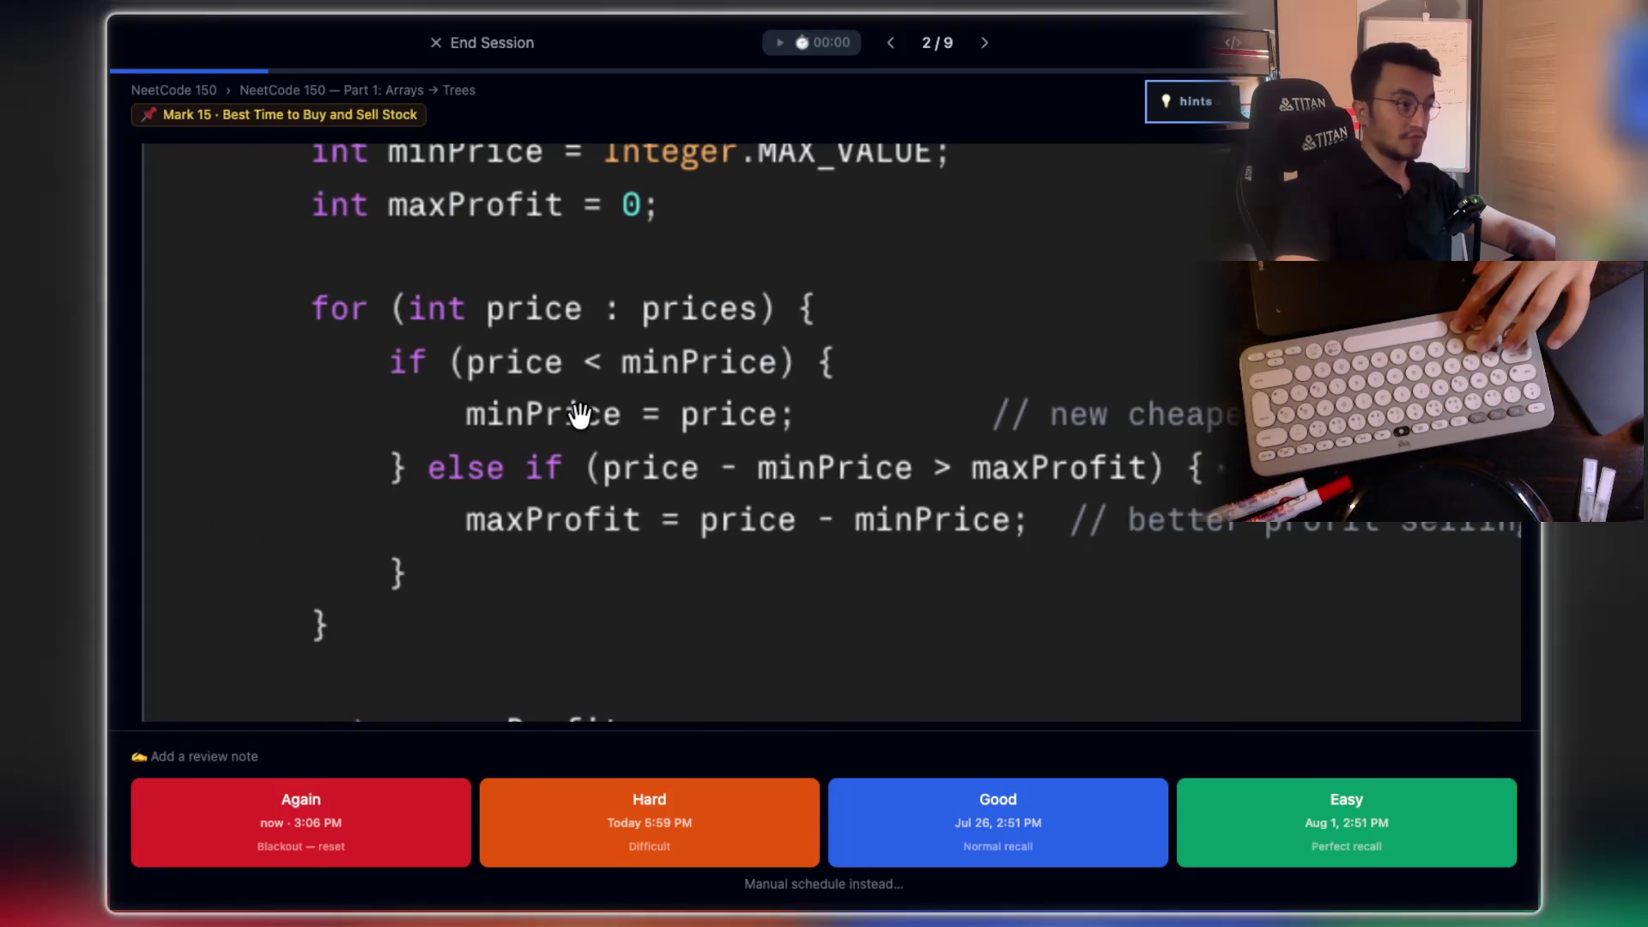
pyautogui.scroll(-1, 580, 415)
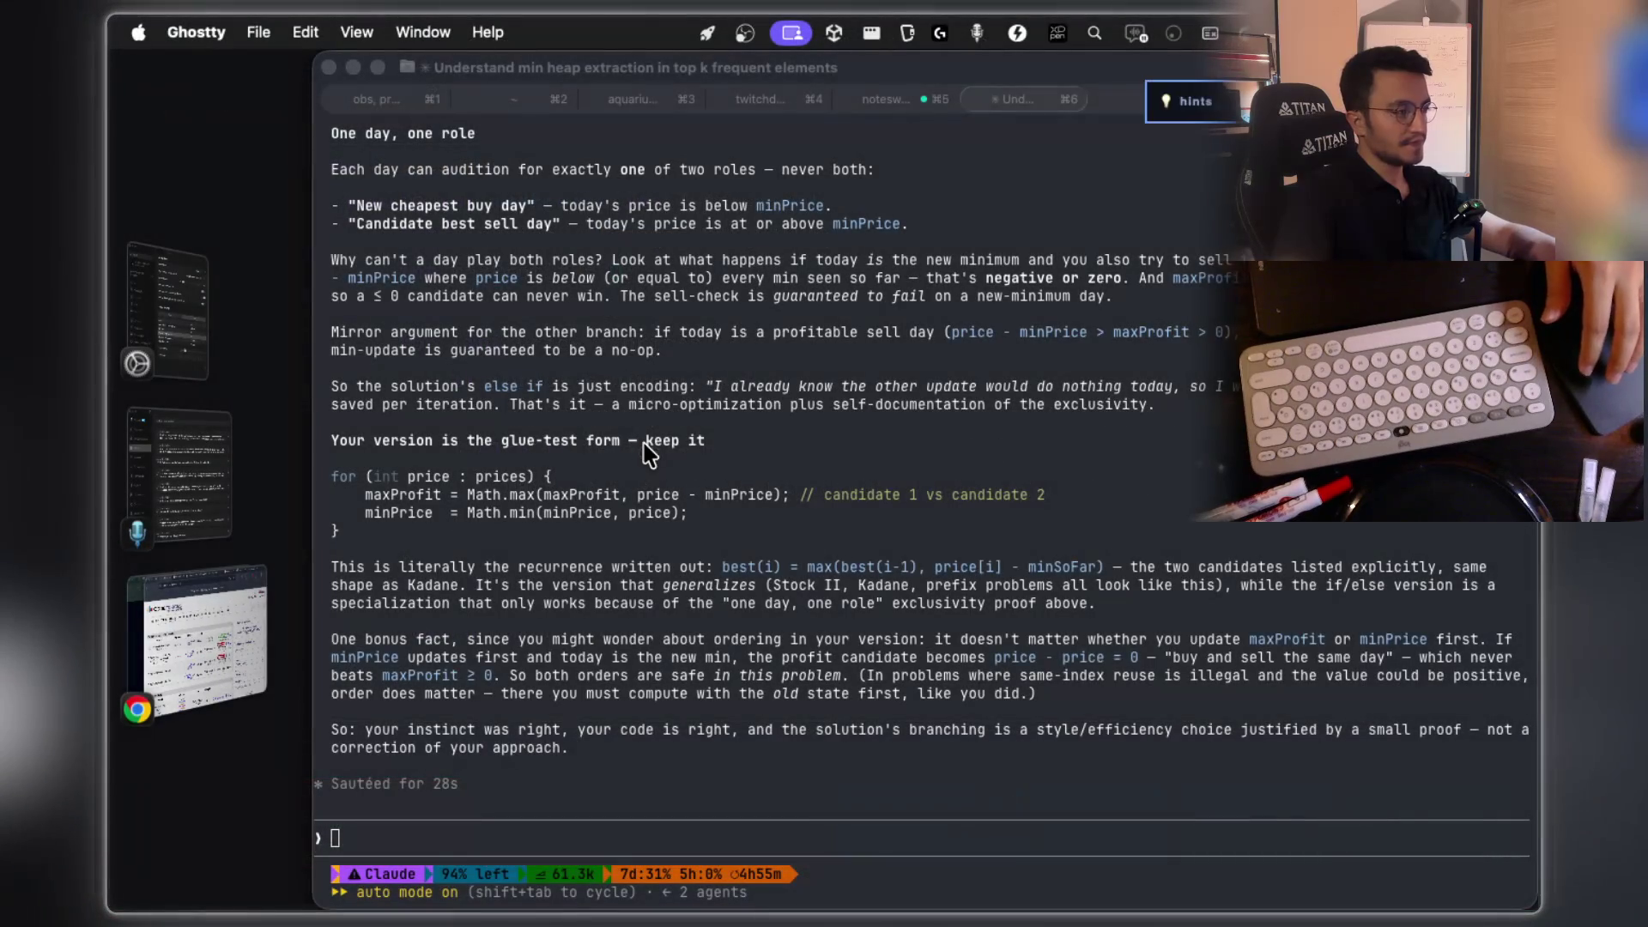
# Step: Copy Claude's 'no correctness difference' and 'else isn't fixing a bug' lines, then select one word
pyautogui.scroll(5, 570, 549)
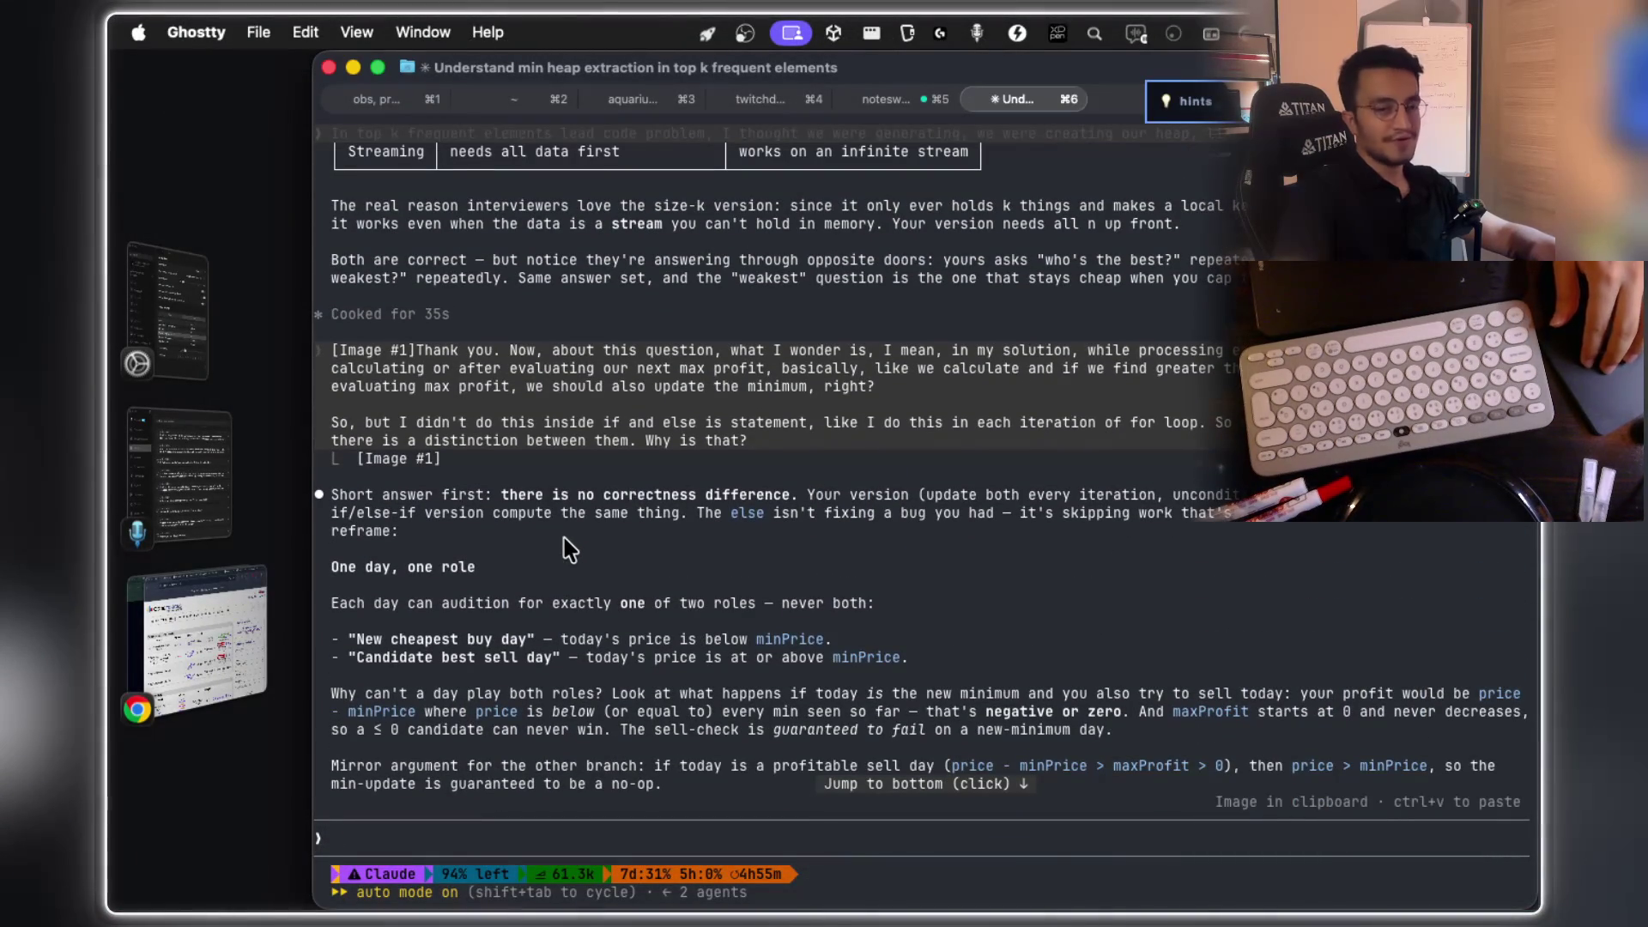
pyautogui.scroll(-1, 571, 550)
pyautogui.moveTo(547, 458)
pyautogui.mouseDown()
pyautogui.moveTo(935, 485)
pyautogui.moveTo(1249, 460)
pyautogui.mouseUp()
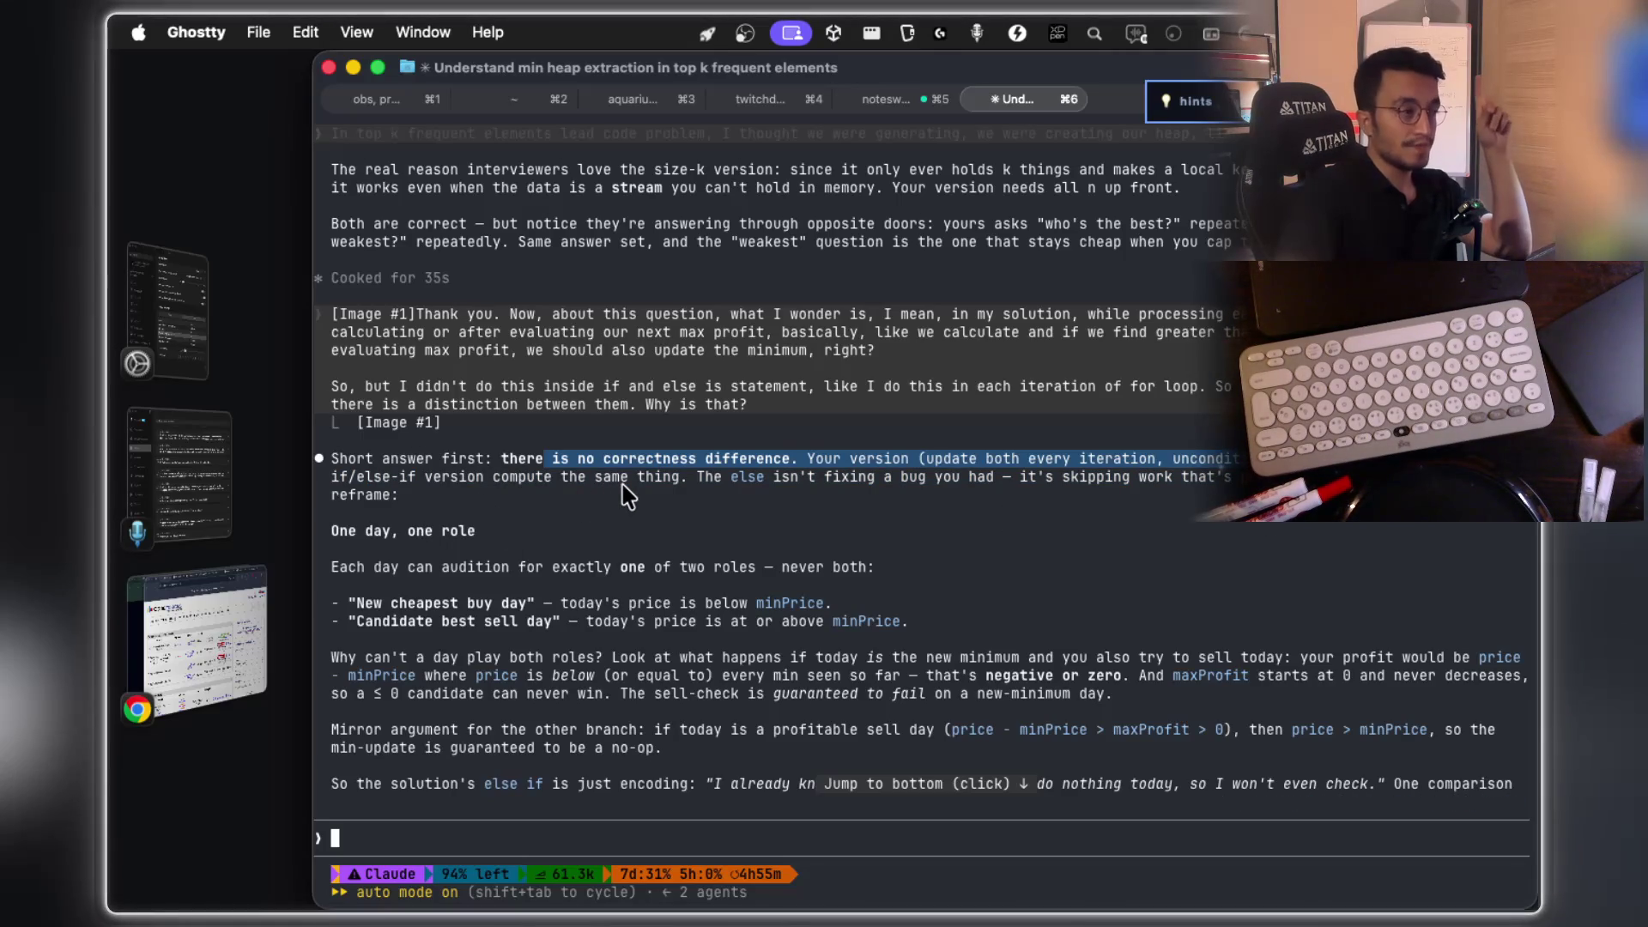
pyautogui.moveTo(690, 479)
pyautogui.mouseDown()
pyautogui.moveTo(1236, 481)
pyautogui.moveTo(1249, 496)
pyautogui.moveTo(1249, 481)
pyautogui.mouseUp()
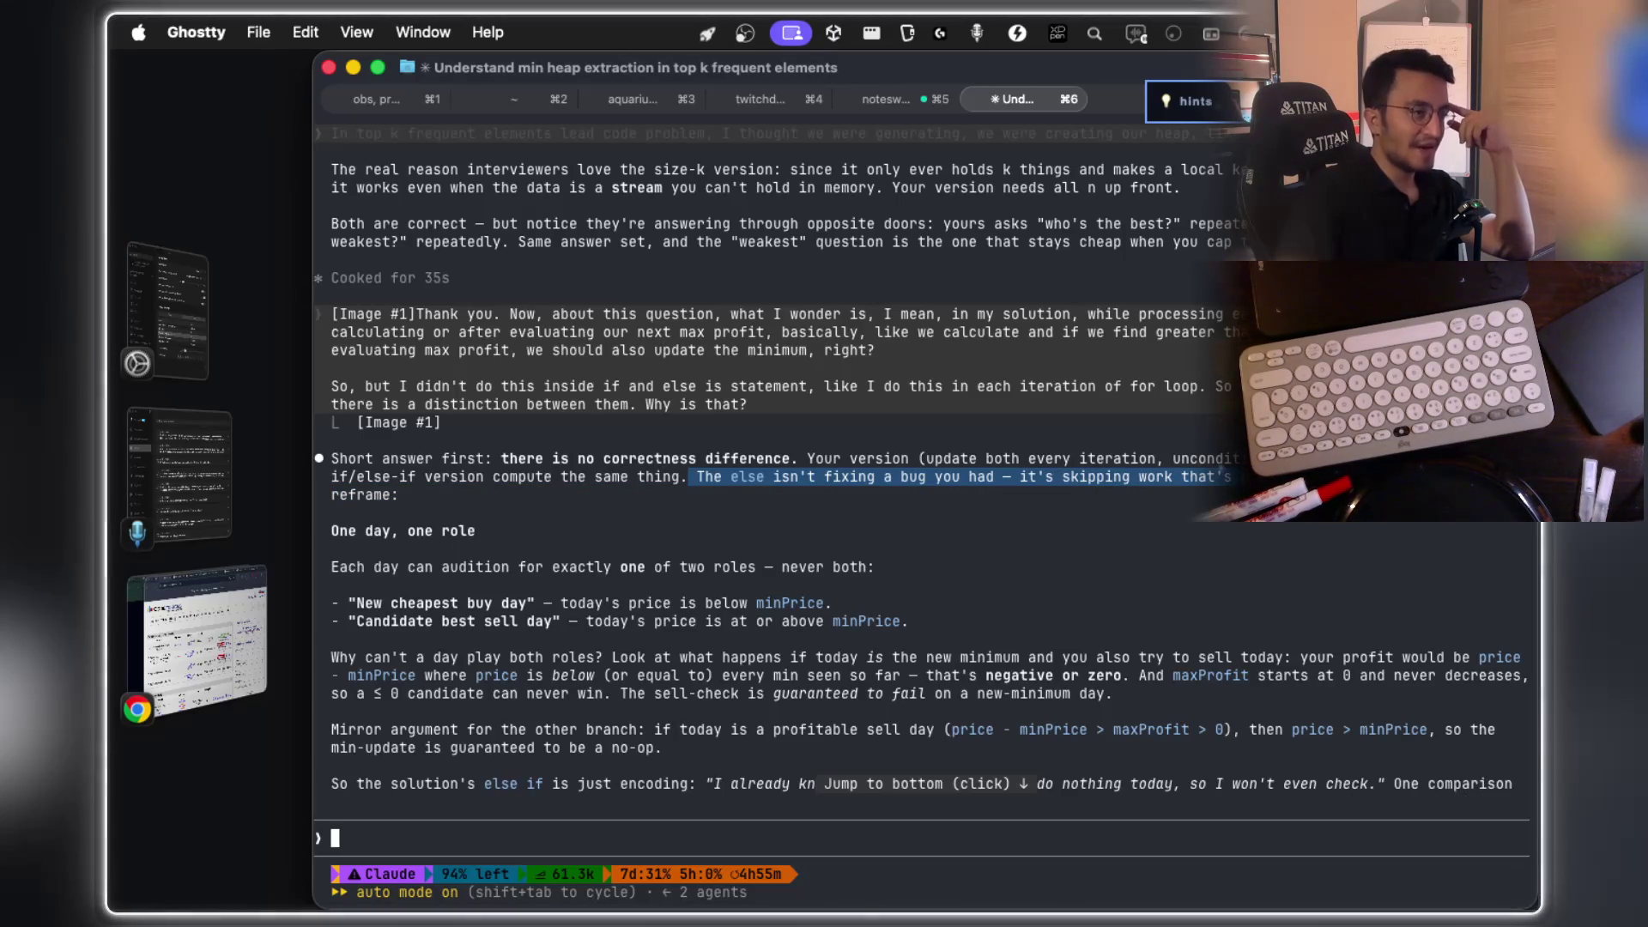
pyautogui.press('Escape')
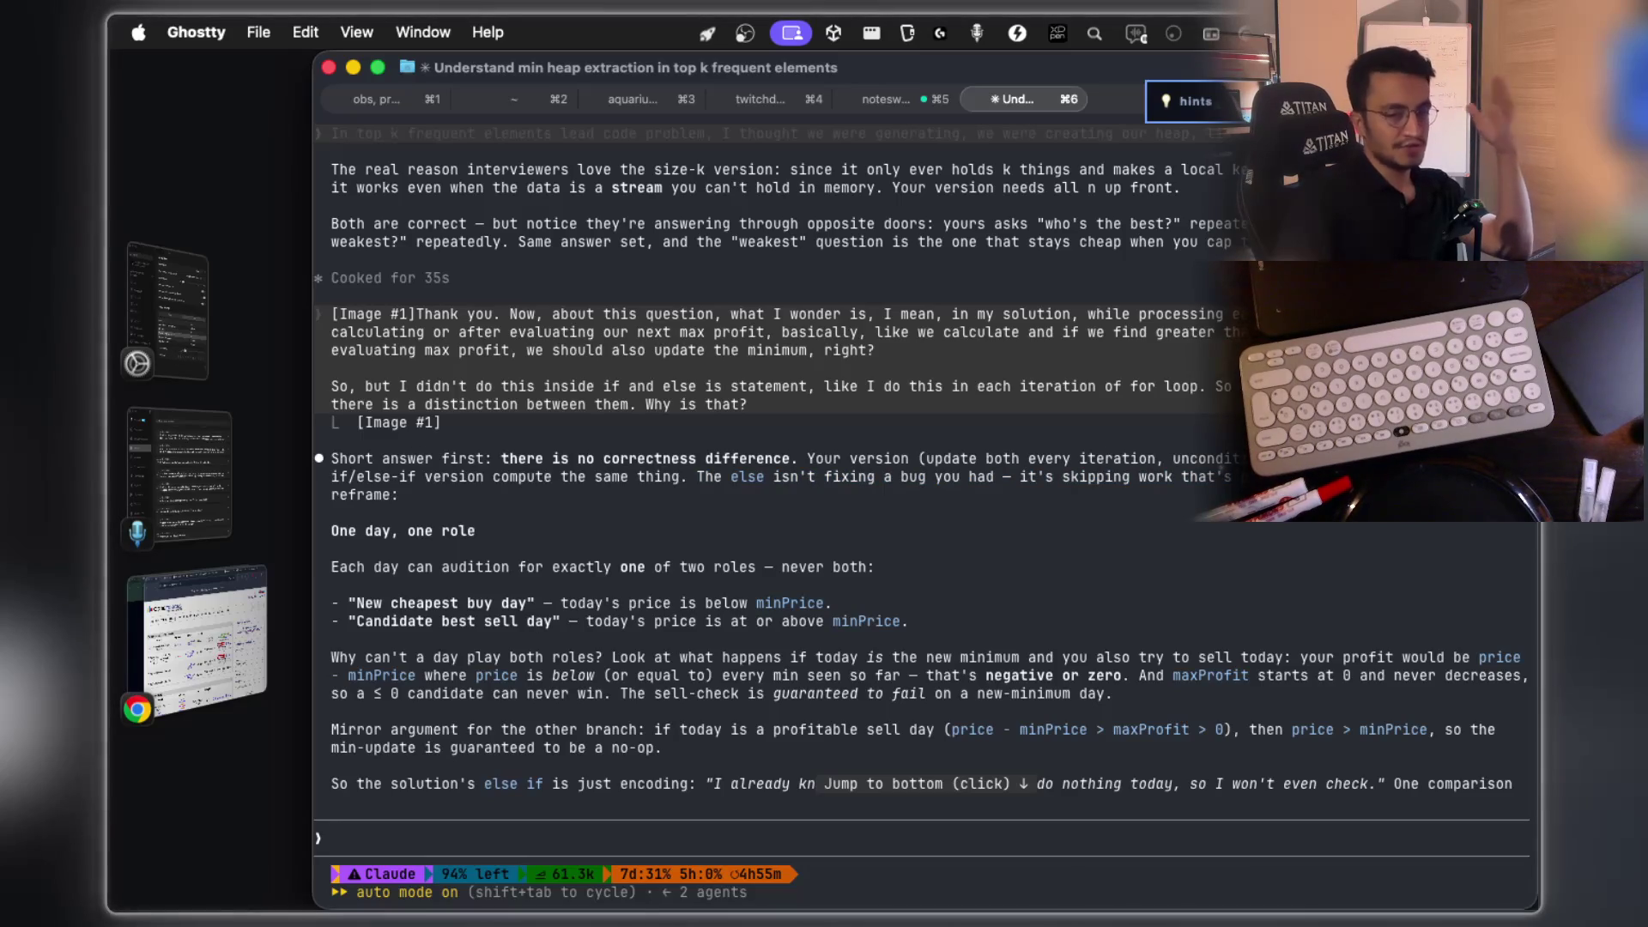
pyautogui.doubleClick(789, 603)
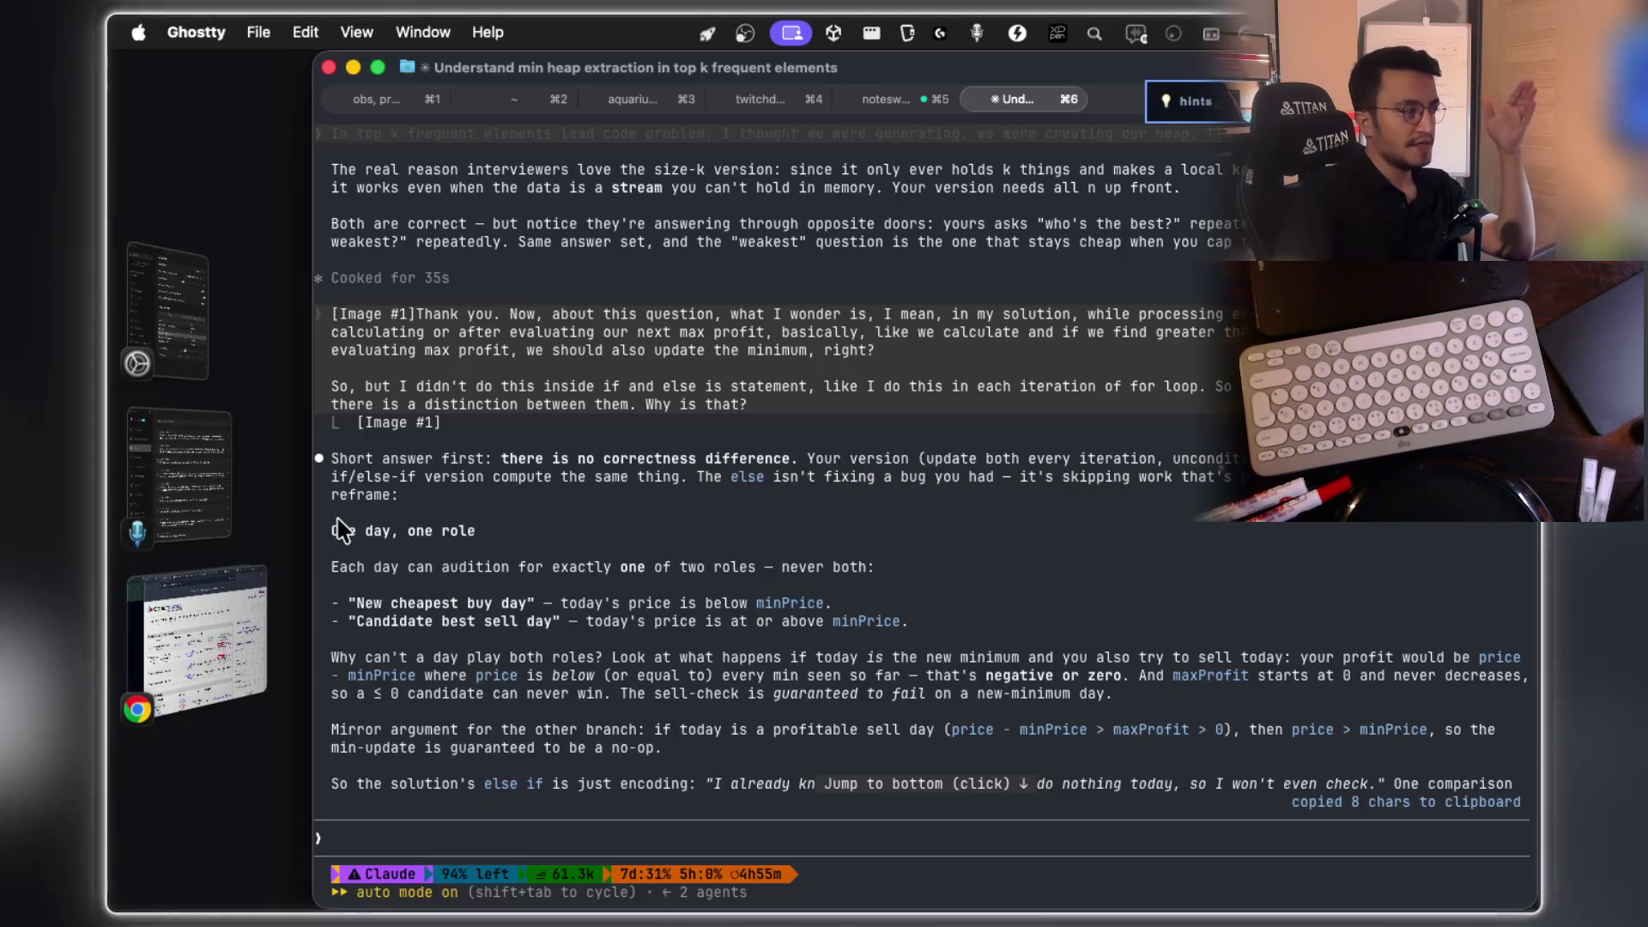
# Step: Increase Ghostty's font size three times from the View menu and make the window full screen
pyautogui.click(305, 32)
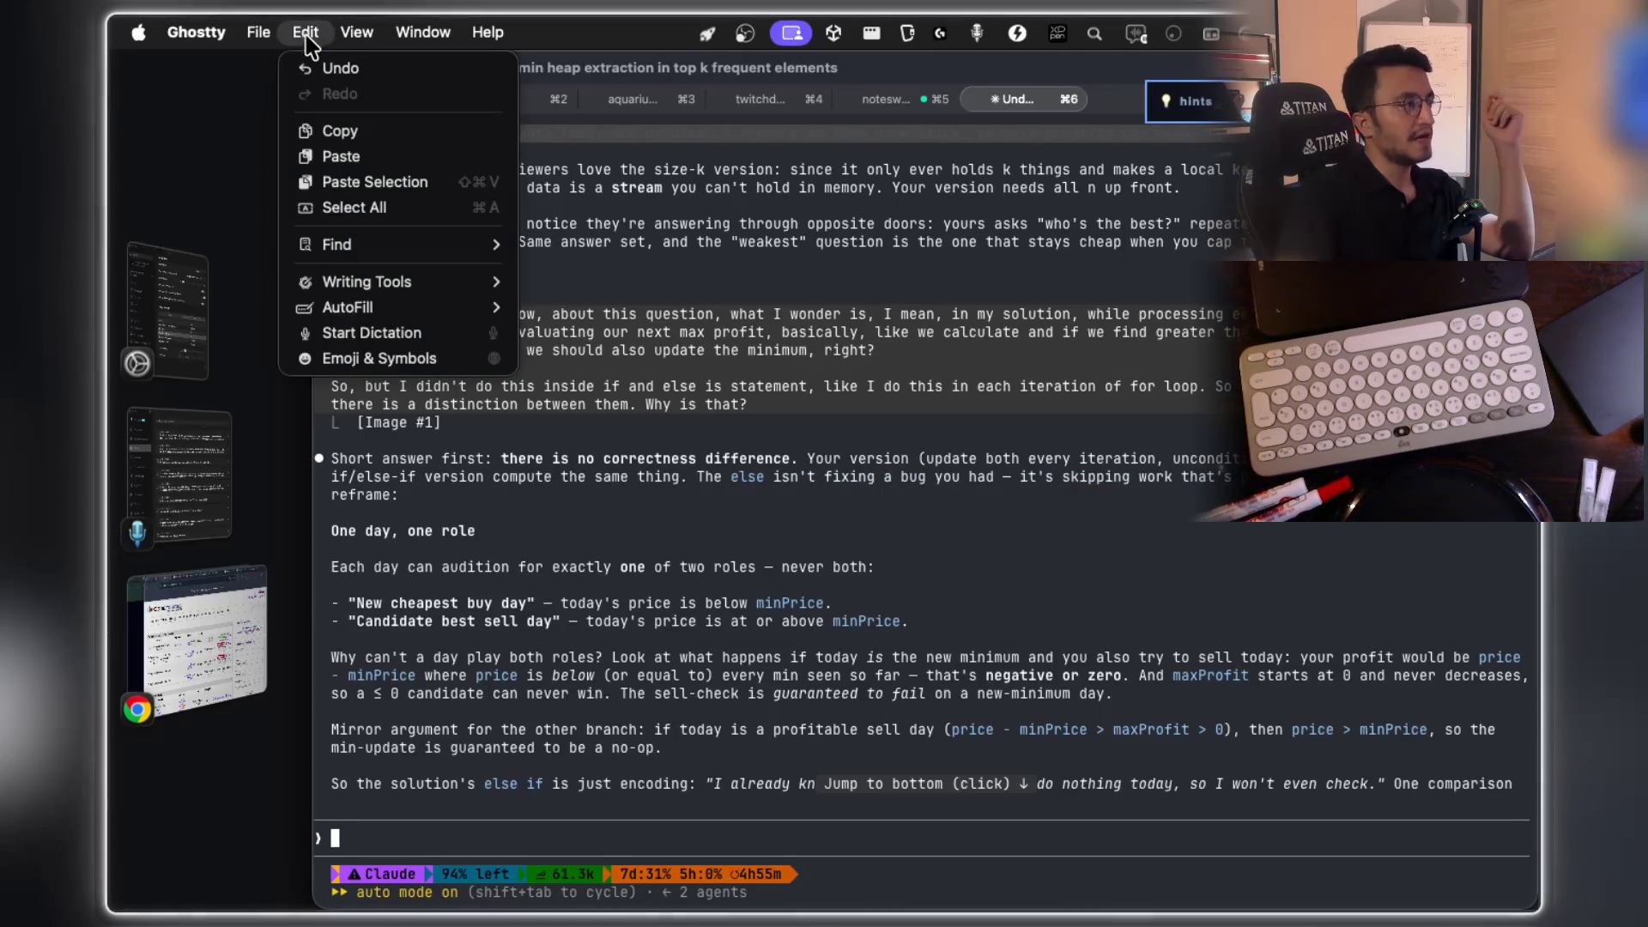
pyautogui.moveTo(358, 49)
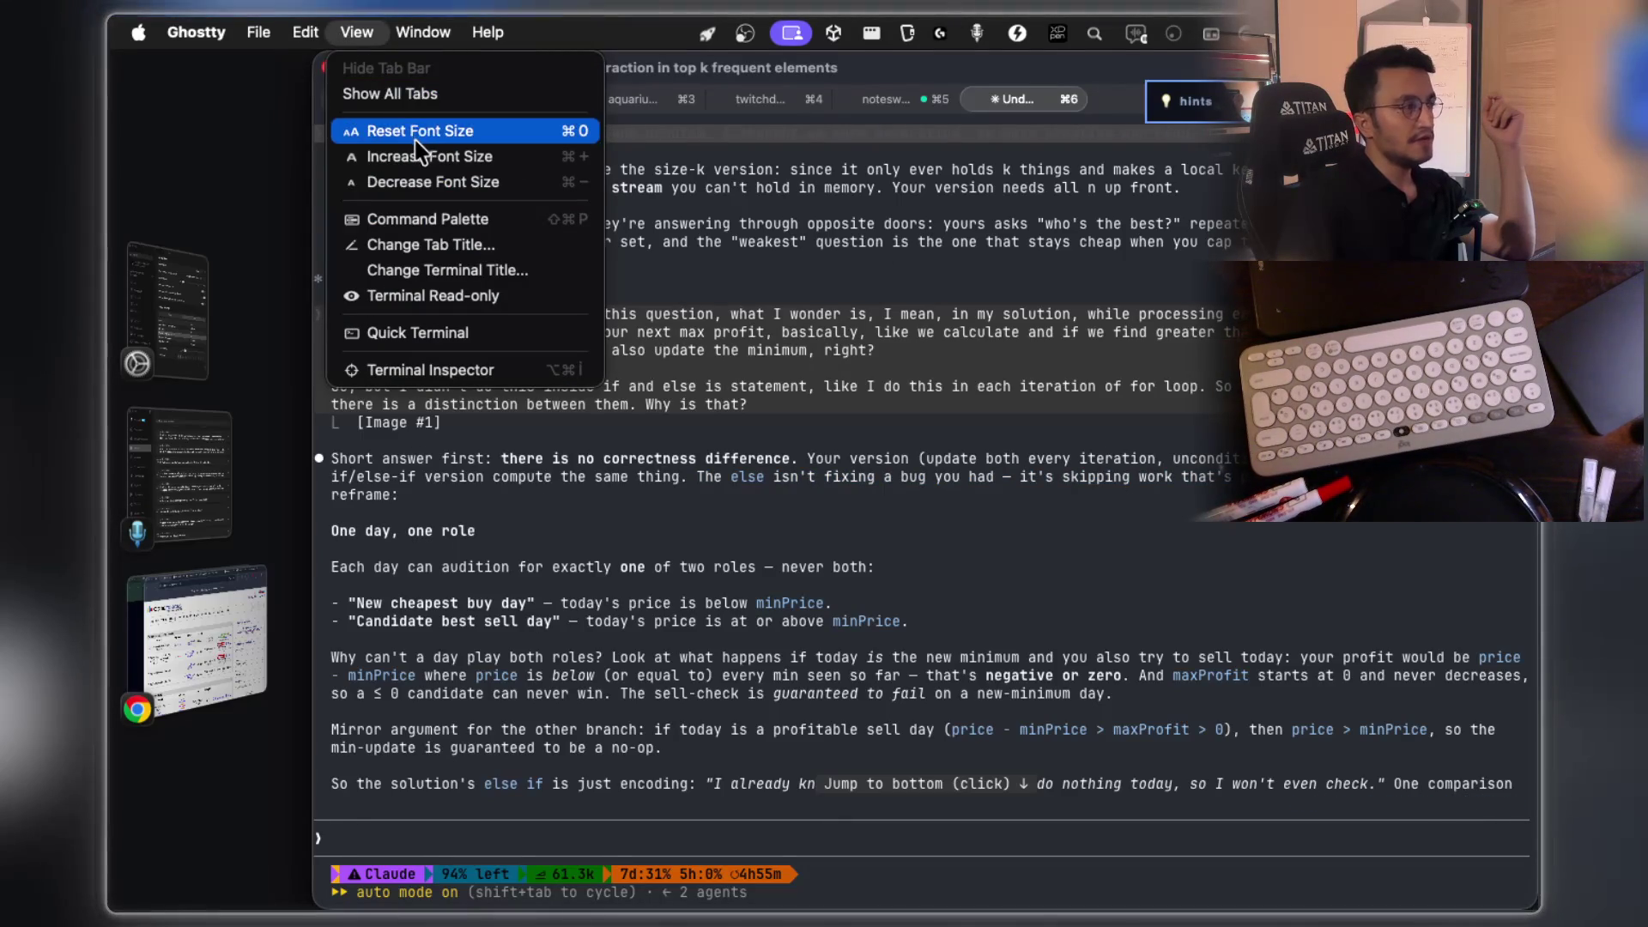
pyautogui.click(420, 156)
pyautogui.click(356, 32)
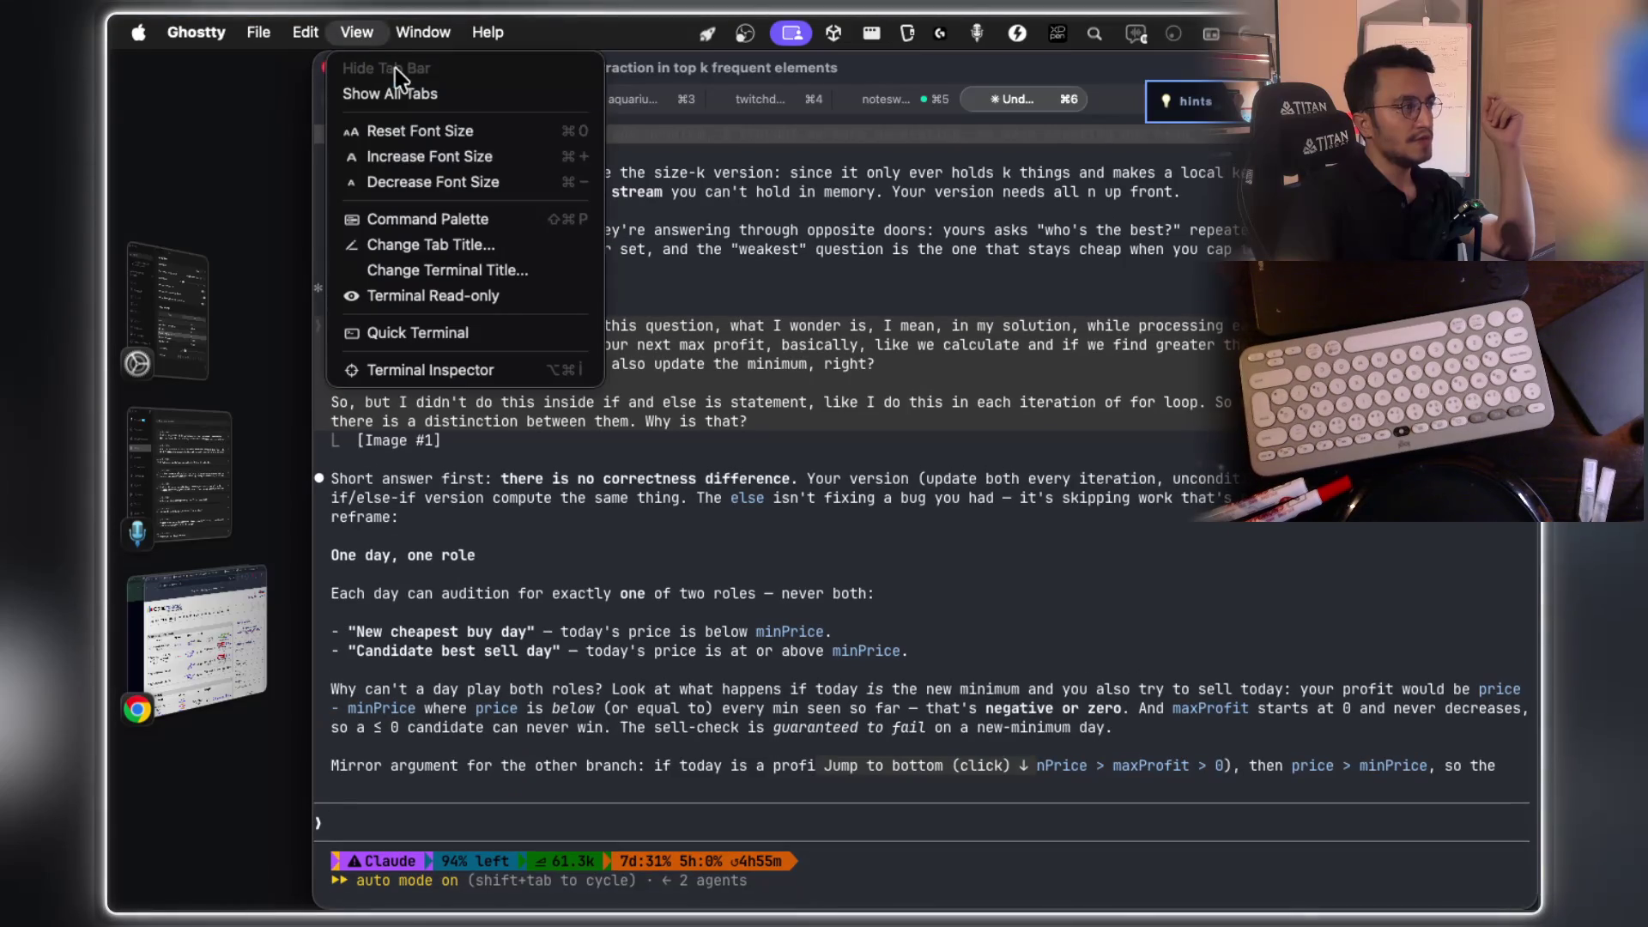
pyautogui.click(400, 157)
pyautogui.click(356, 32)
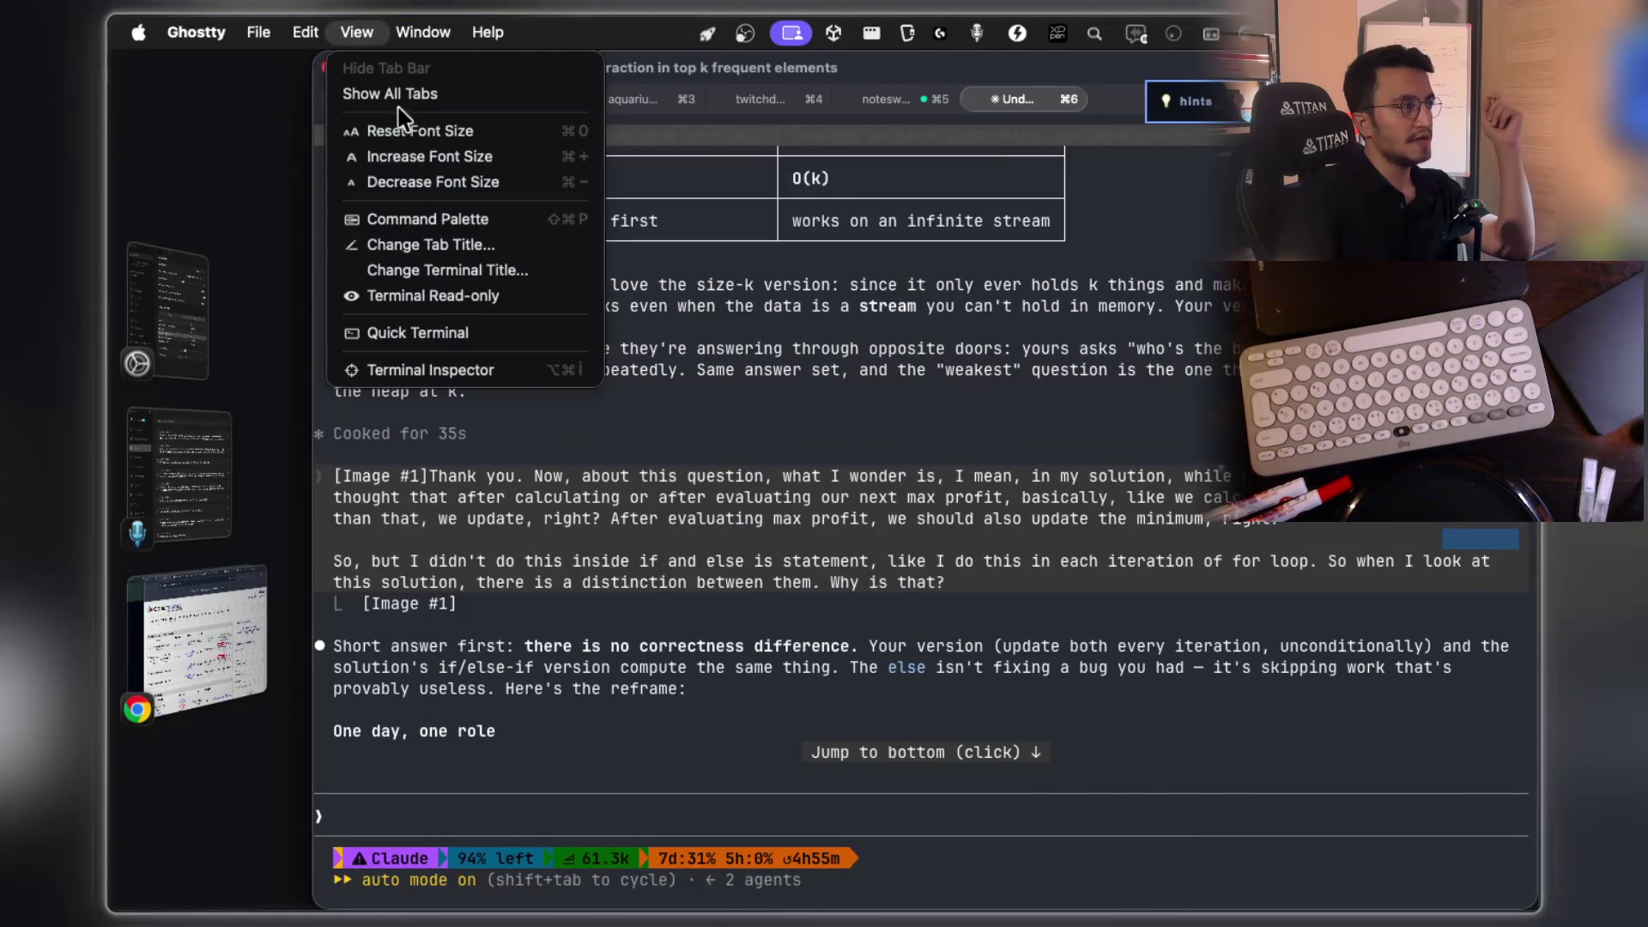
pyautogui.click(439, 164)
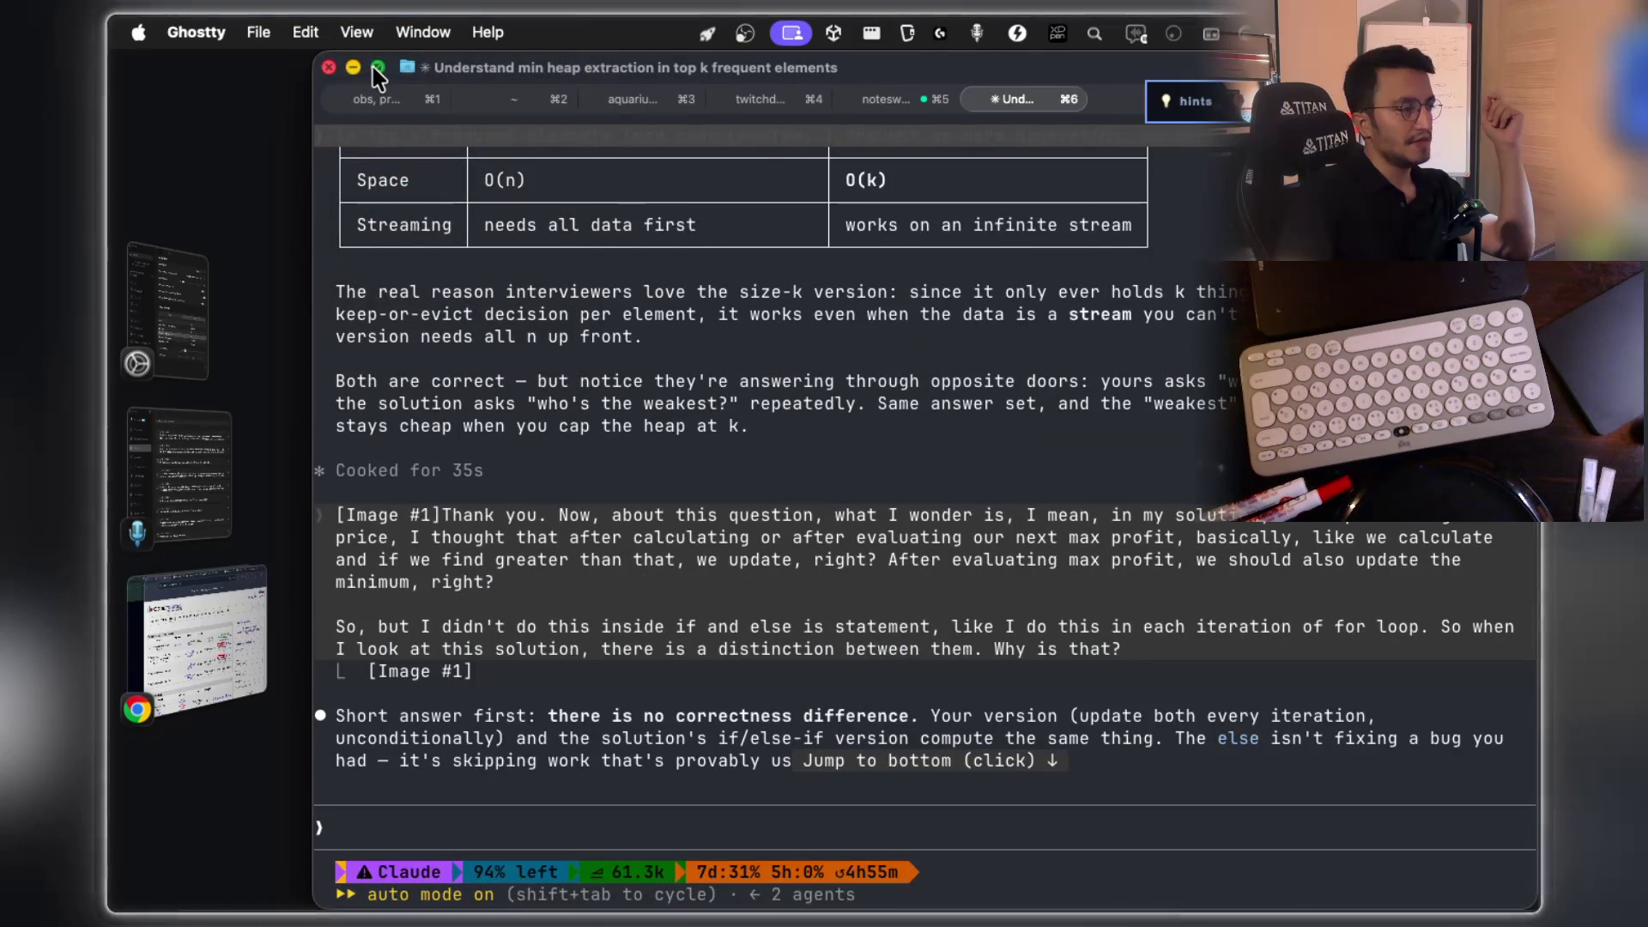
pyautogui.click(364, 67)
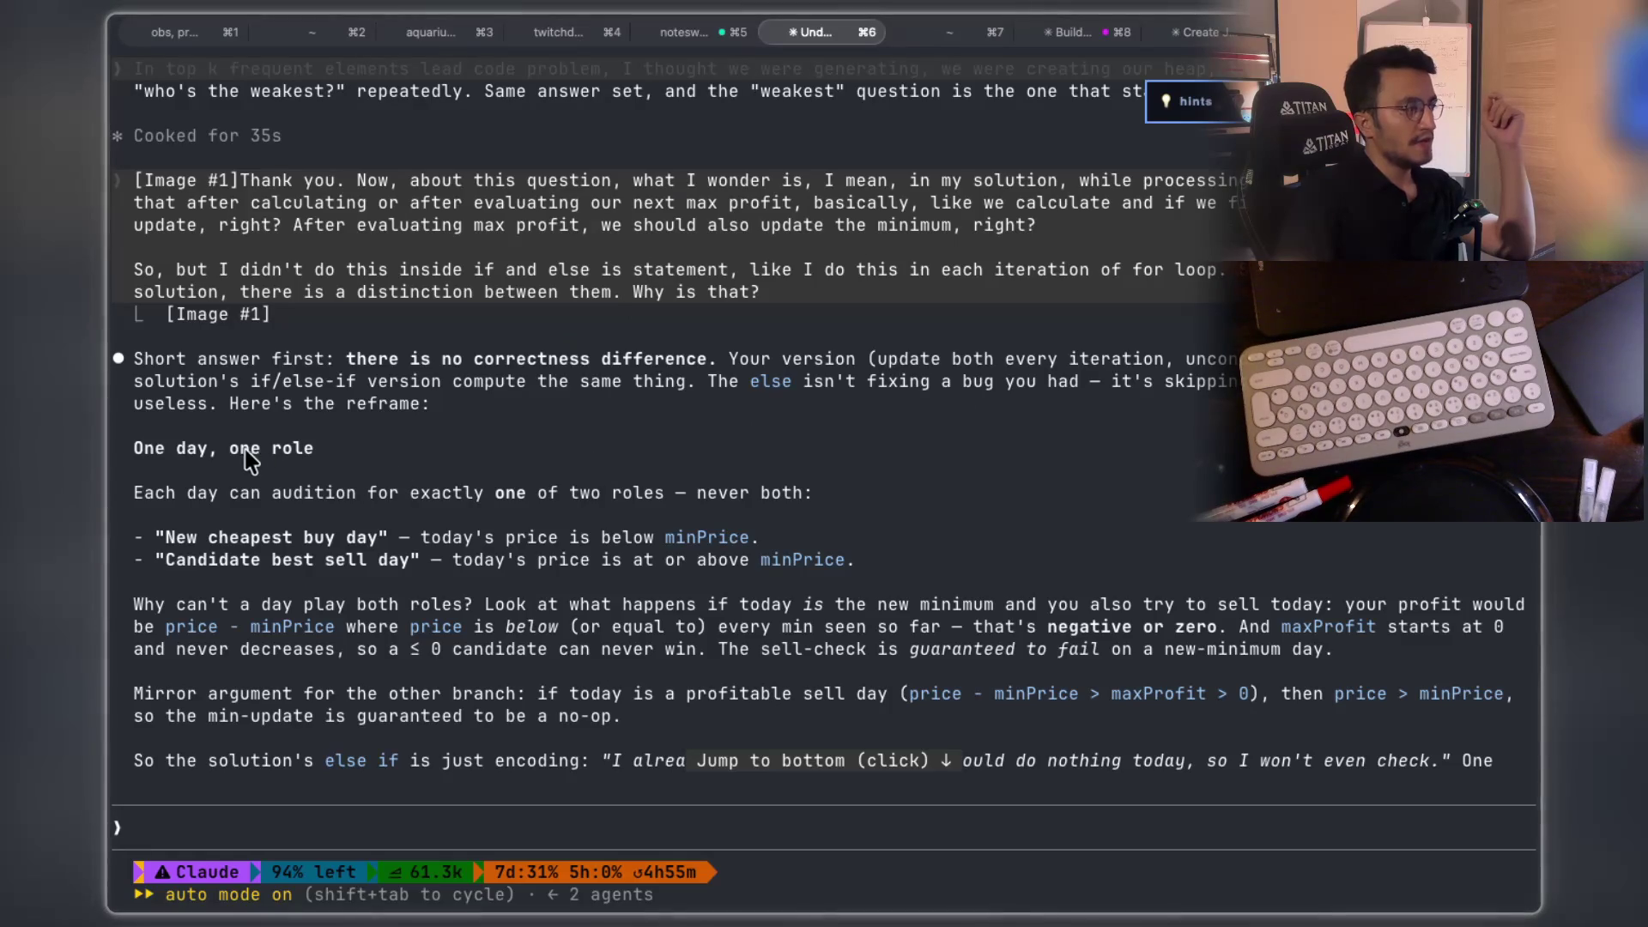
# Step: Highlight the 'One day, one role' heading in Claude's explanation
pyautogui.moveTo(230, 449); pyautogui.dragTo(316, 450)
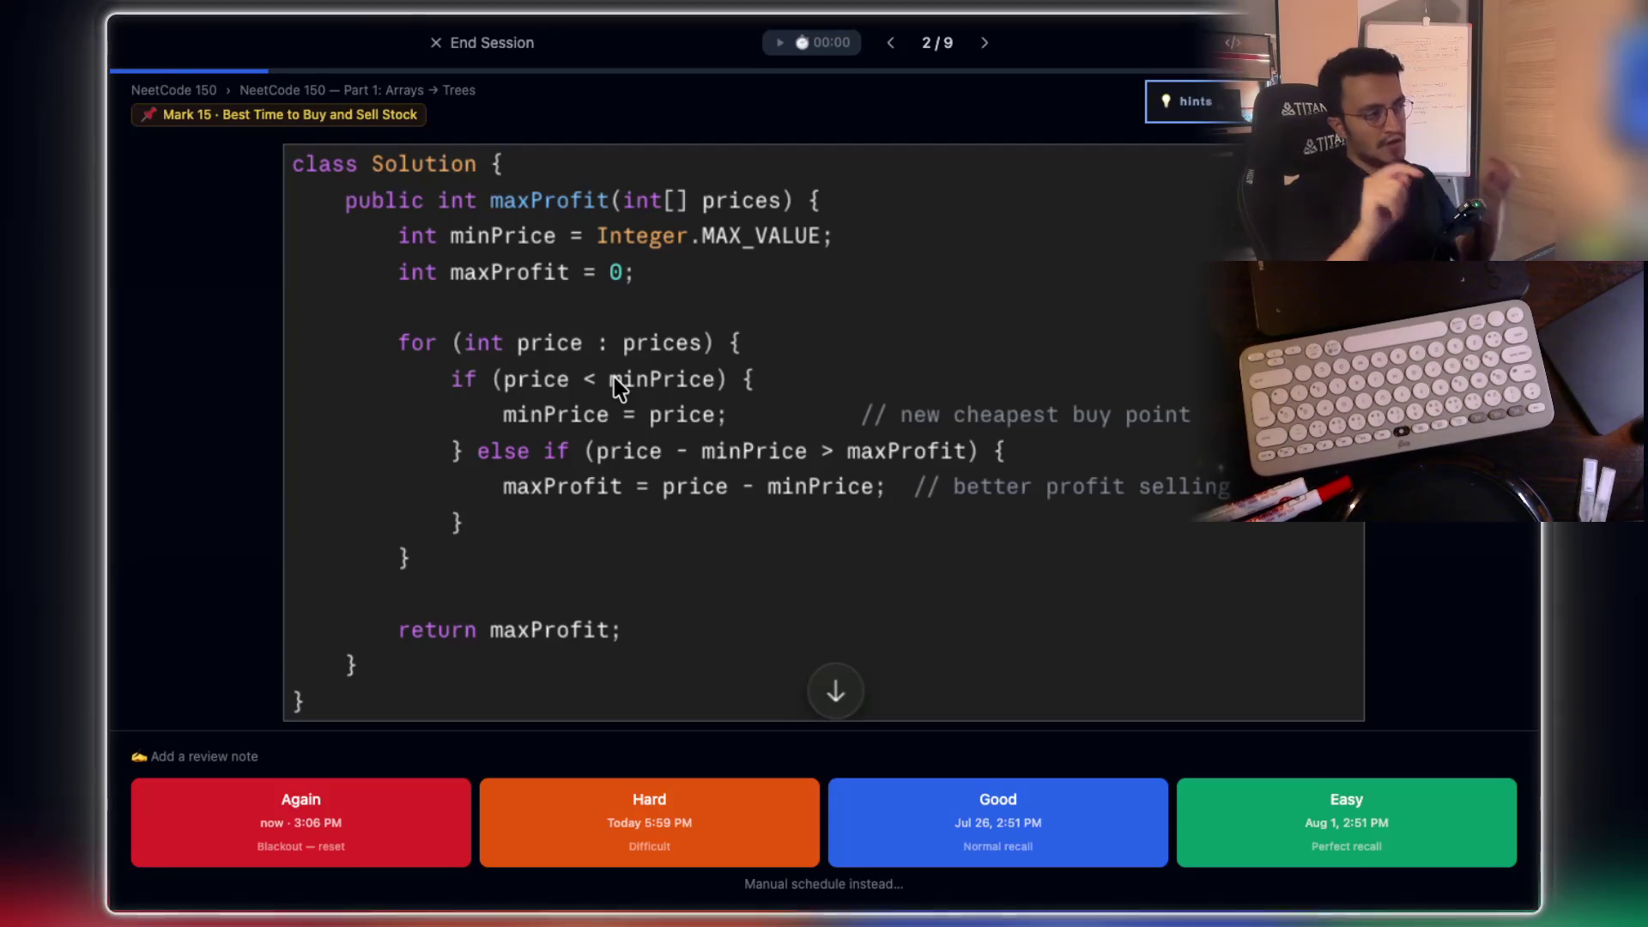
# Step: Zoom into the for loop's if / else if branches and open the review-note fields on card 2
pyautogui.scroll(3, 513, 362)
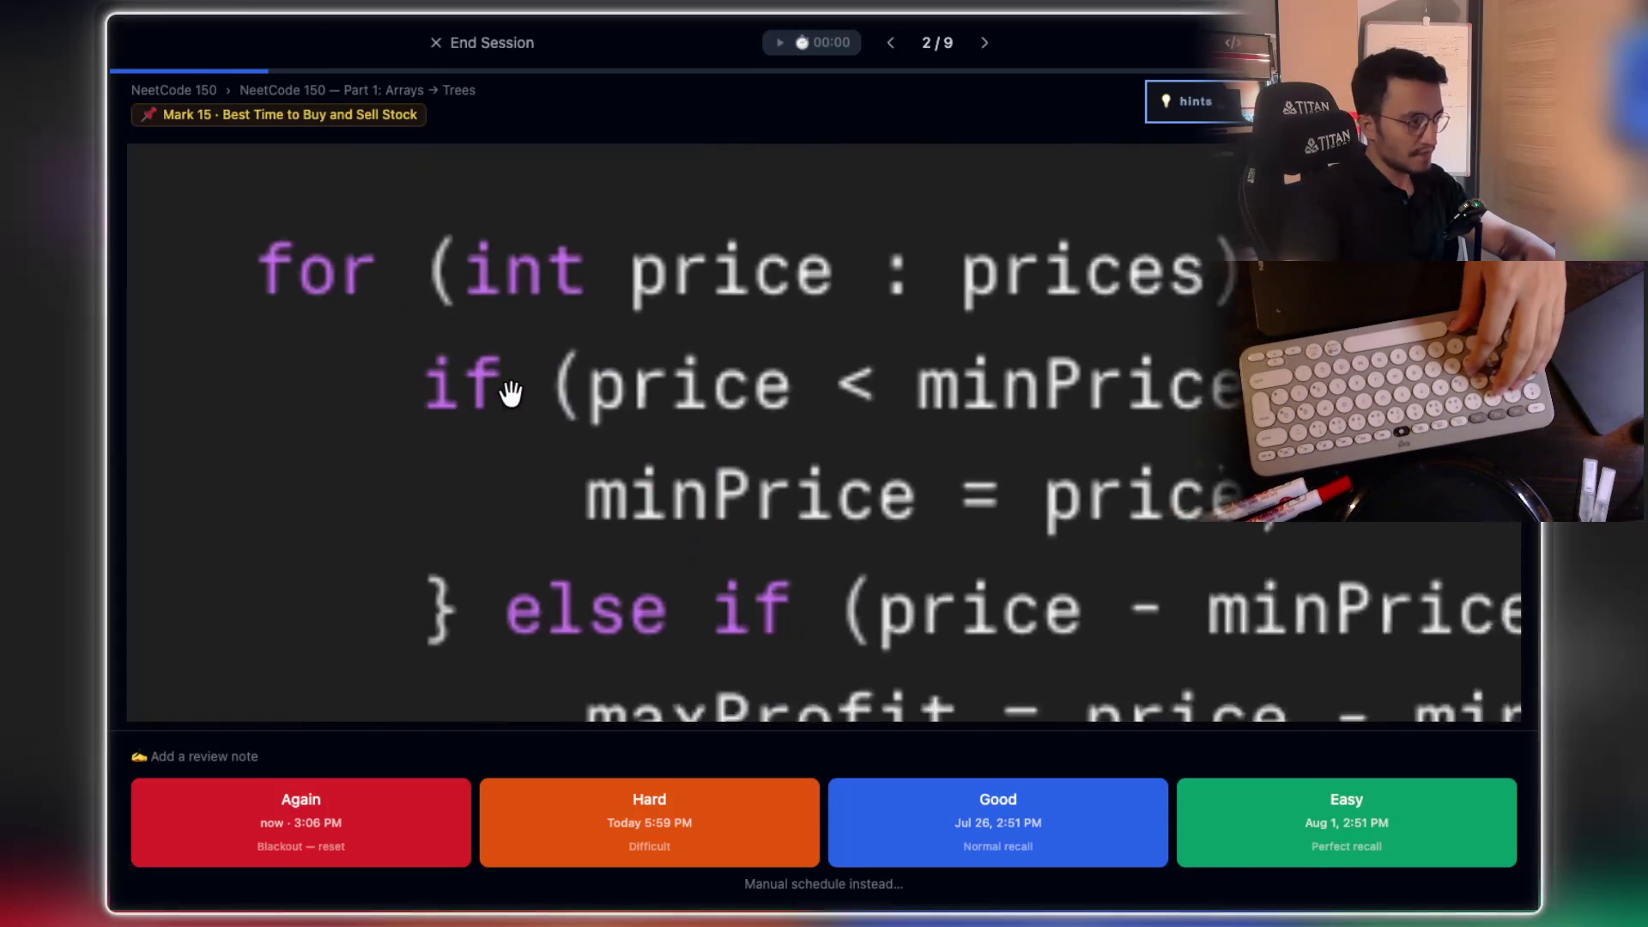
pyautogui.scroll(3, 542, 416)
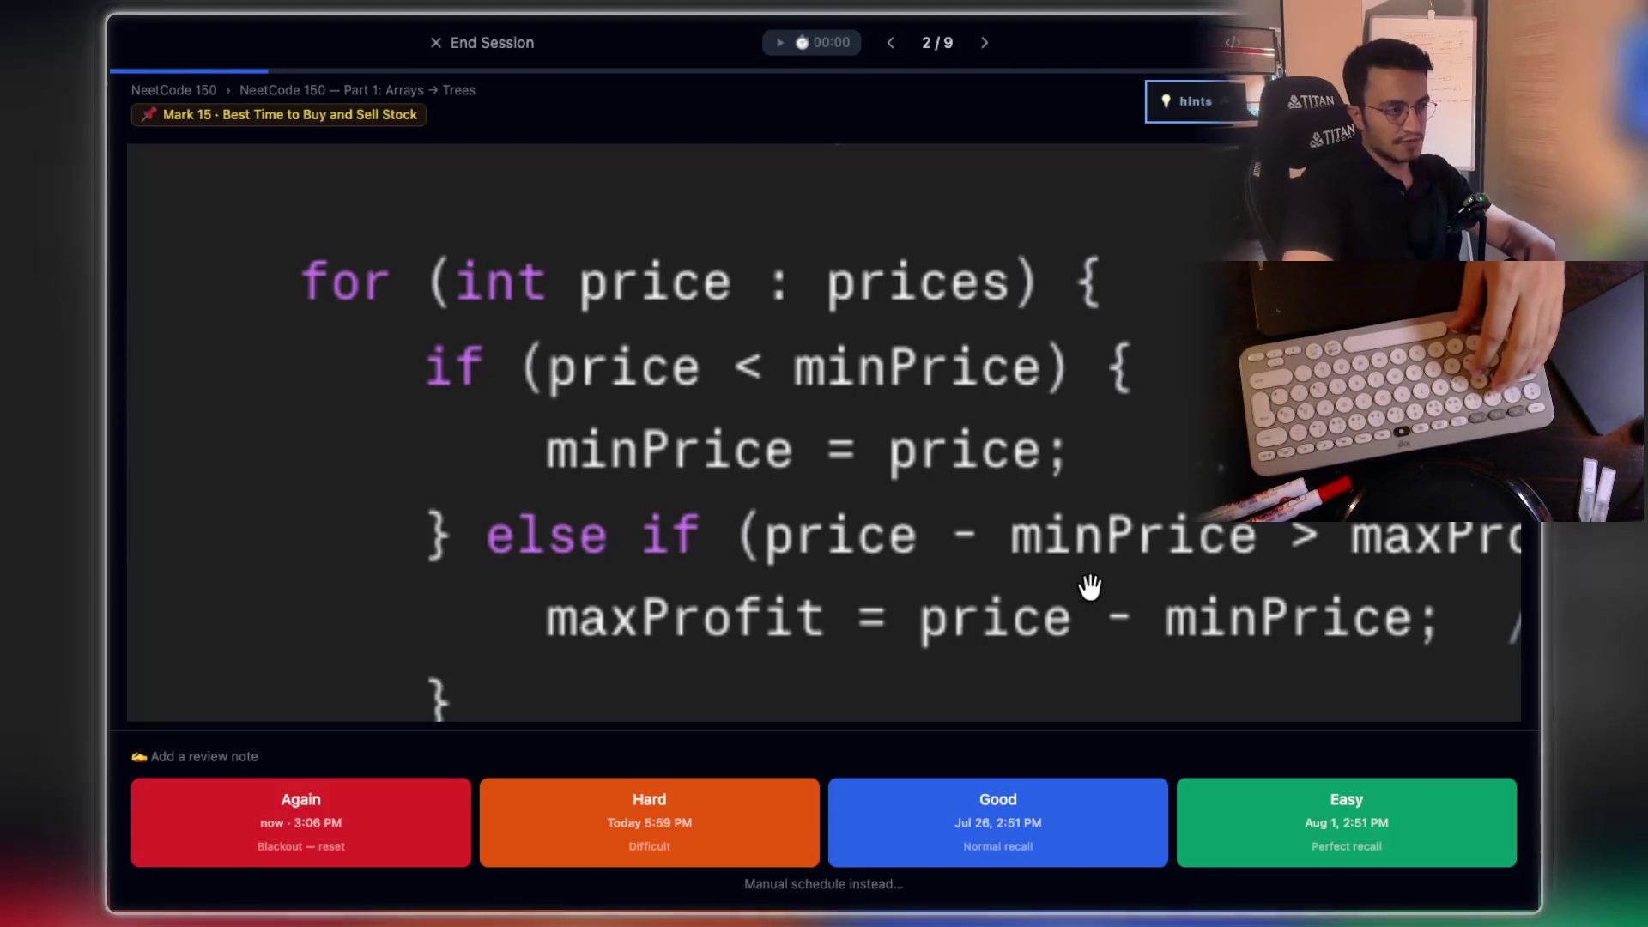
pyautogui.scroll(-1, 736, 537)
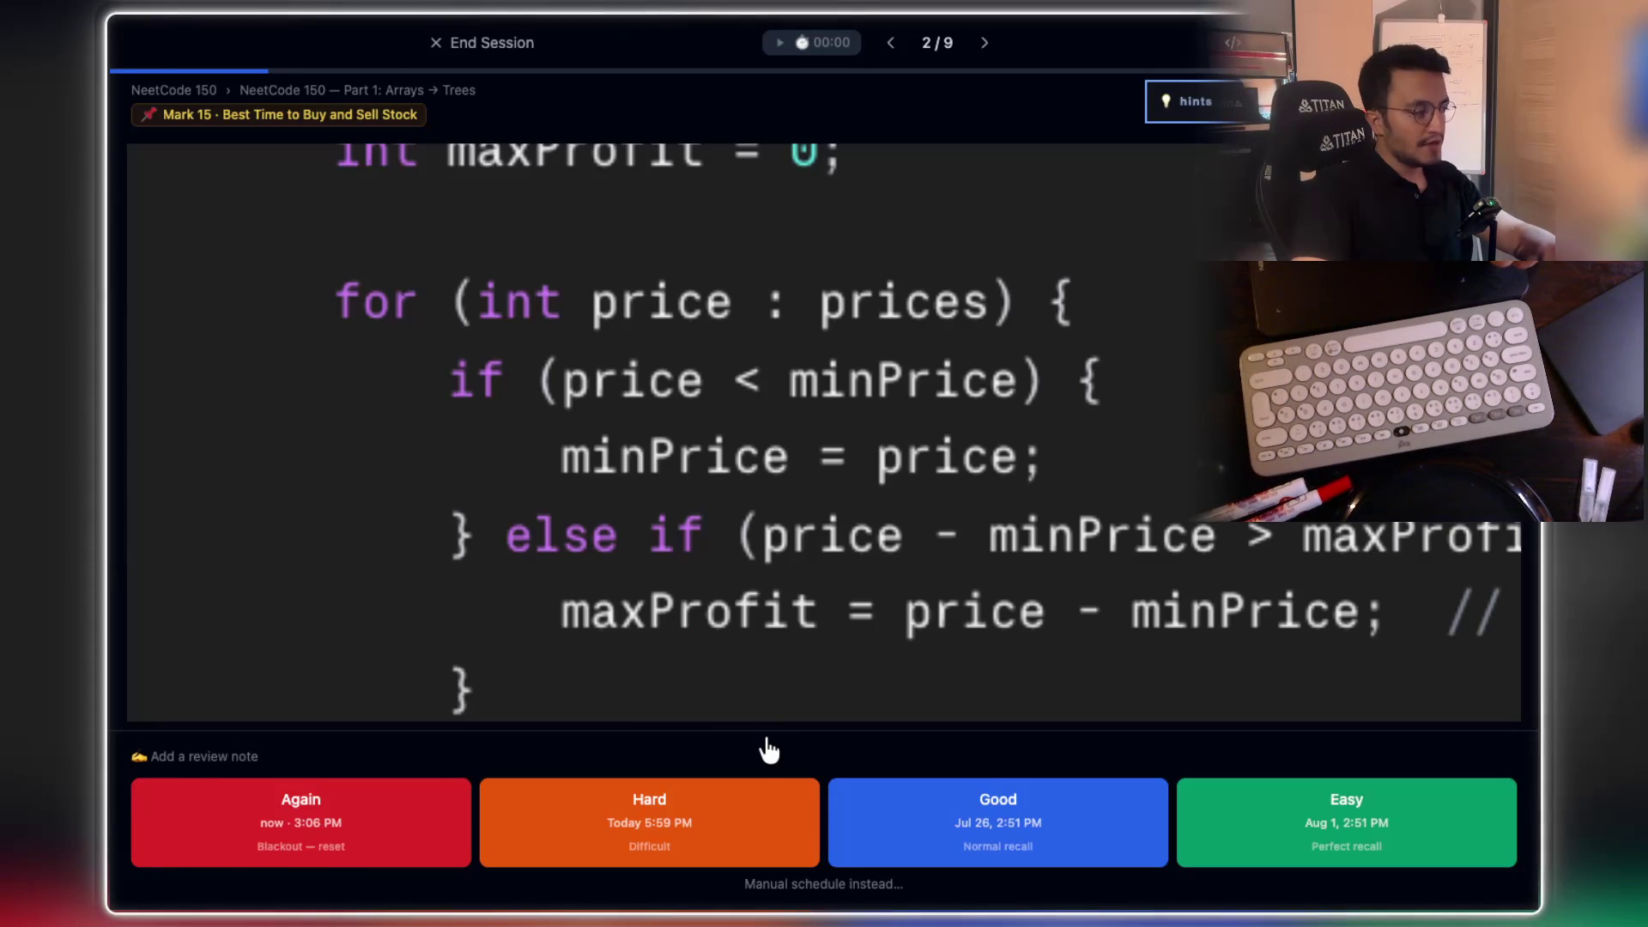
pyautogui.click(232, 758)
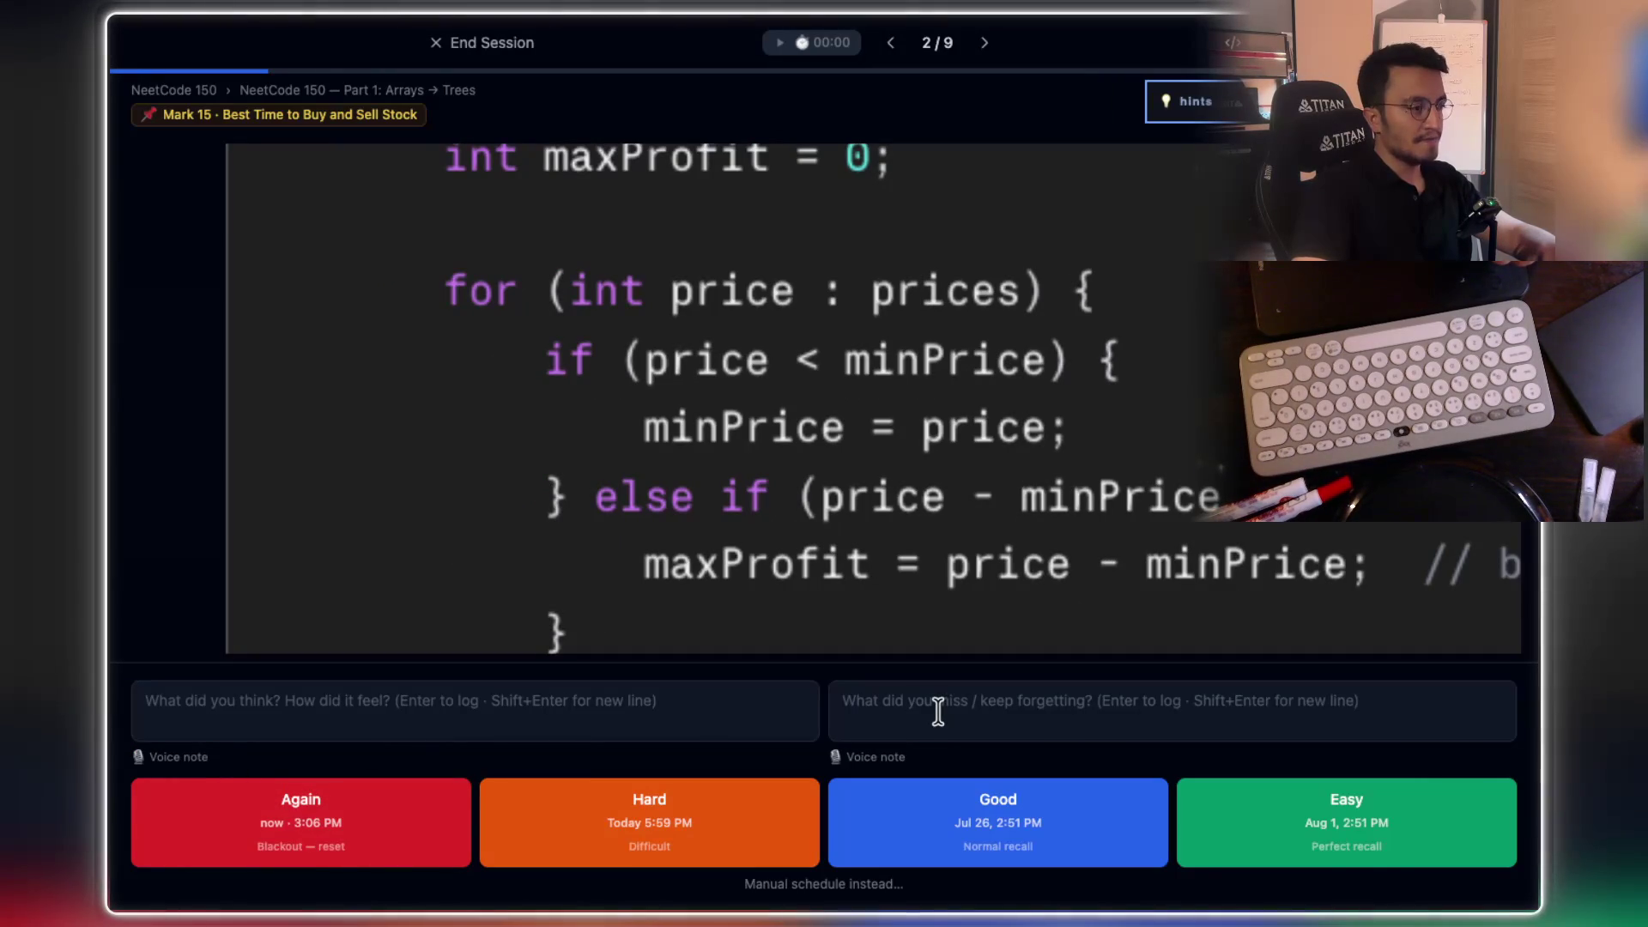
# Step: Log a 'What did you miss' note: if/else if is used because same-day buying and selling isn't allowed
pyautogui.click(909, 699)
pyautogui.write('it was g')
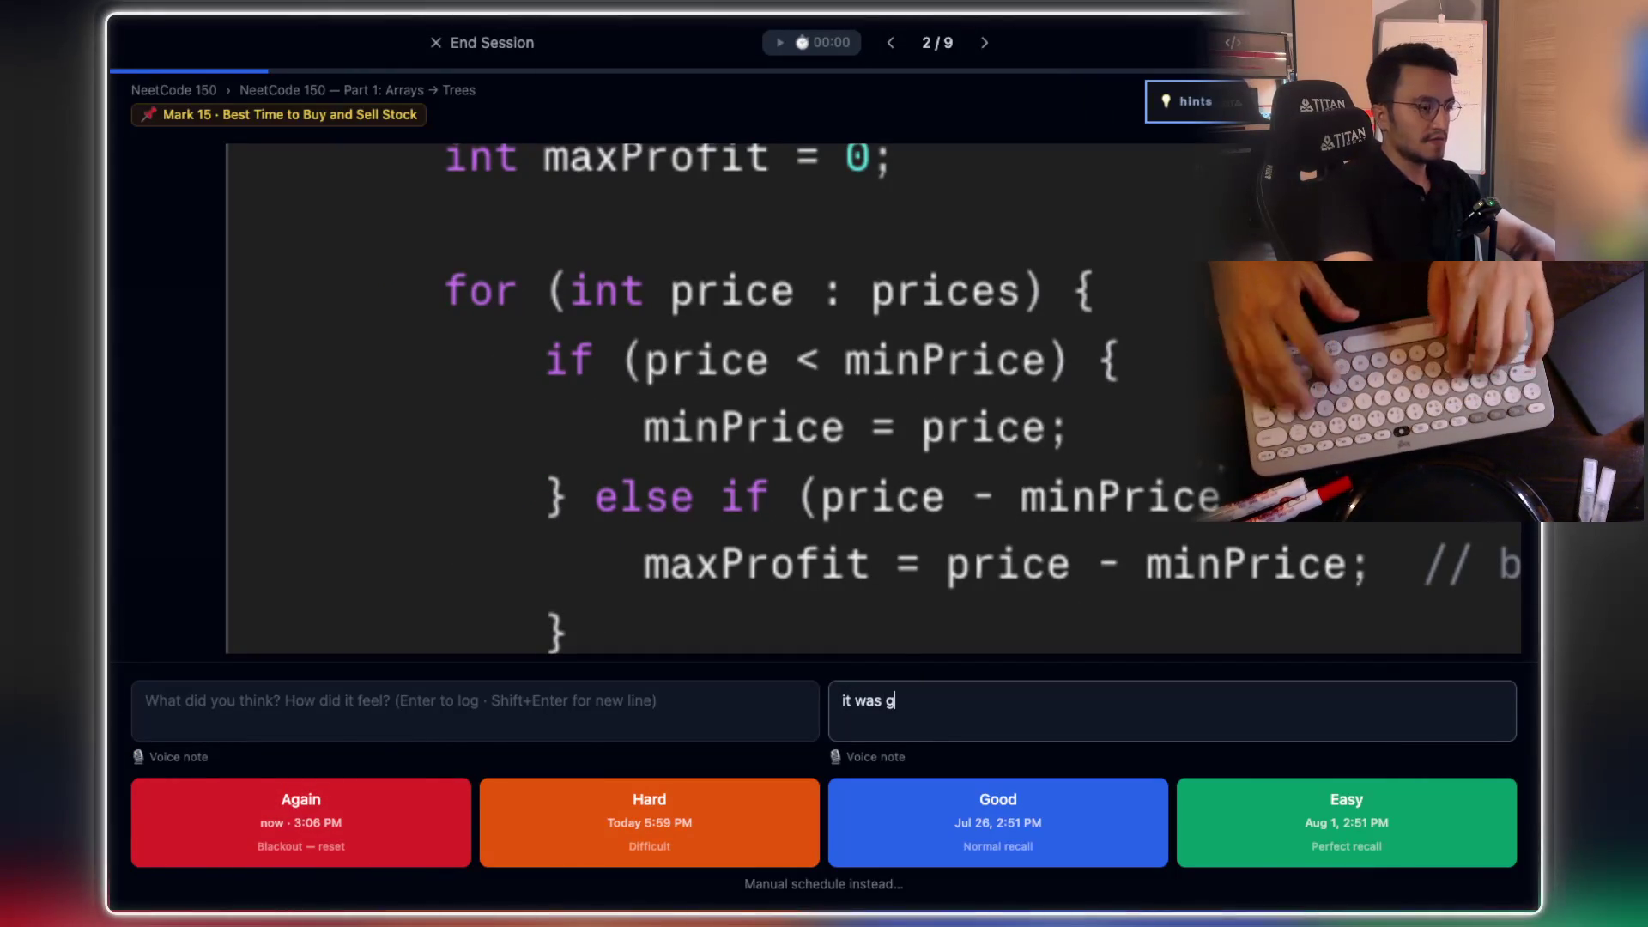
pyautogui.press('BackSpace')
pyautogui.write('a great fe')
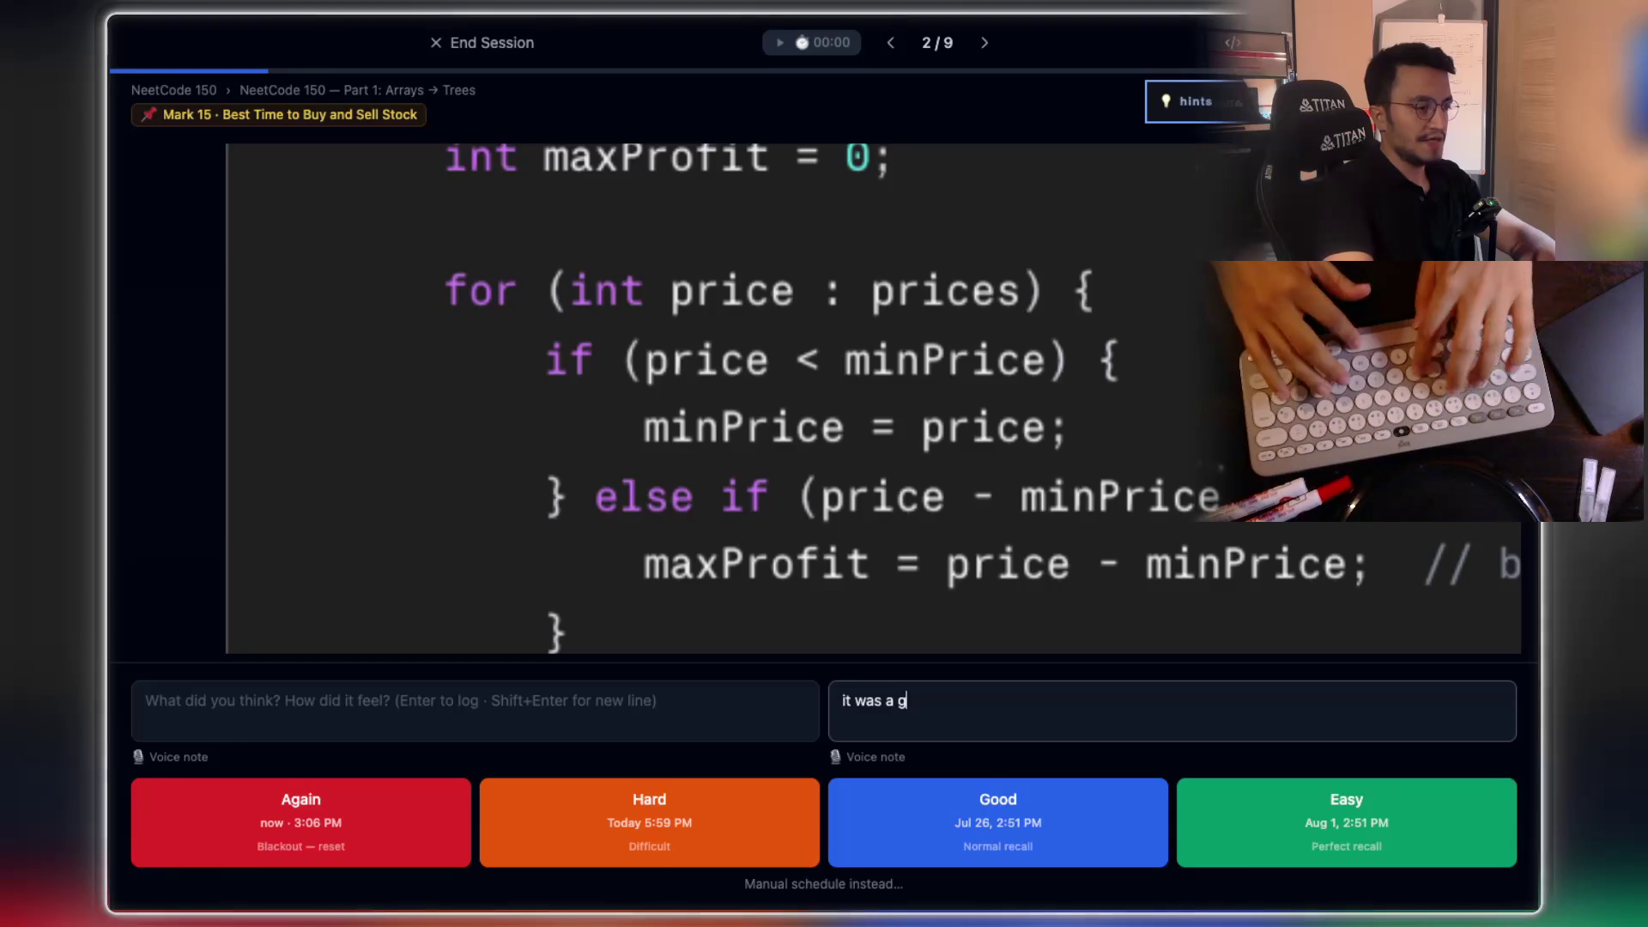
pyautogui.write('eling that')
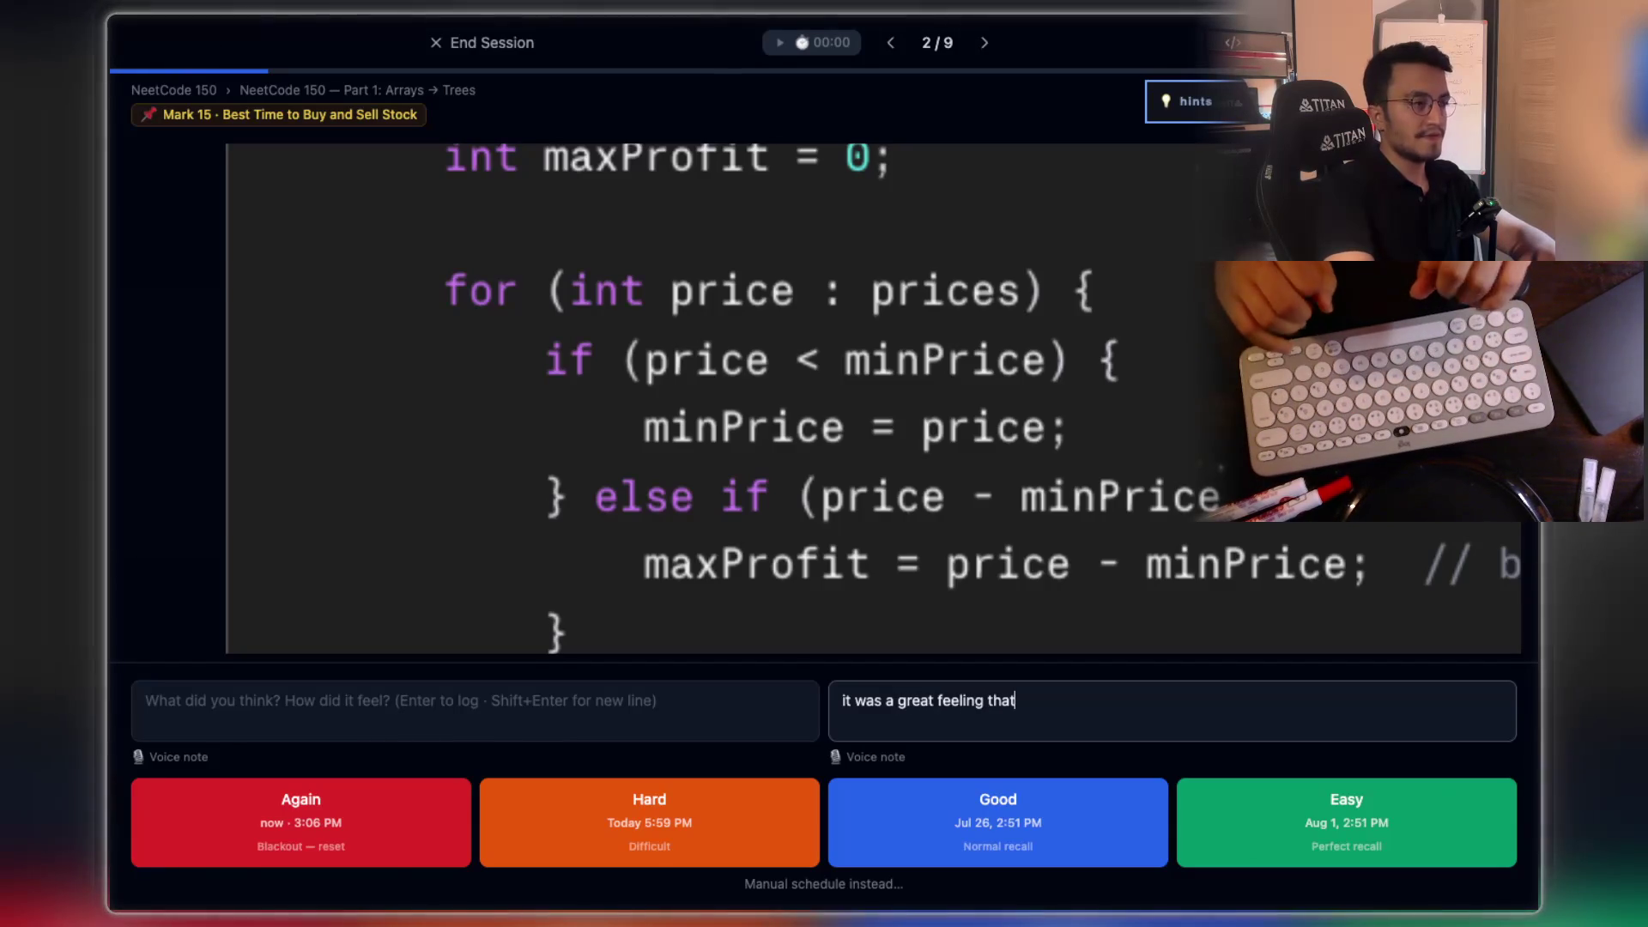
pyautogui.write(' the reason why we u')
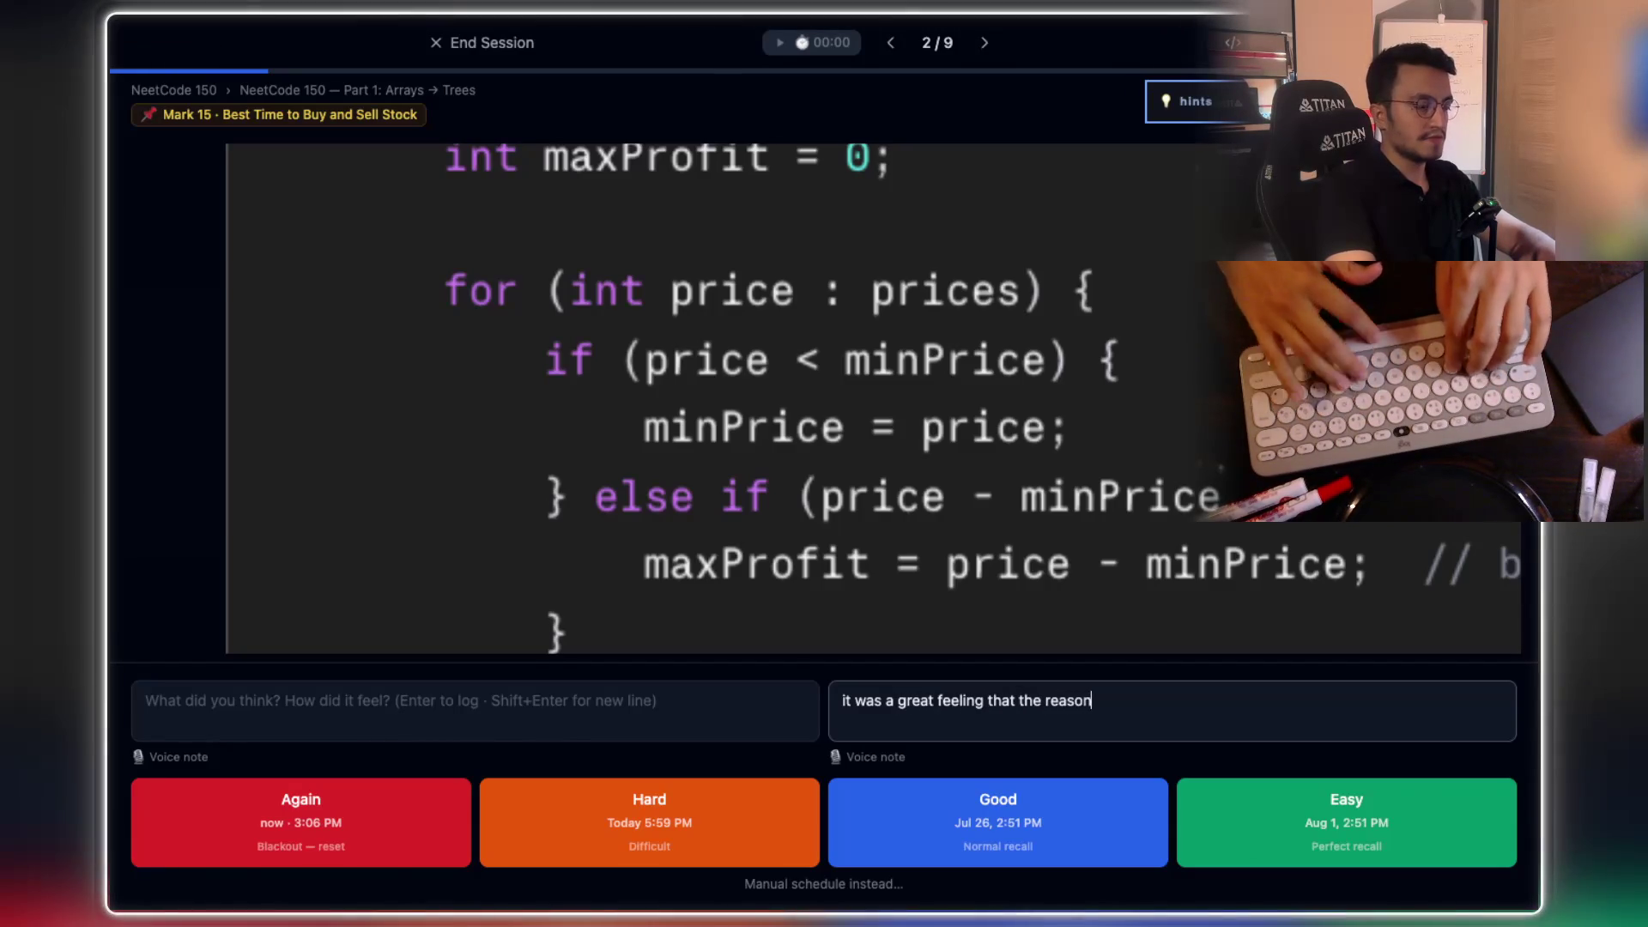
pyautogui.write('se if e')
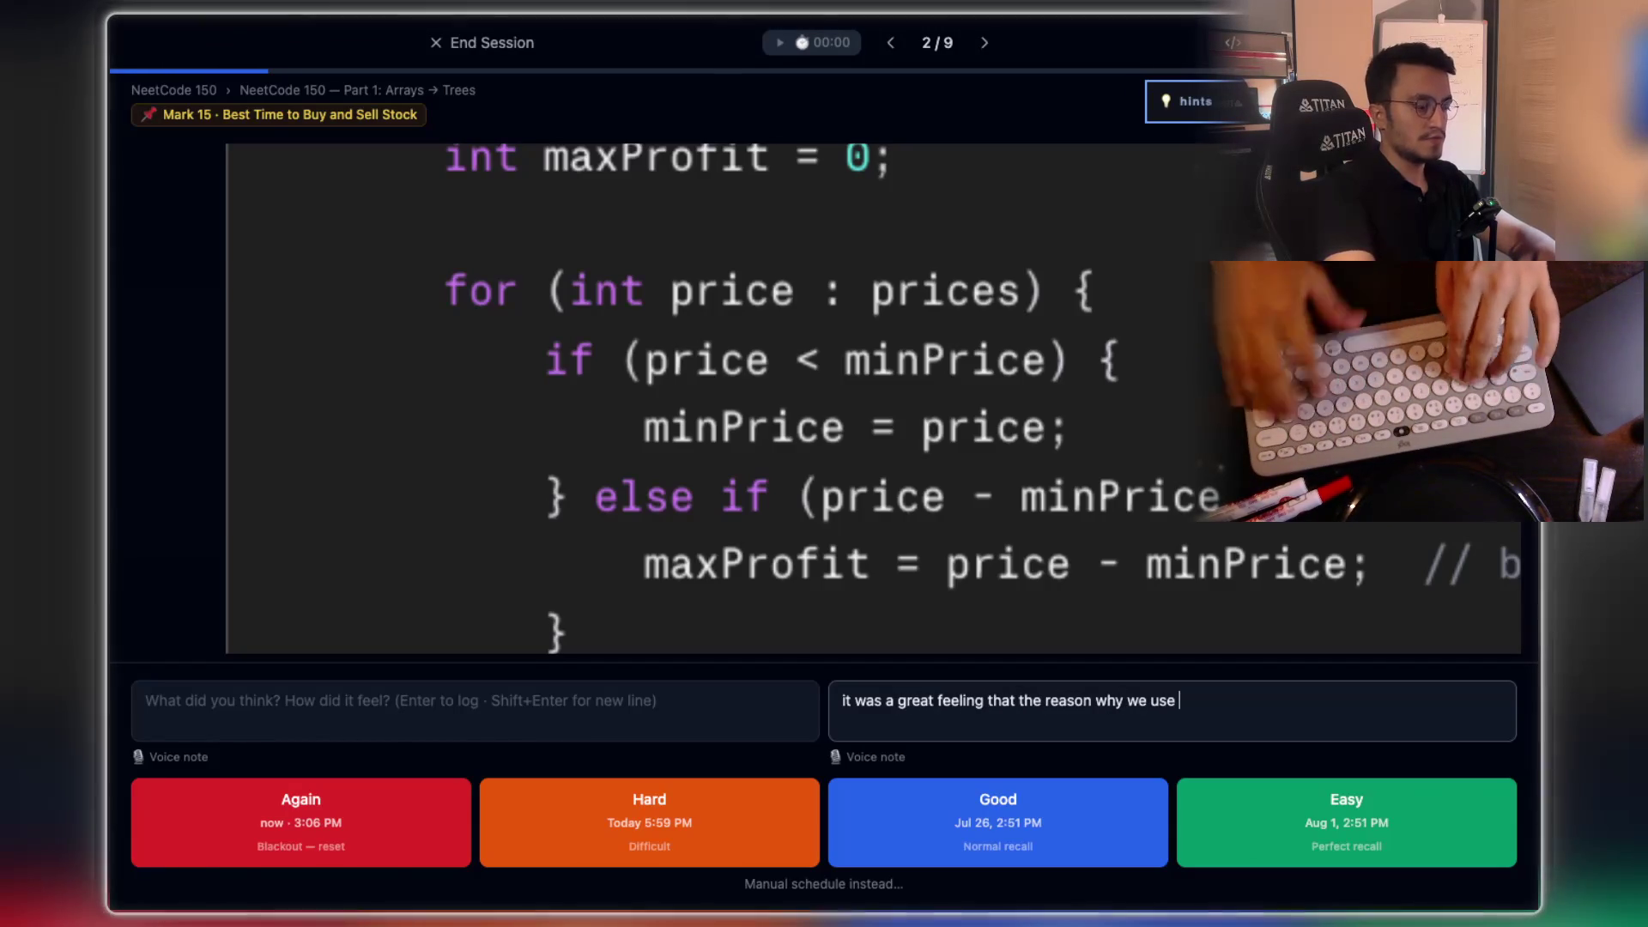
pyautogui.press('BackSpace')
pyautogui.write('and e')
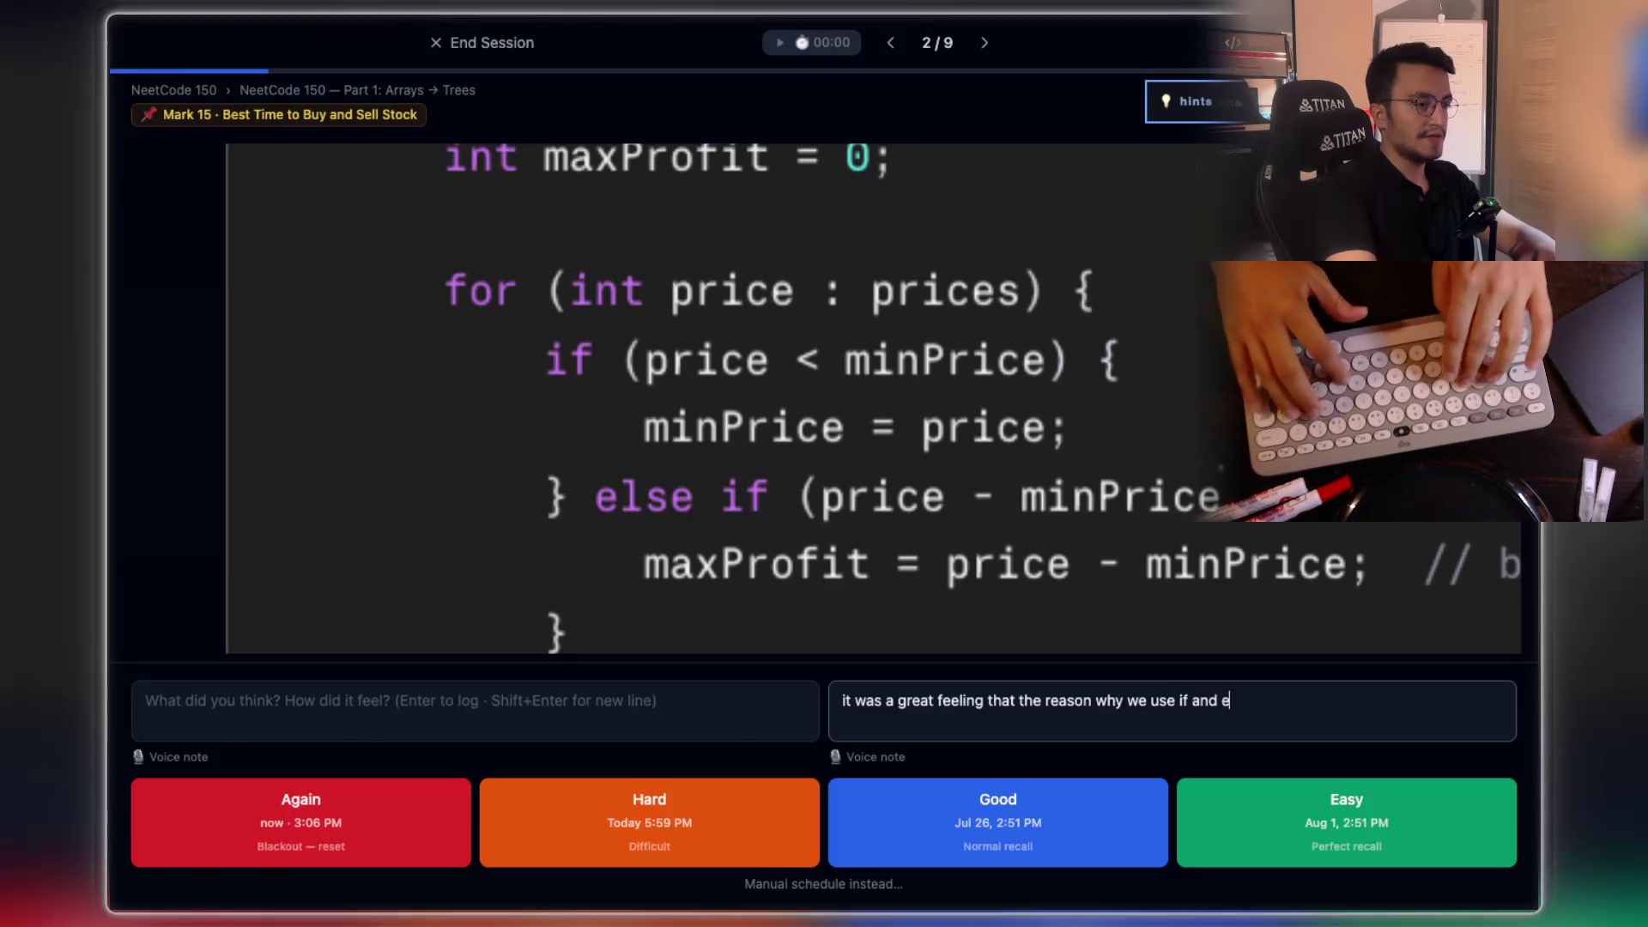
pyautogui.write('lse if ')
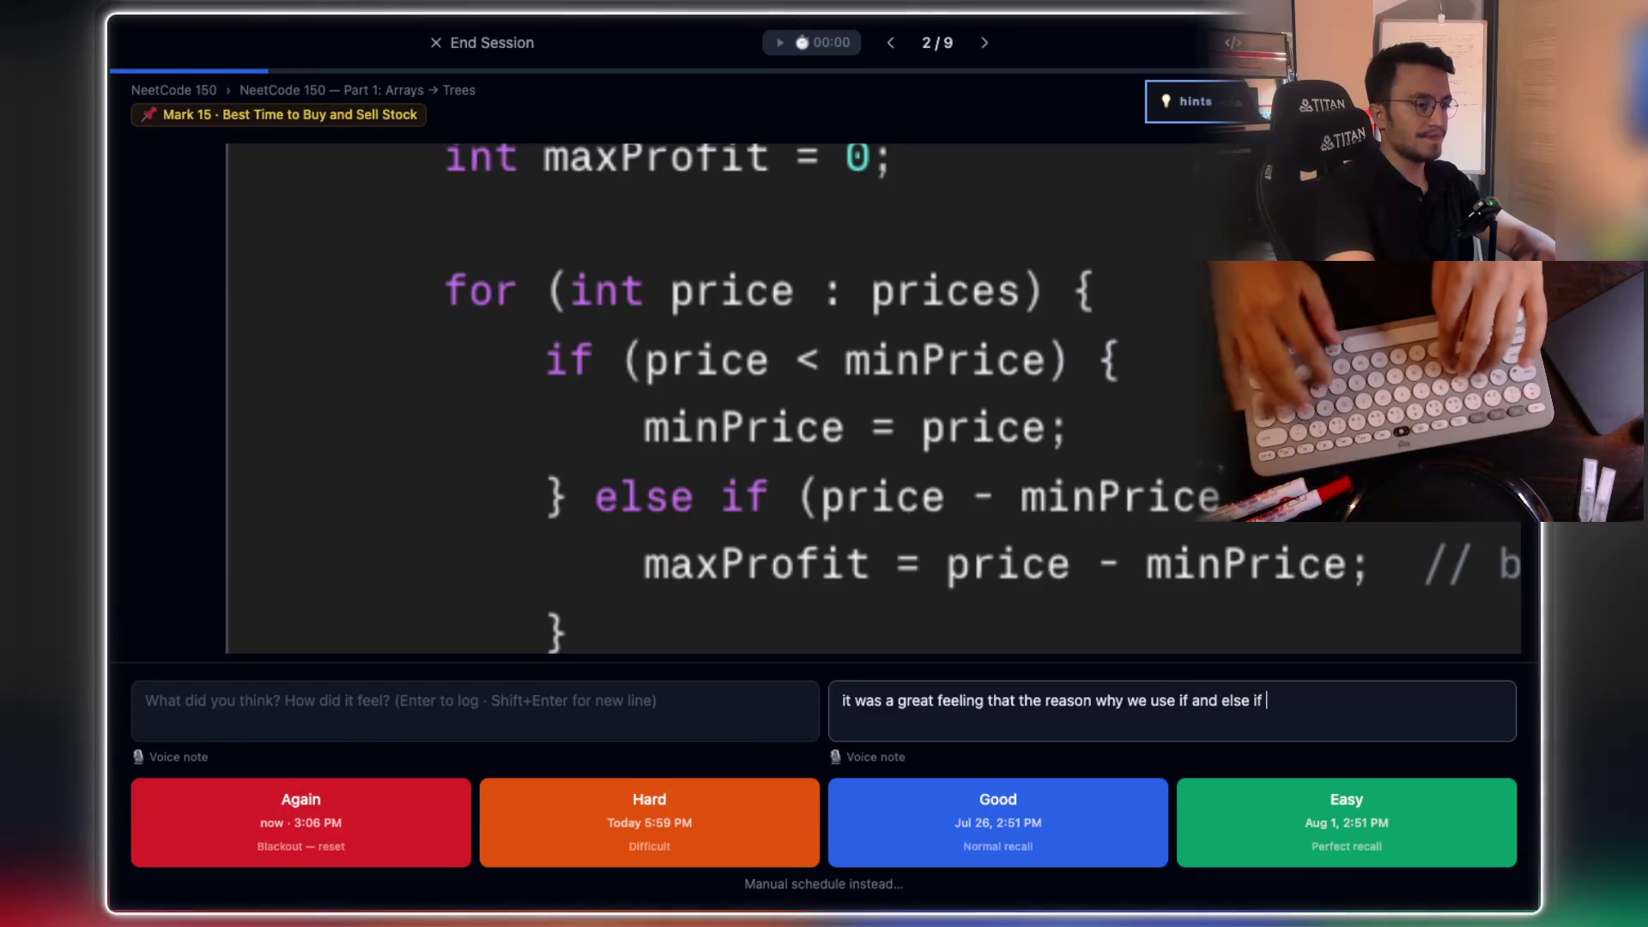
pyautogui.write('is bec')
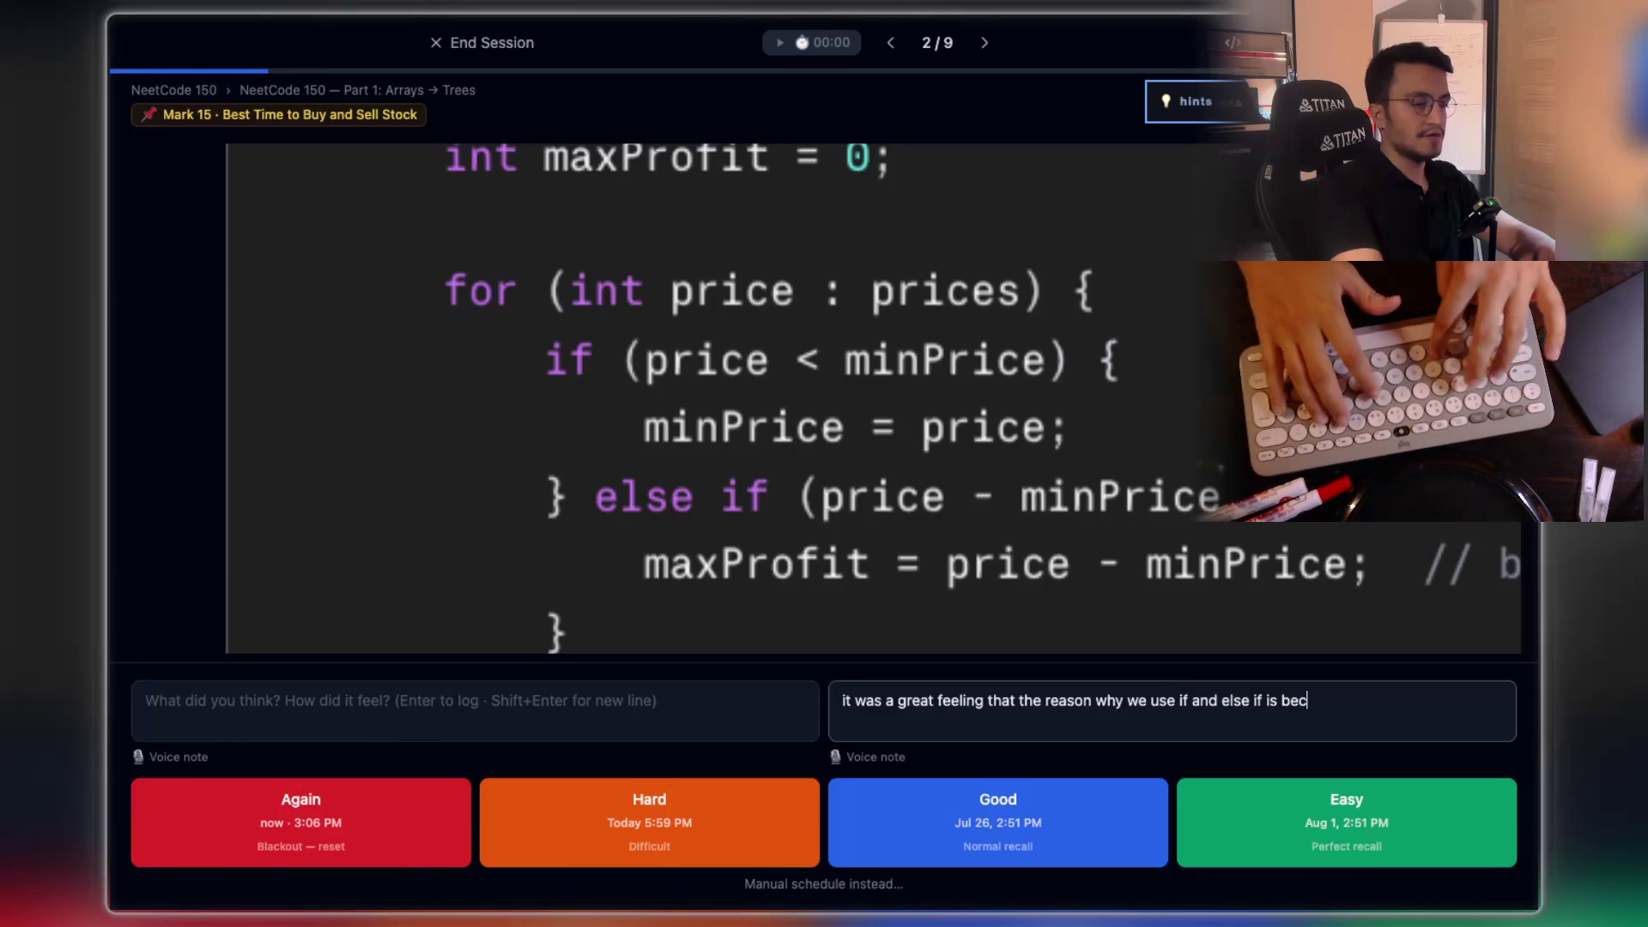
pyautogui.write('asue')
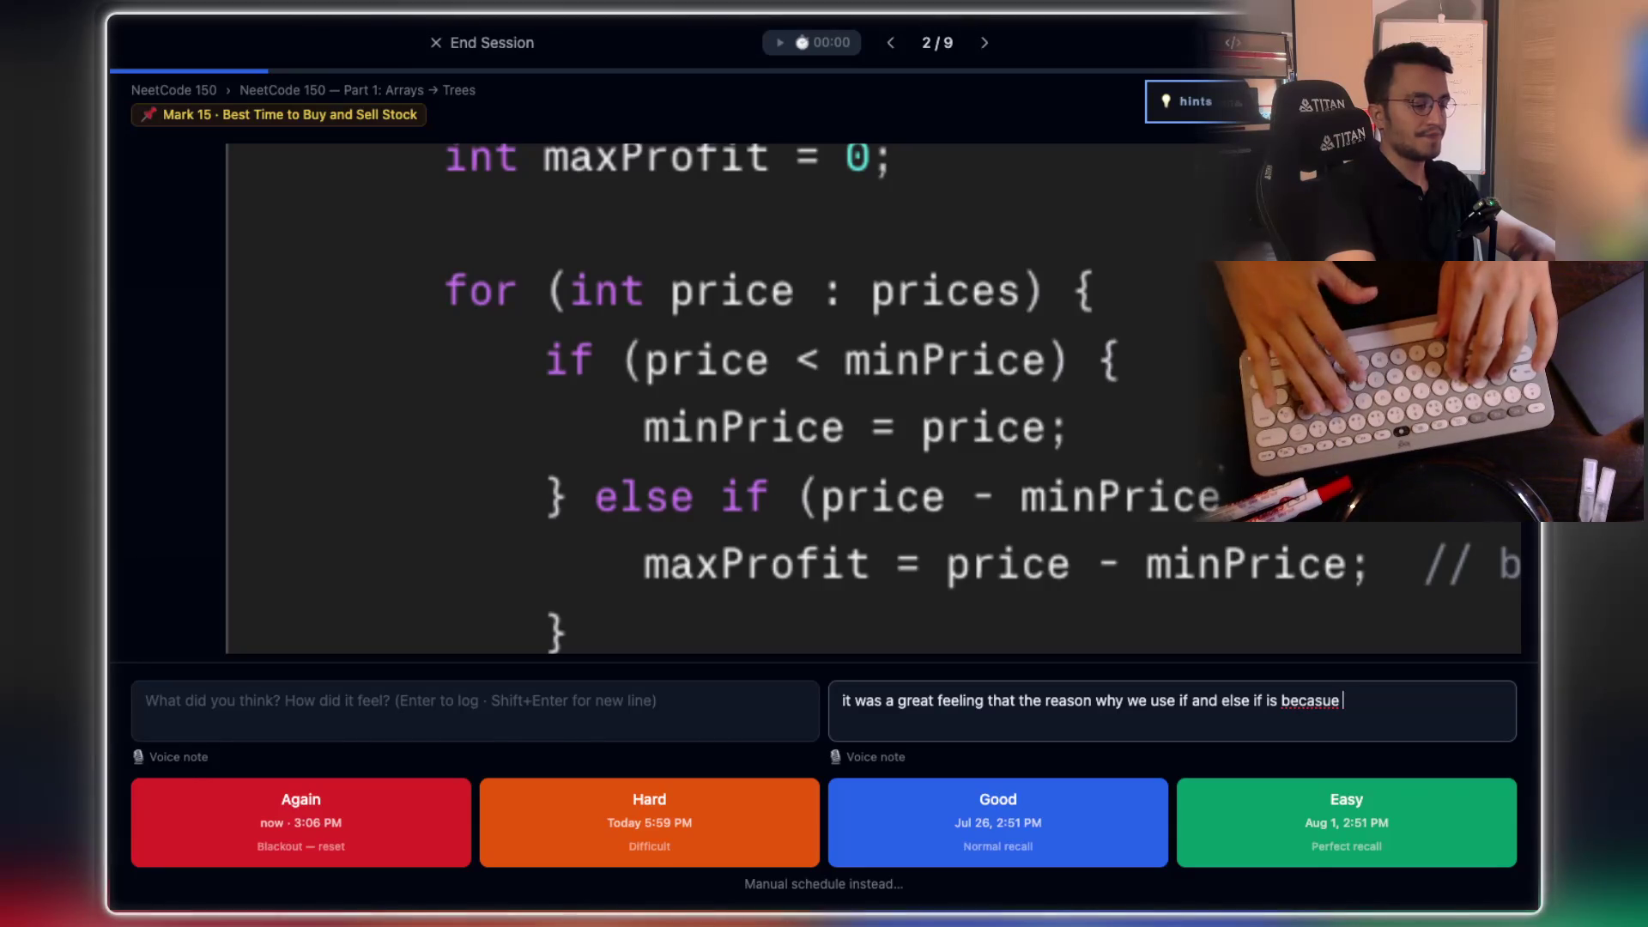
pyautogui.write(' buying an')
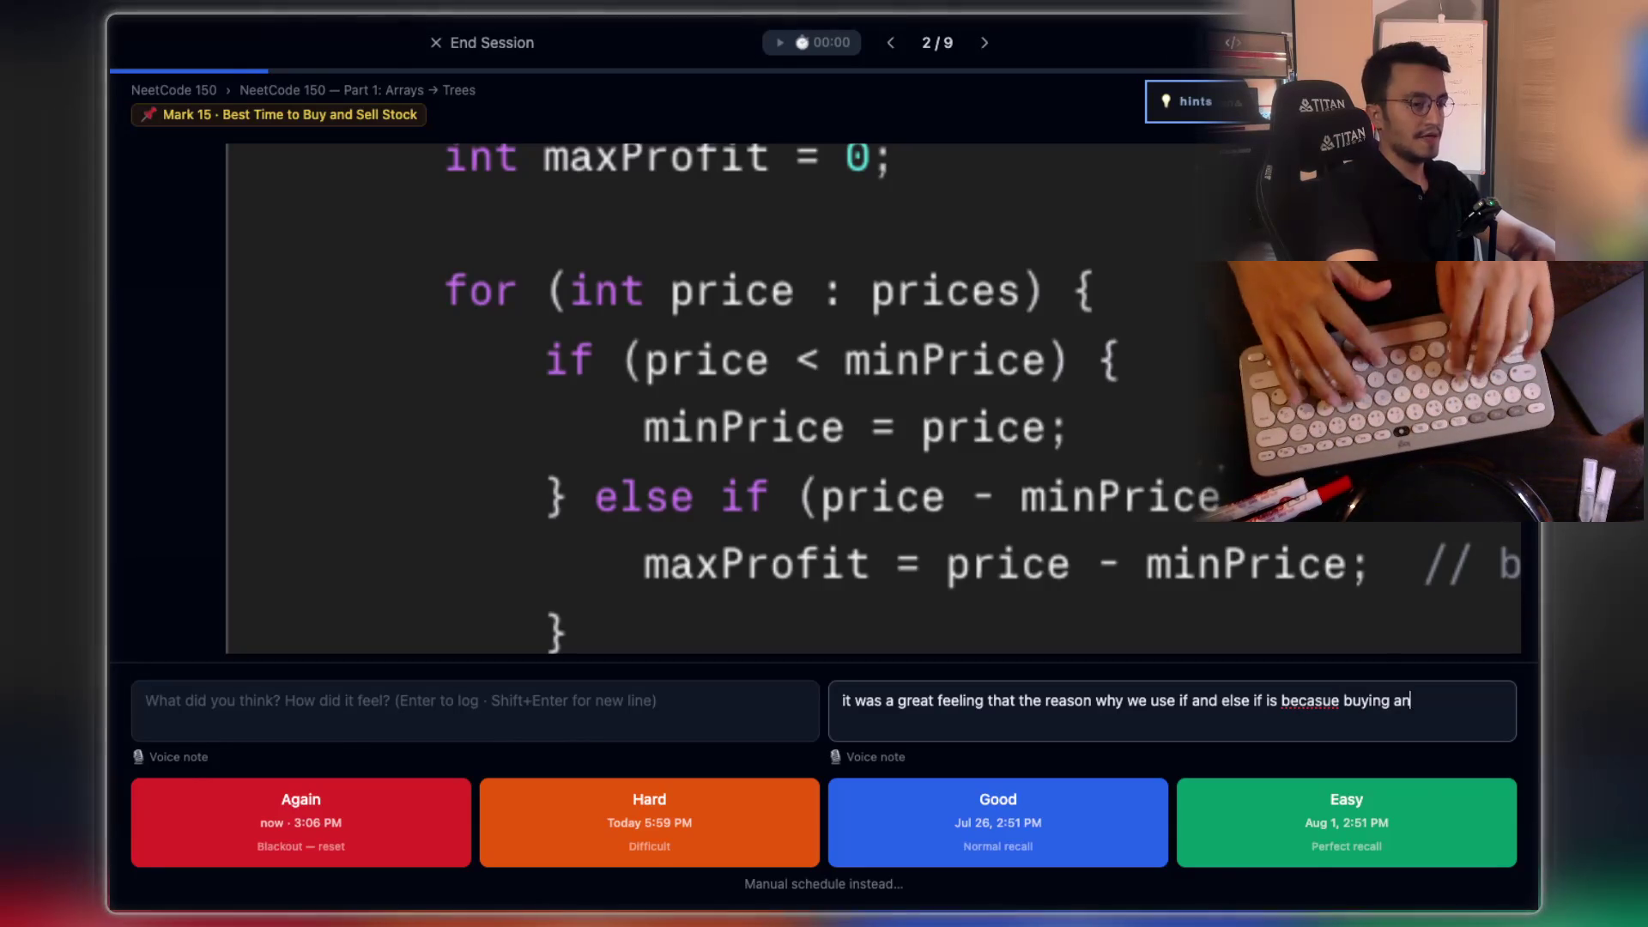
pyautogui.write('d selling')
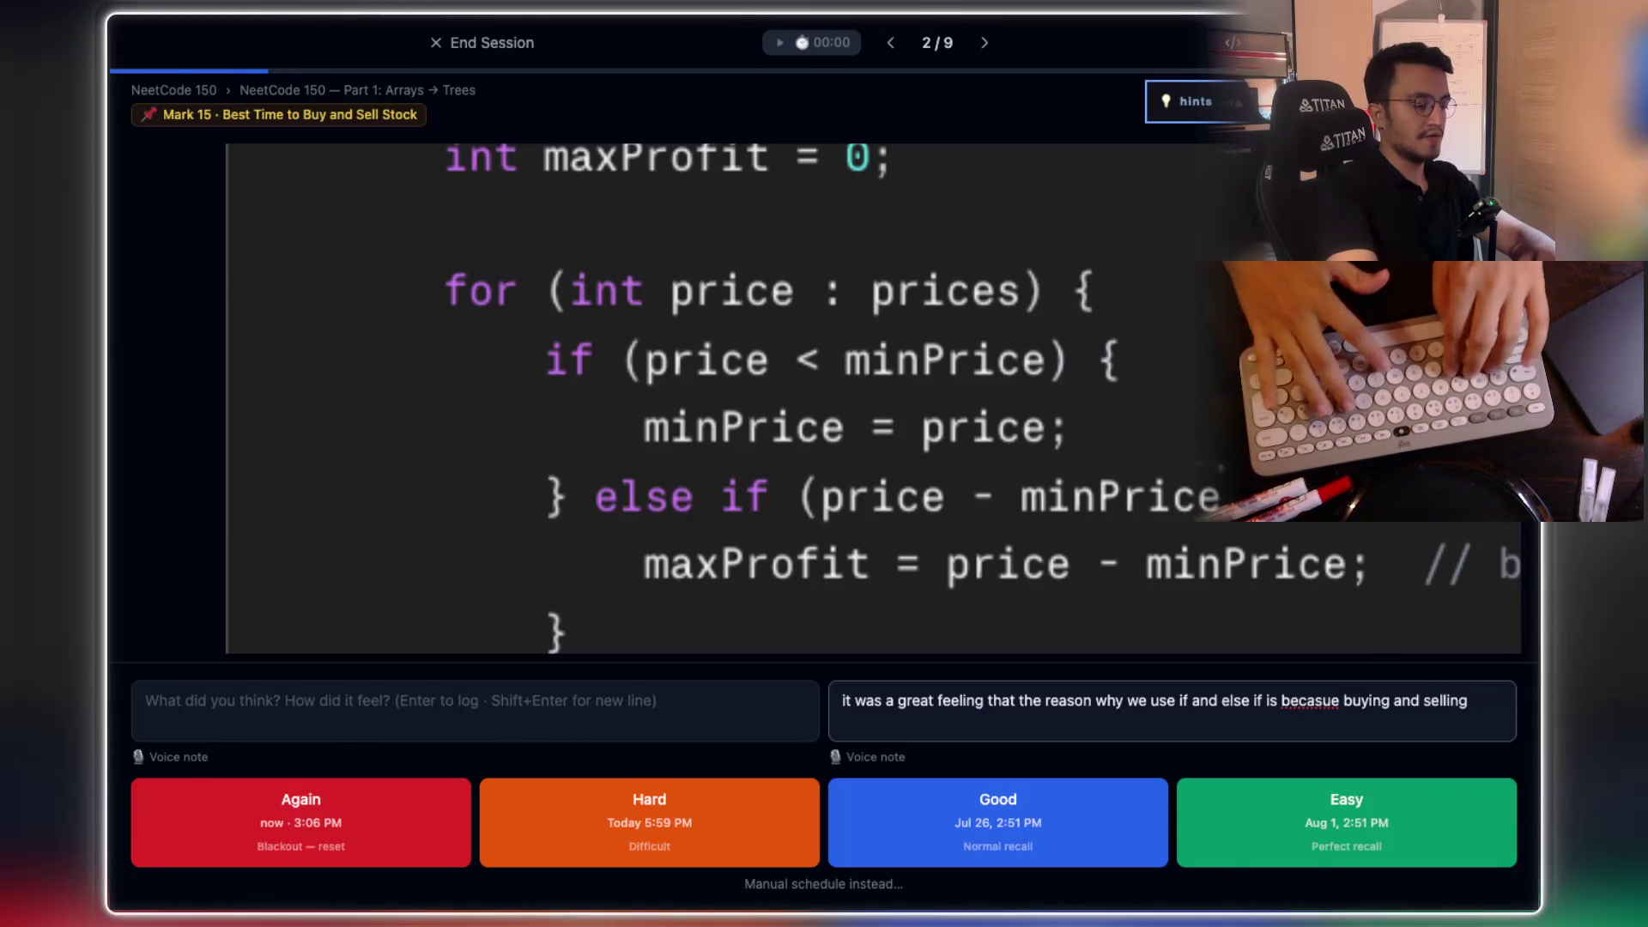
pyautogui.write(' on the same ')
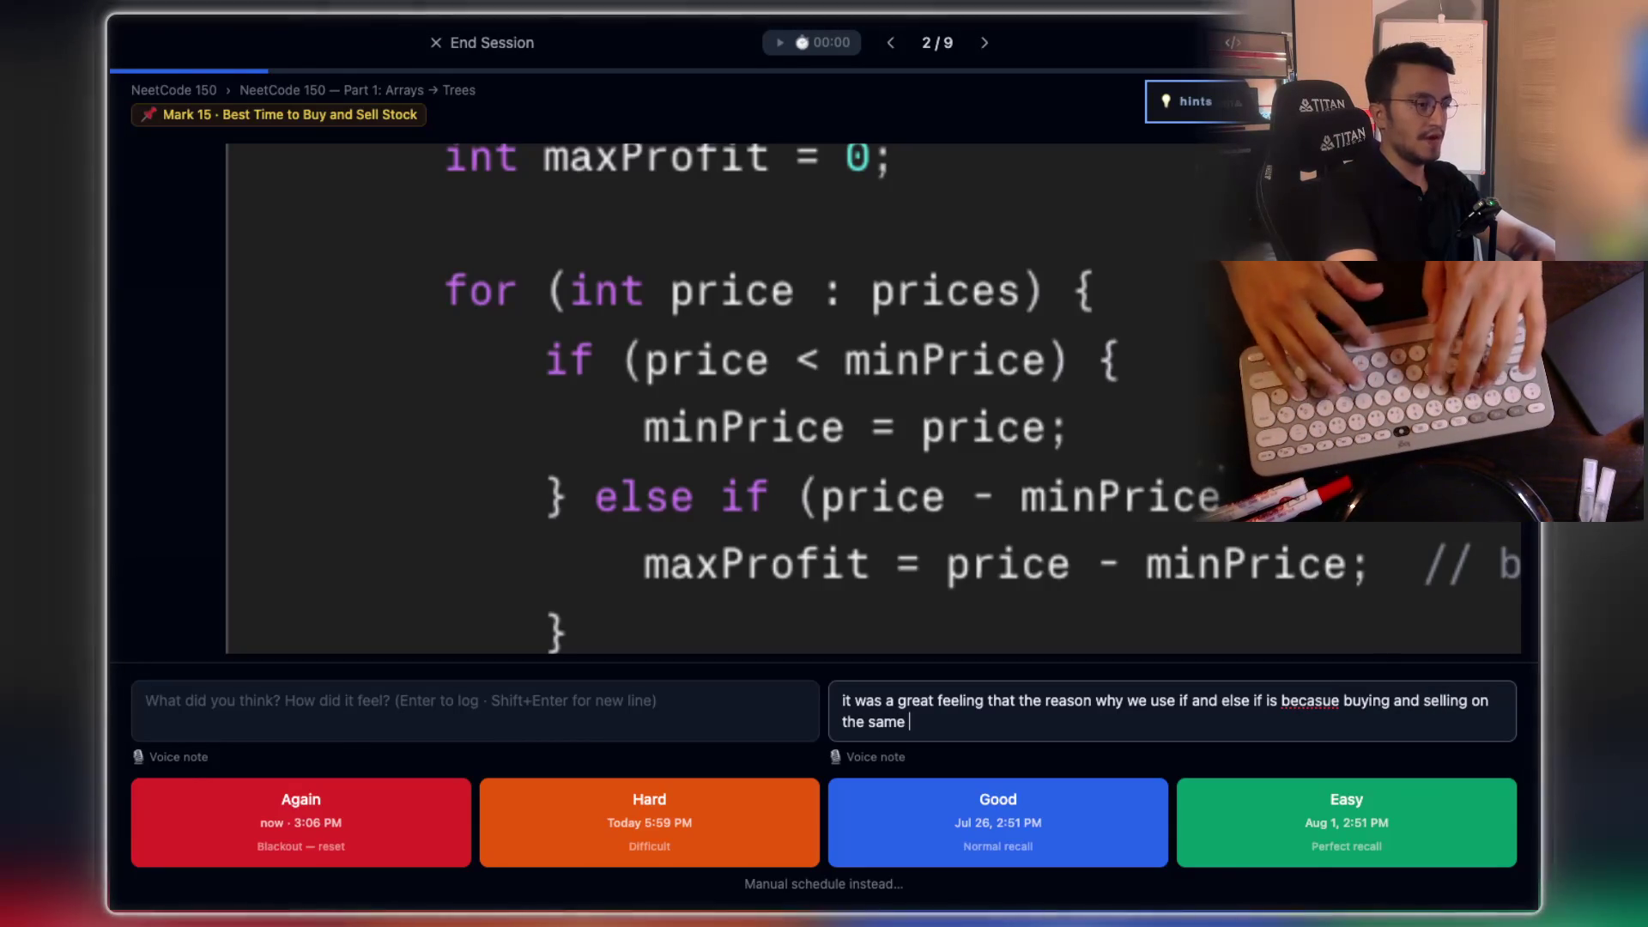
pyautogui.write('day is ')
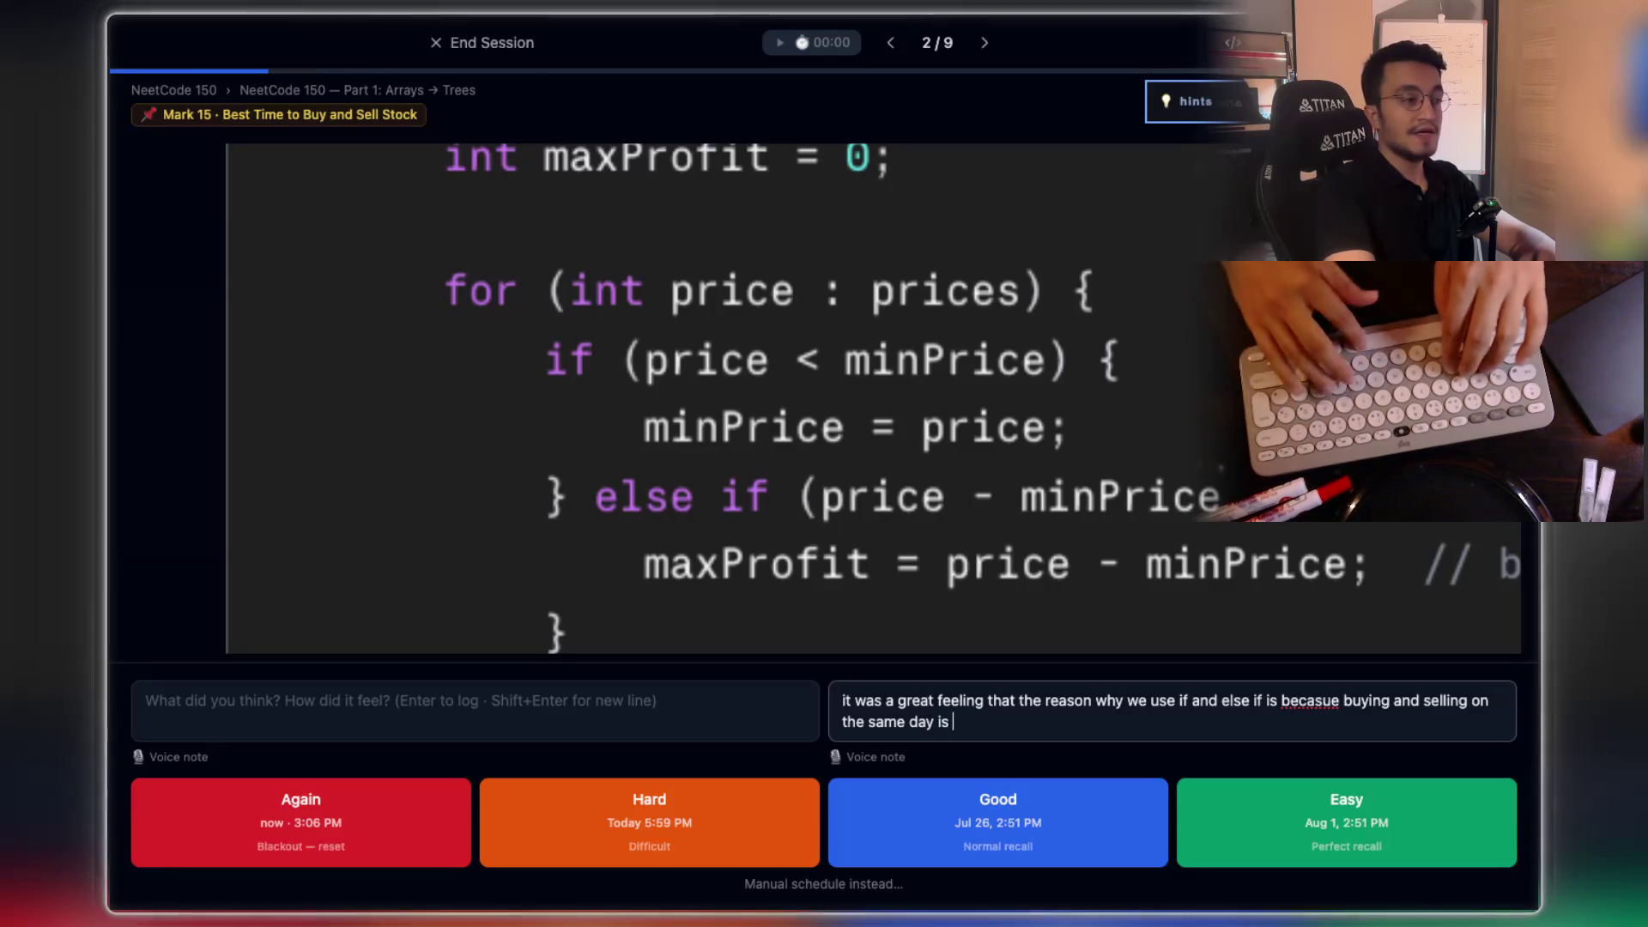
pyautogui.write('not an option for')
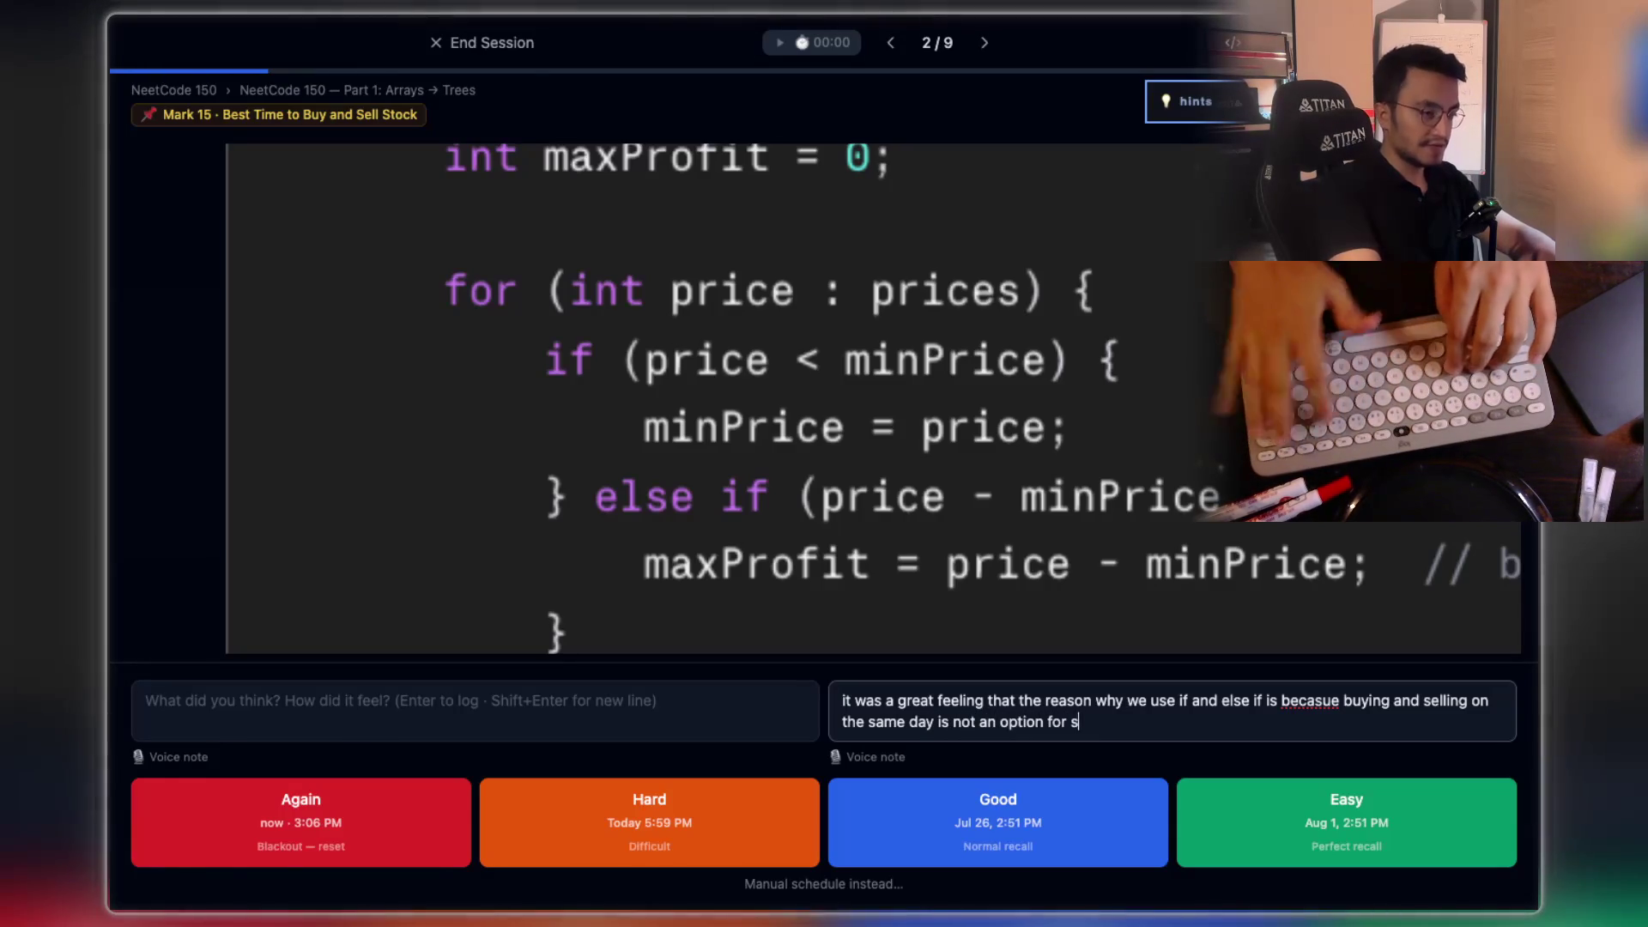
pyautogui.write(' us......')
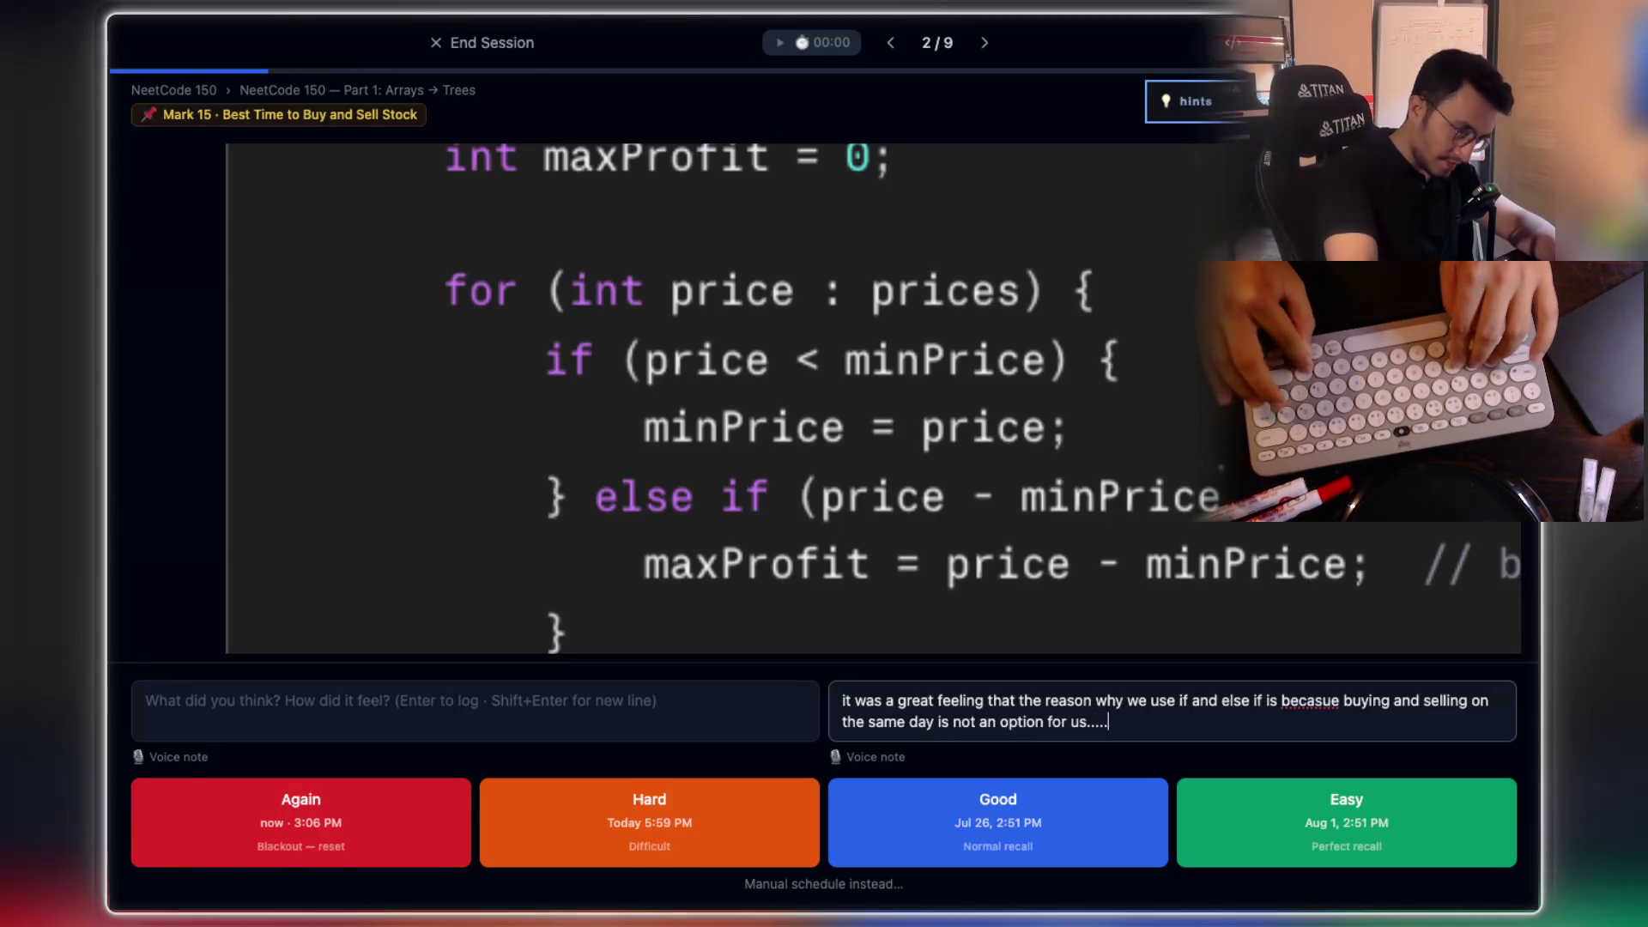
pyautogui.press('Return')
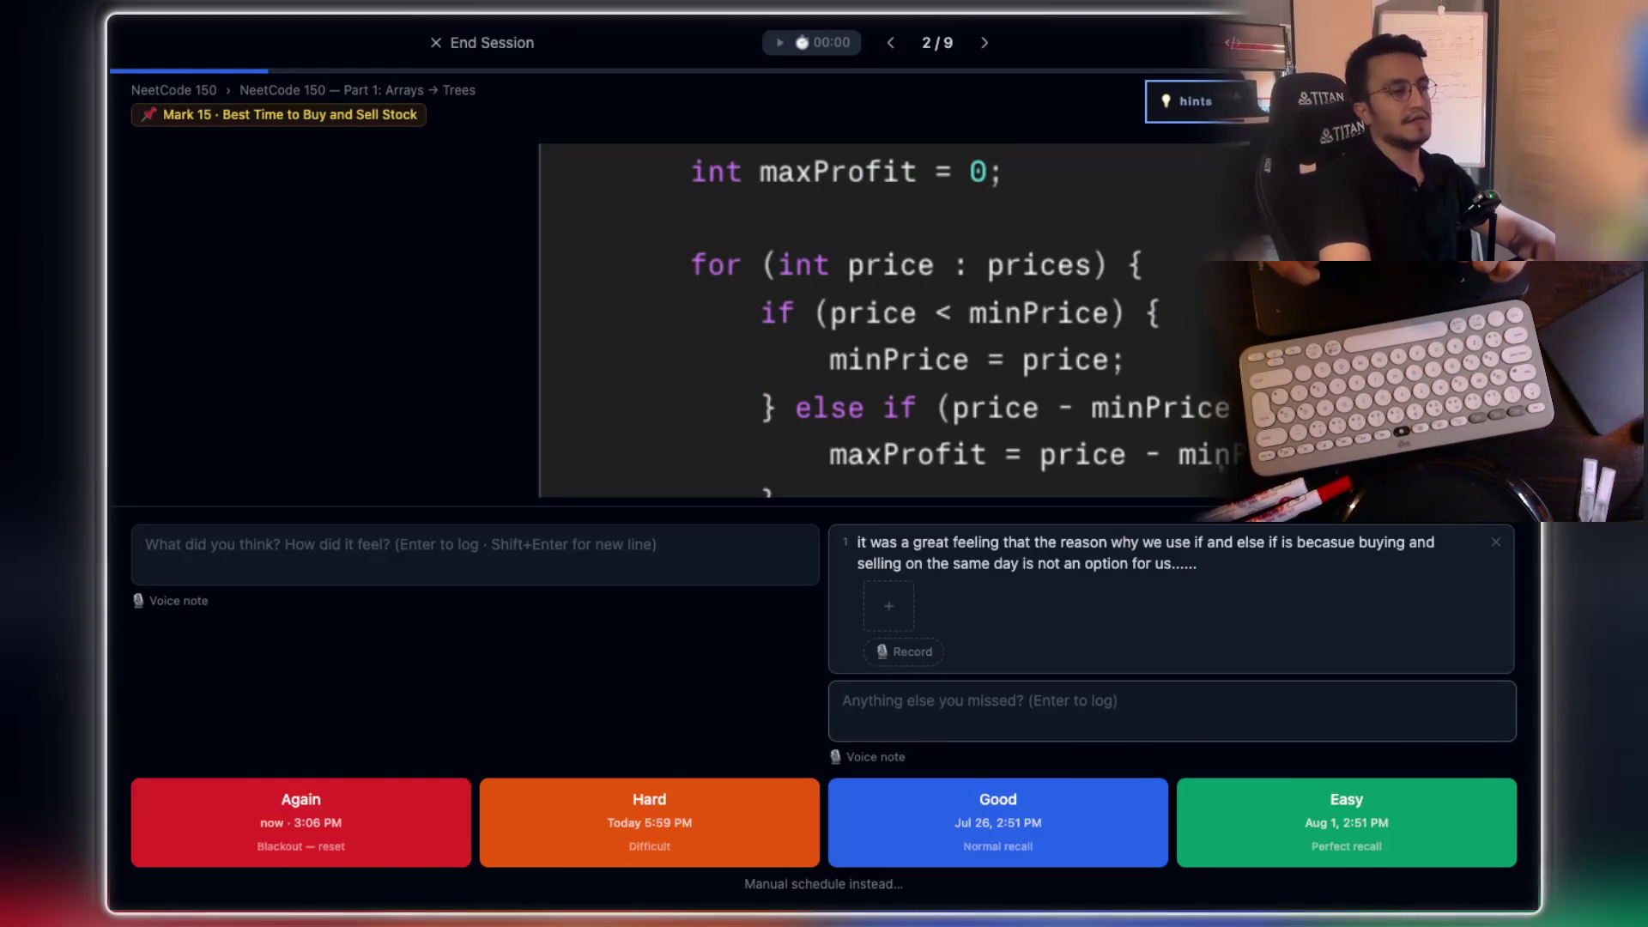
# Step: Start a voice recording, screenshot the handwritten max-profit notes, and attach the capture to the note
pyautogui.click(897, 654)
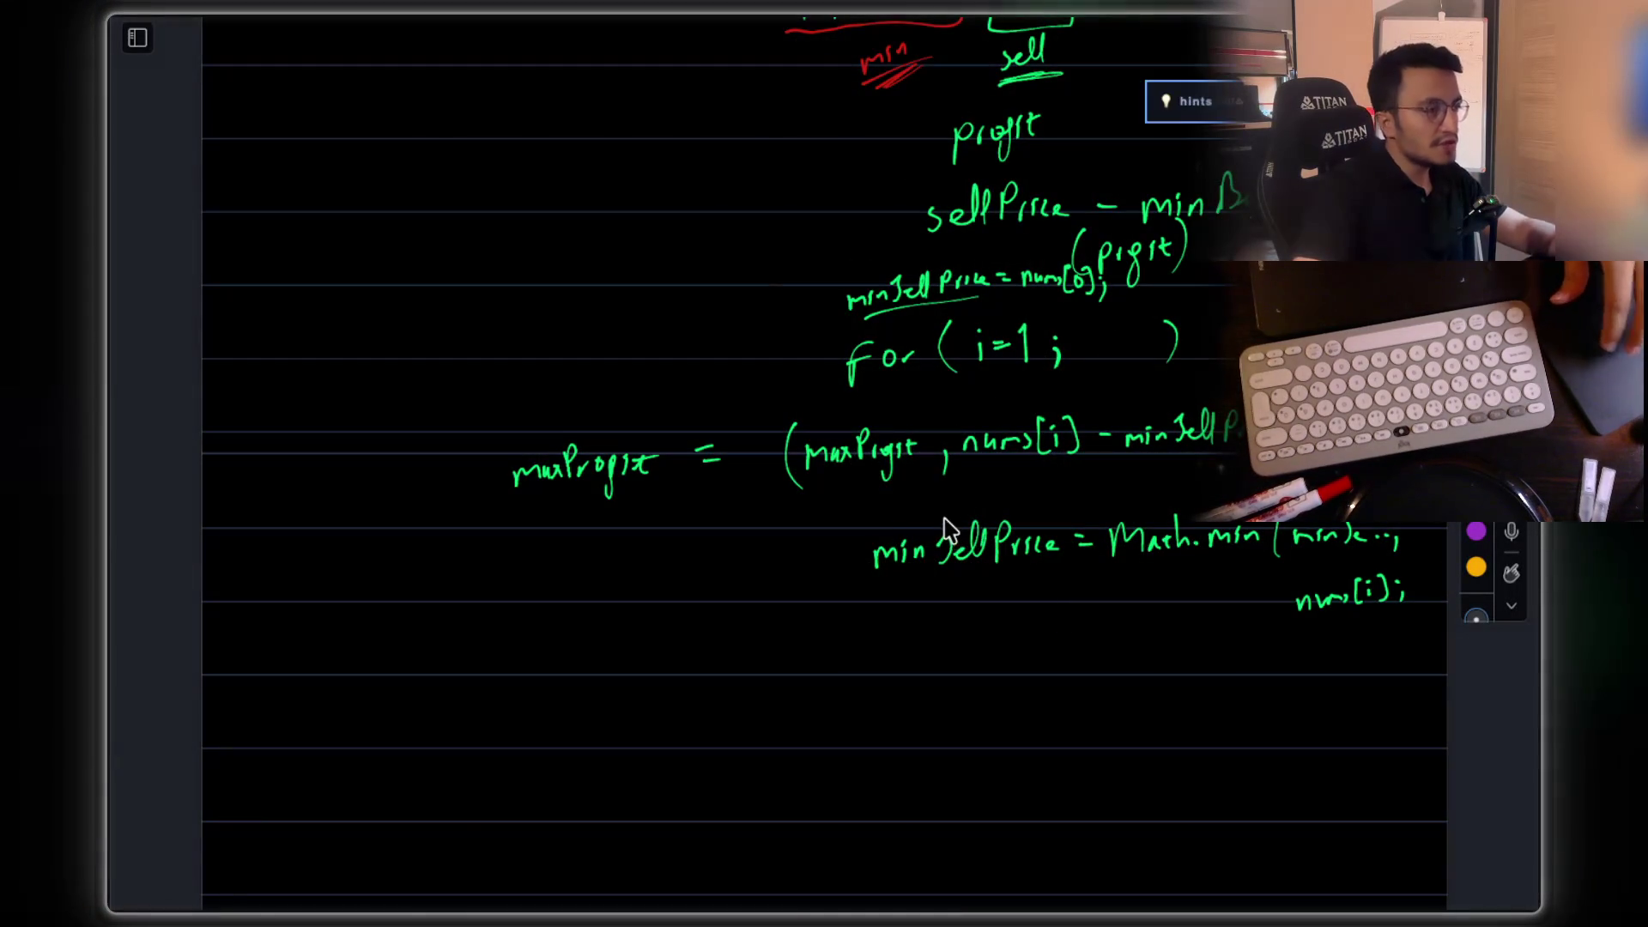
pyautogui.press('super+shift+4')
pyautogui.moveTo(430, 140)
pyautogui.mouseDown()
pyautogui.moveTo(486, 145)
pyautogui.moveTo(1253, 572)
pyautogui.moveTo(1418, 633)
pyautogui.mouseUp()
pyautogui.press('super+Tab')
pyautogui.click(891, 605)
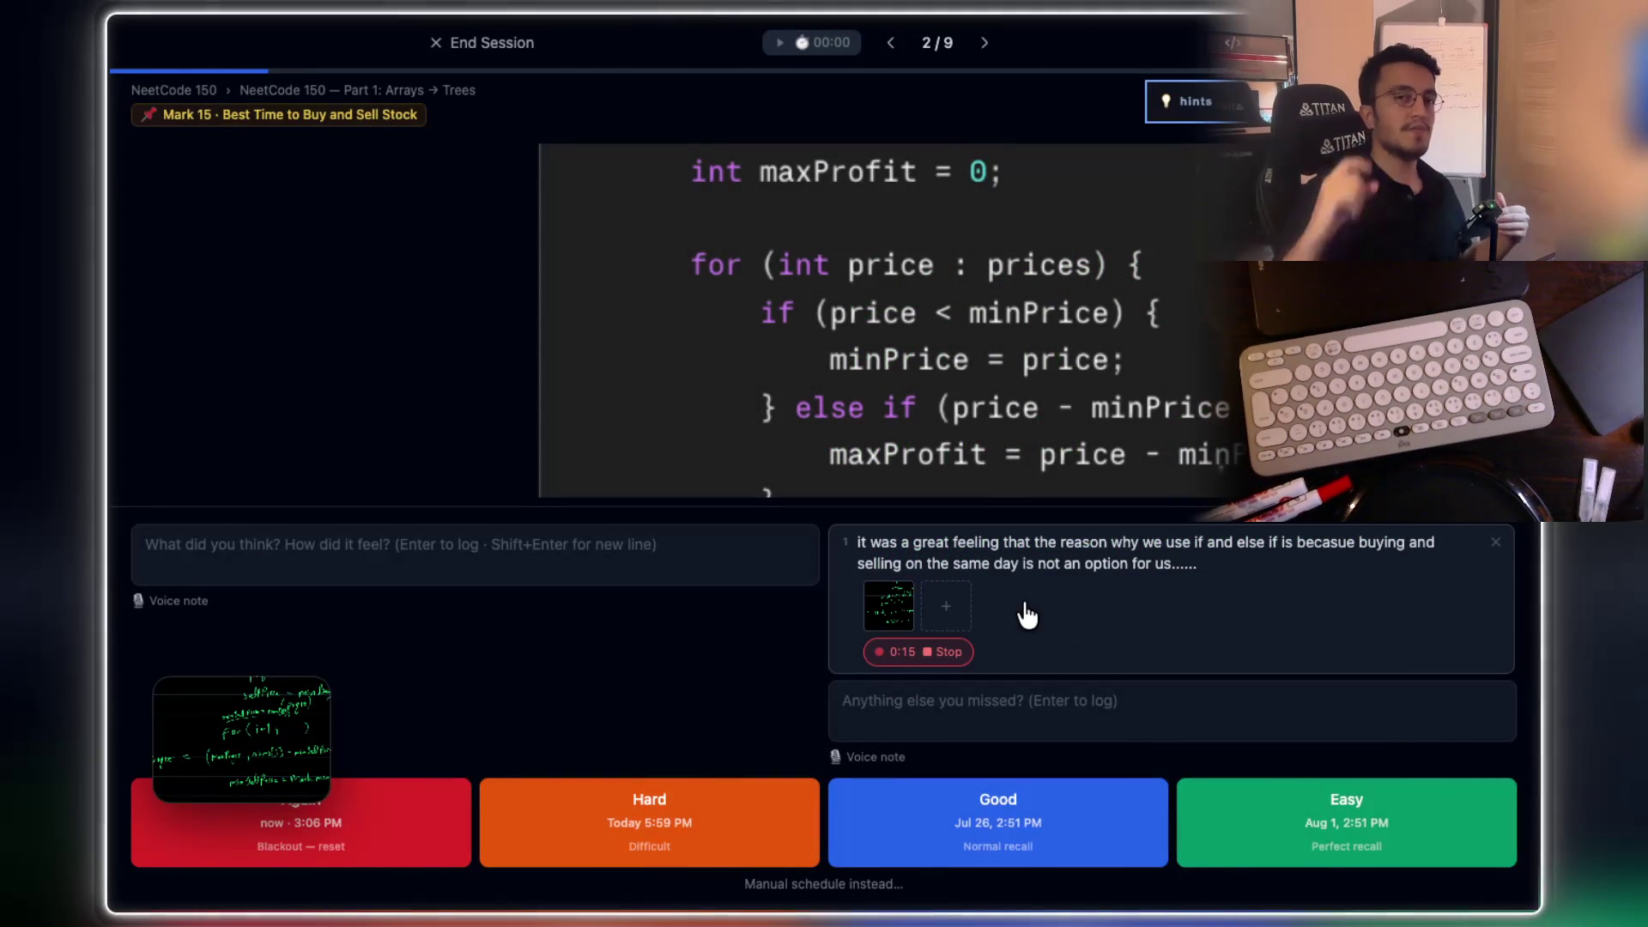
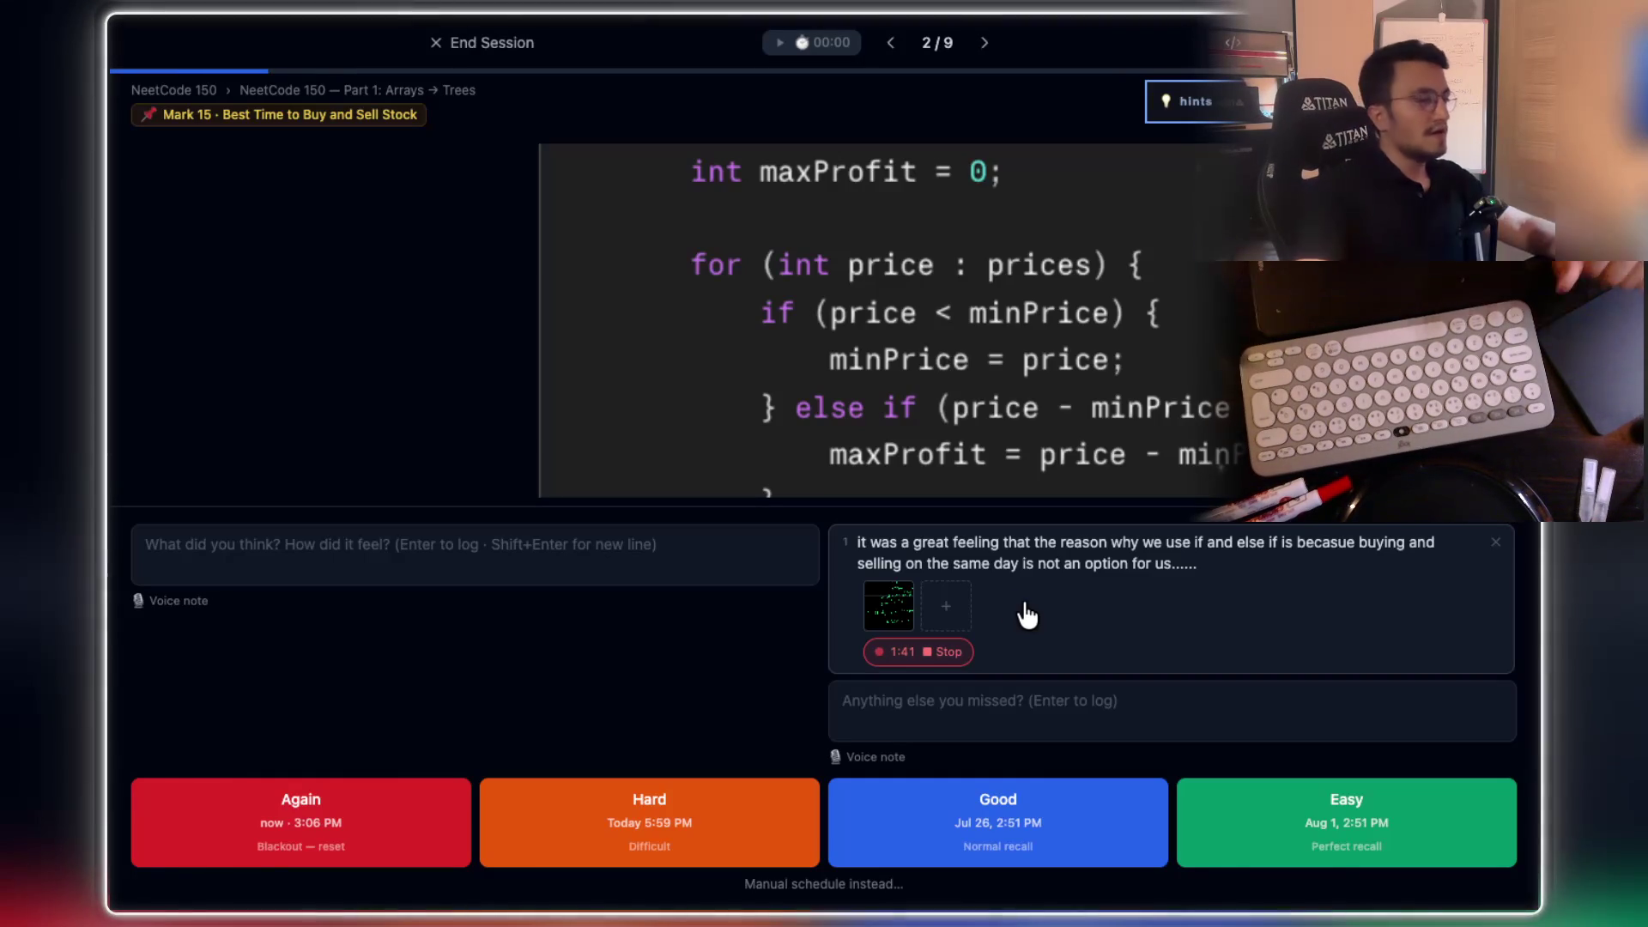
# Step: Stop the voice note and rate Best Time to Buy and Sell Stock Hard, advancing to card 3
pyautogui.click(927, 659)
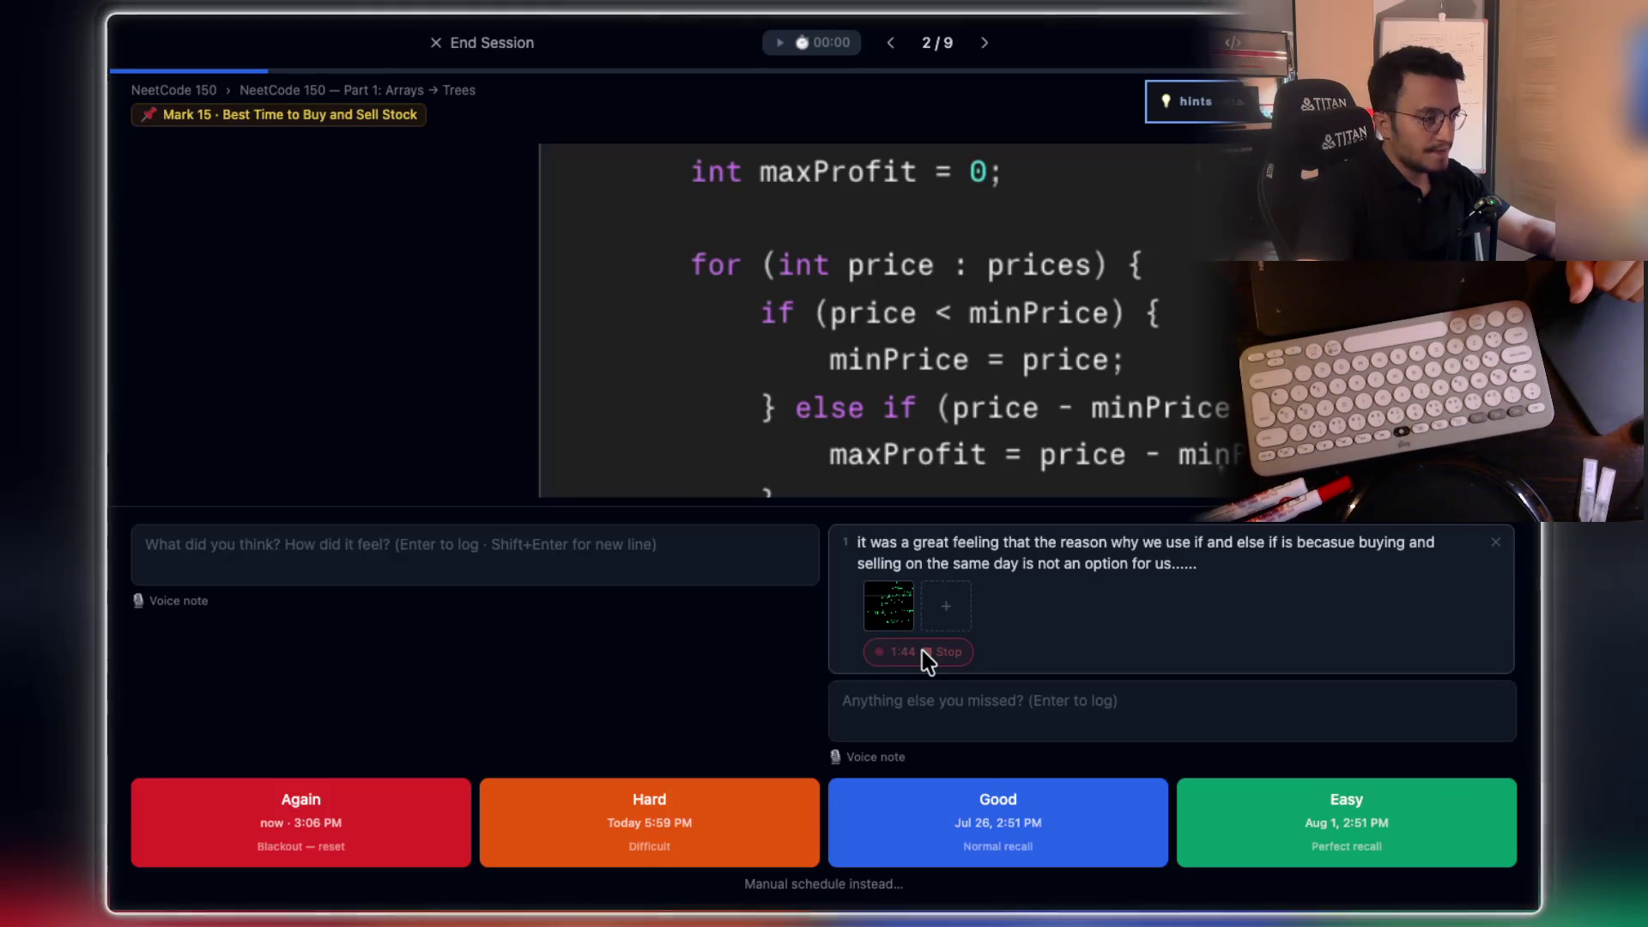
pyautogui.click(583, 820)
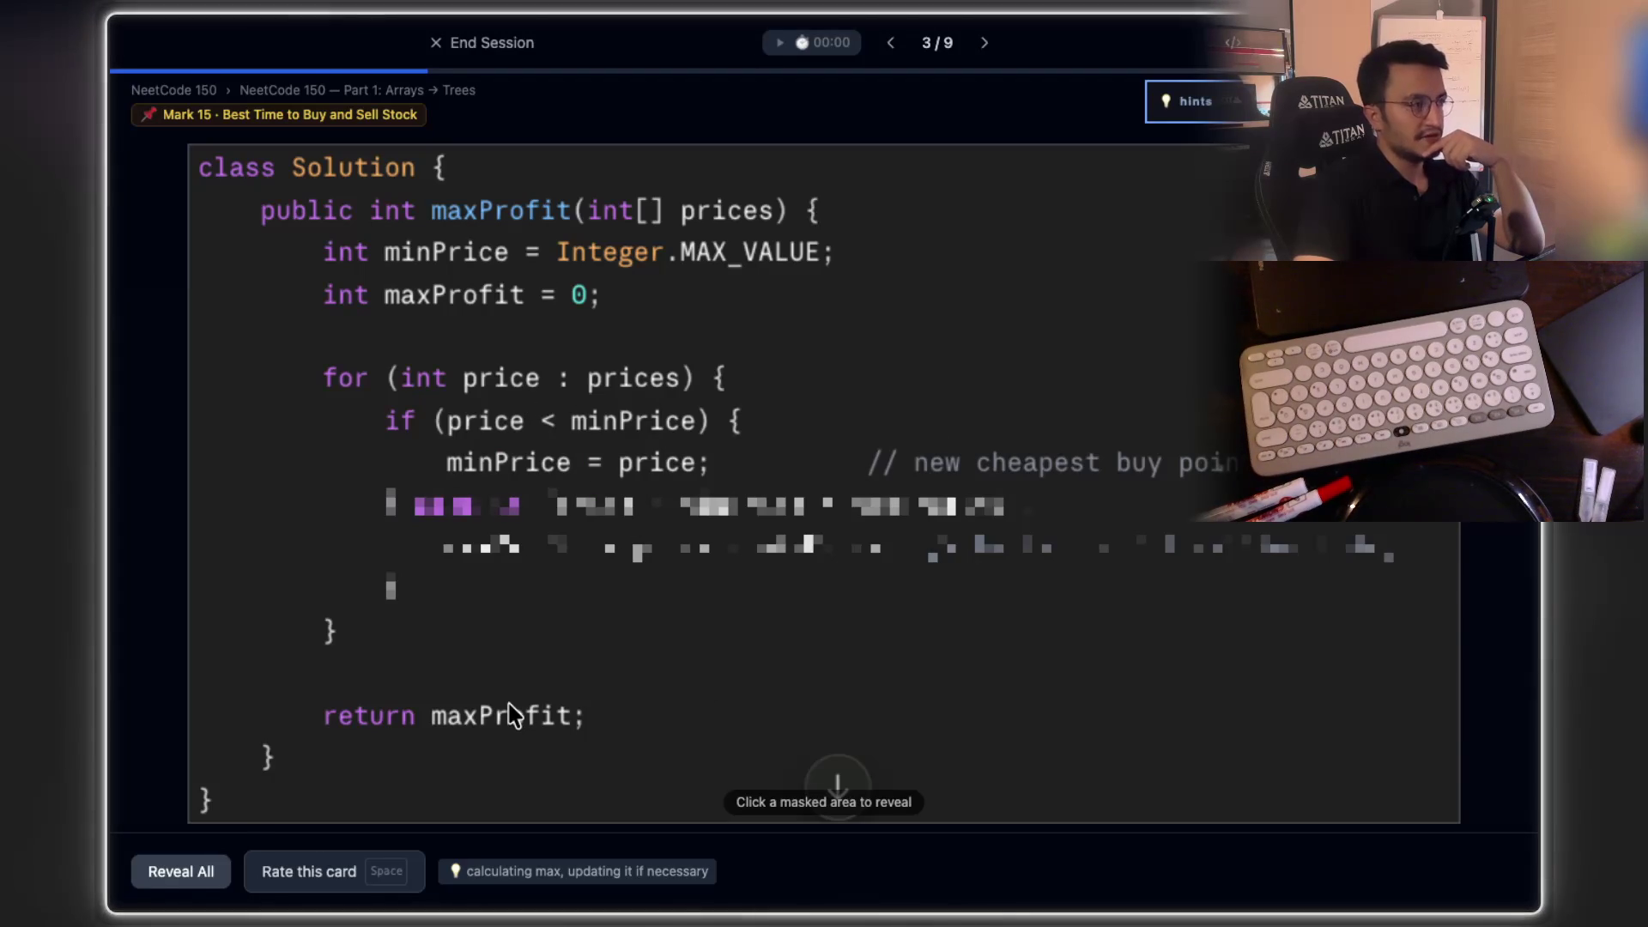
# Step: Reveal the masked maxProfit lines, then rate the card Good to reach card 4 of 9
pyautogui.click(906, 562)
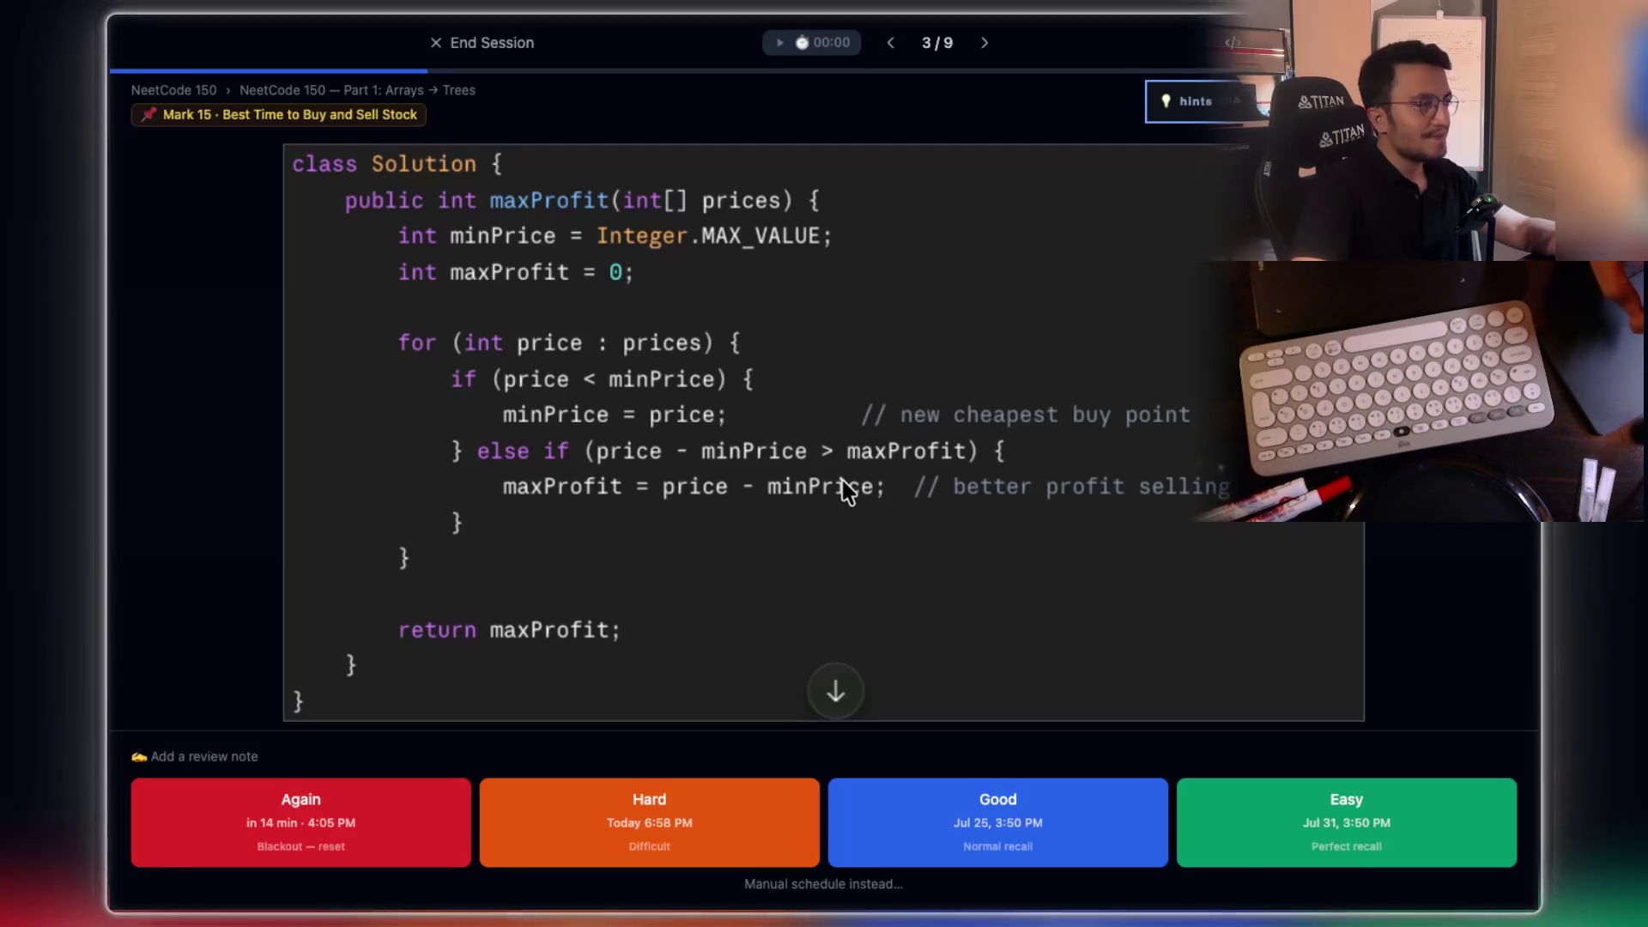
pyautogui.scroll(3, 601, 513)
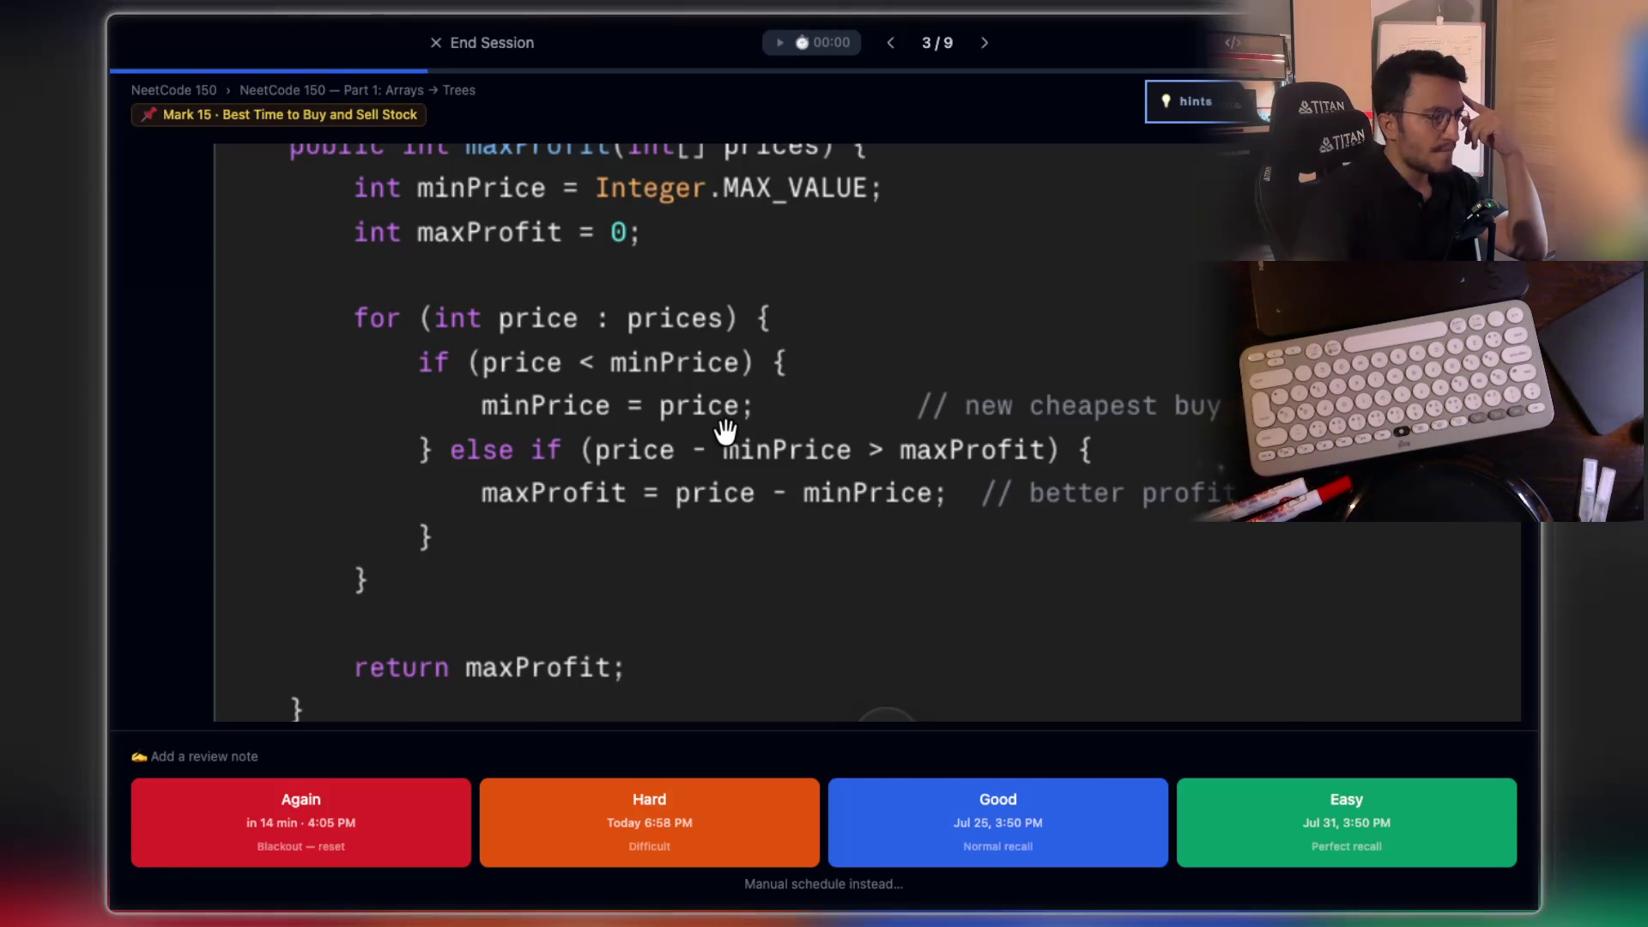
pyautogui.click(995, 842)
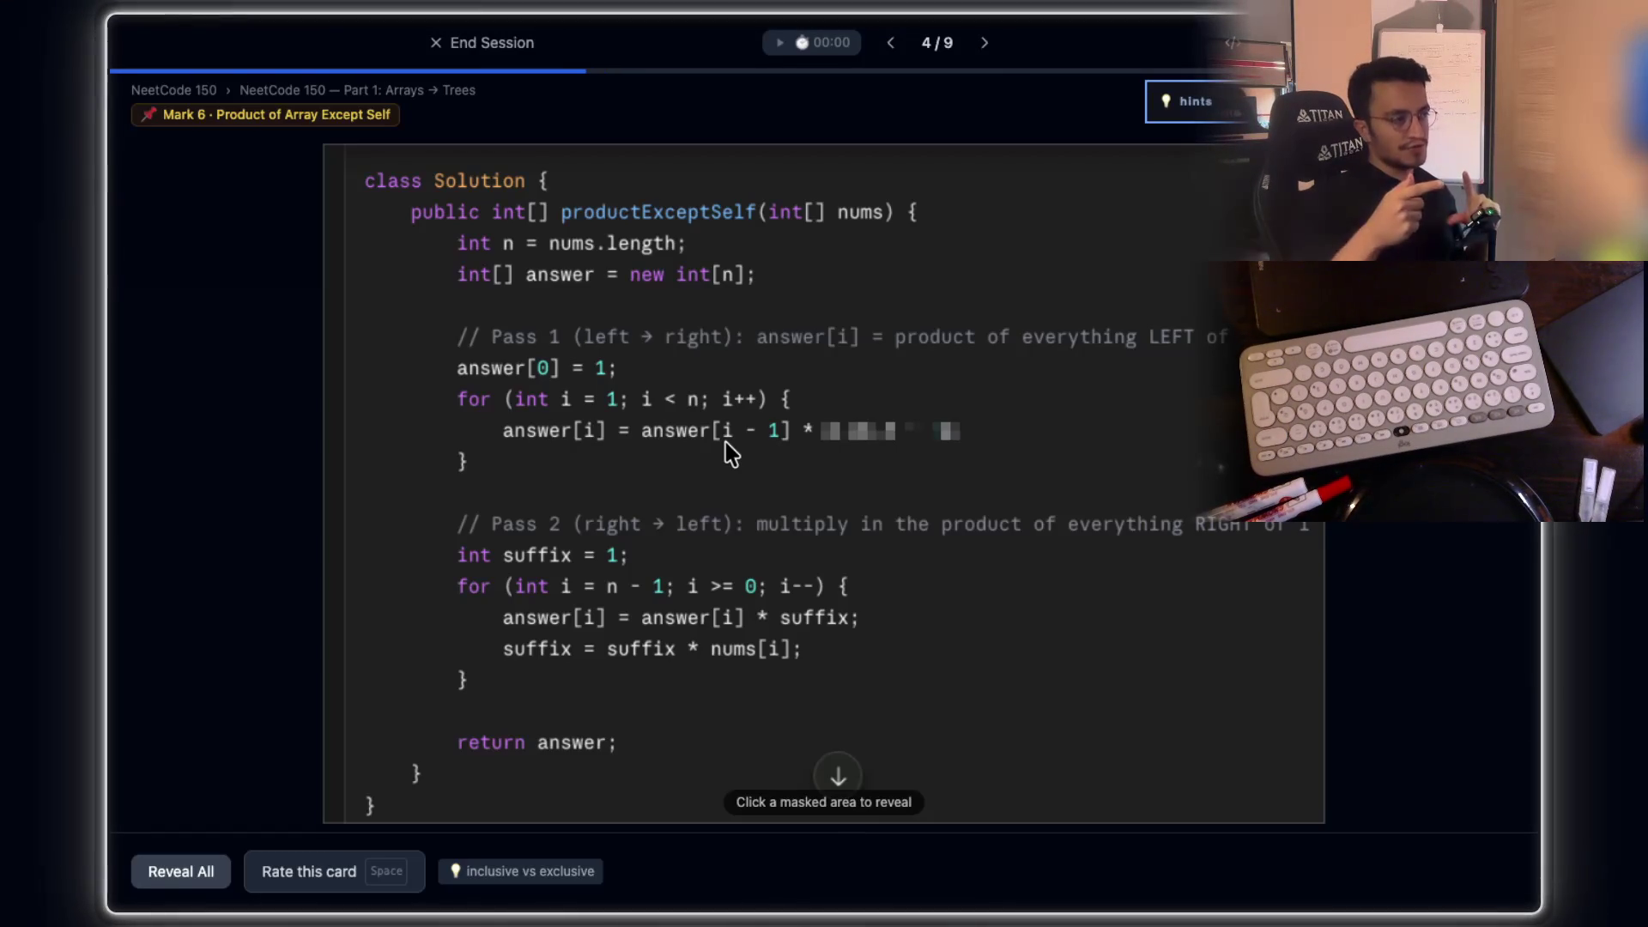
pyautogui.scroll(2, 669, 449)
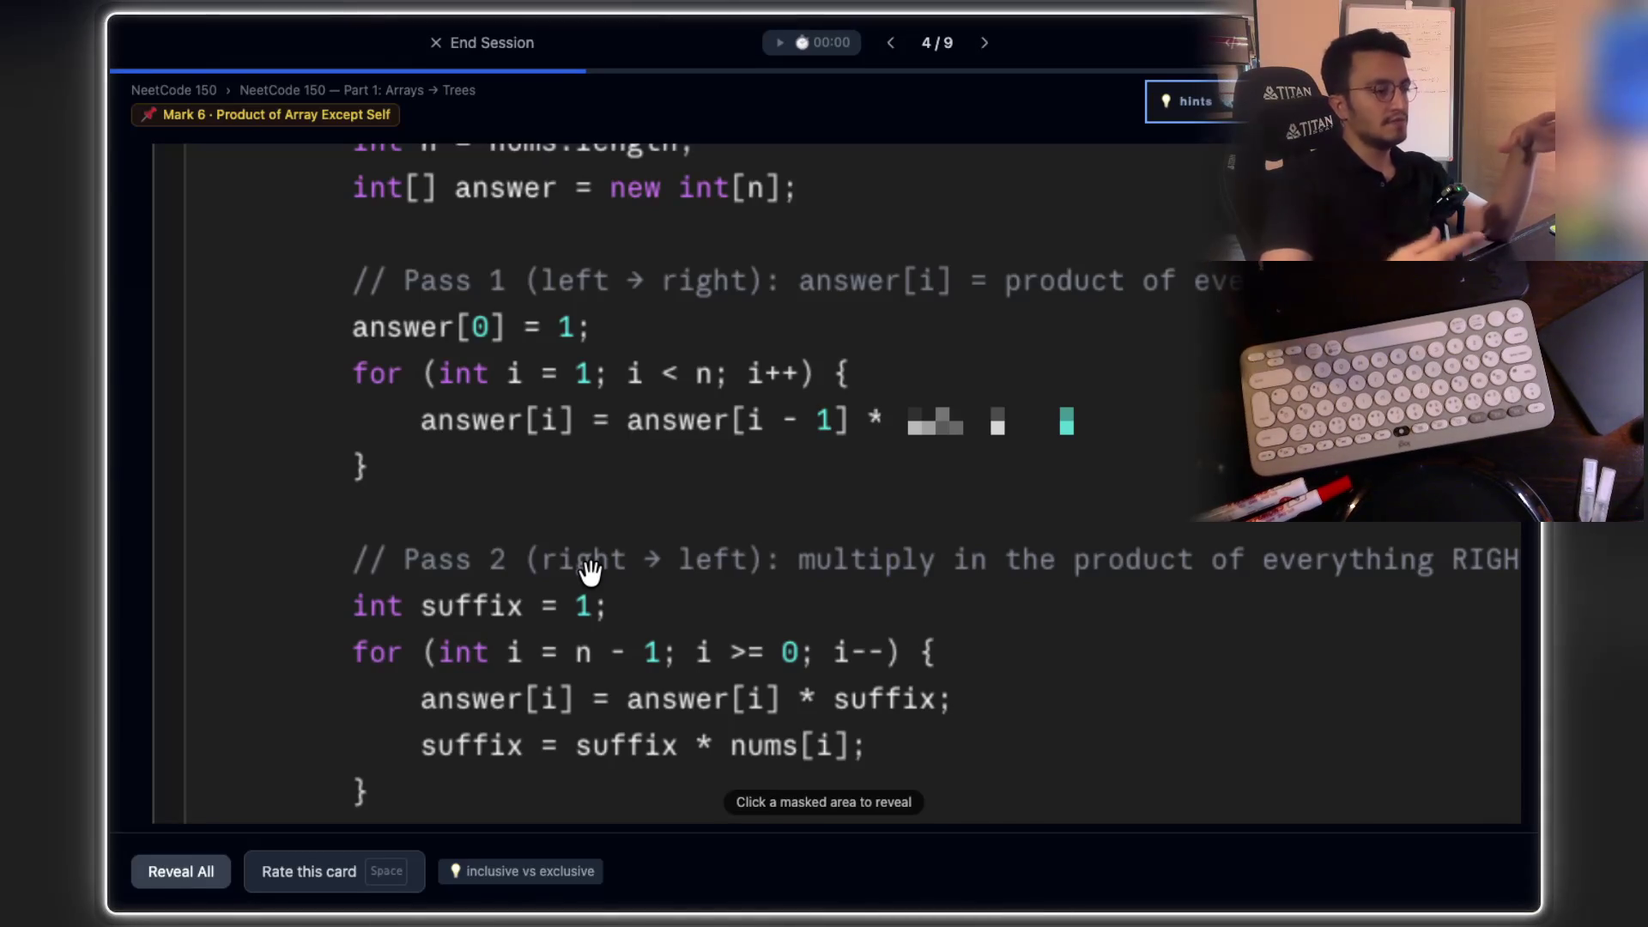
pyautogui.scroll(-2, 798, 482)
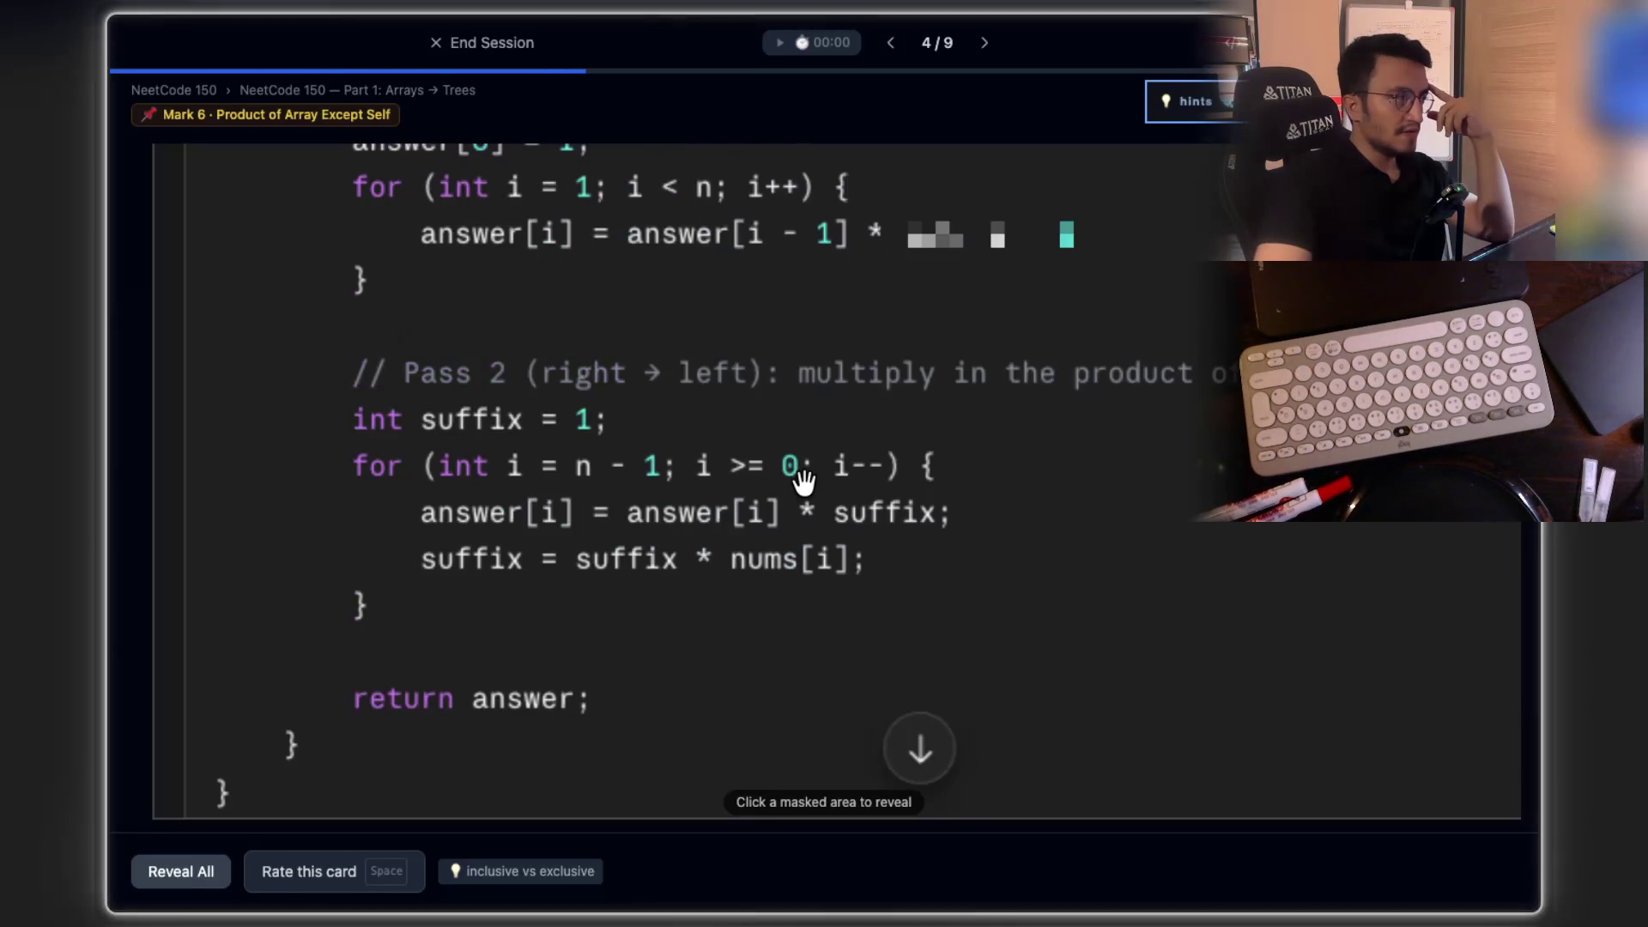
pyautogui.scroll(4, 798, 483)
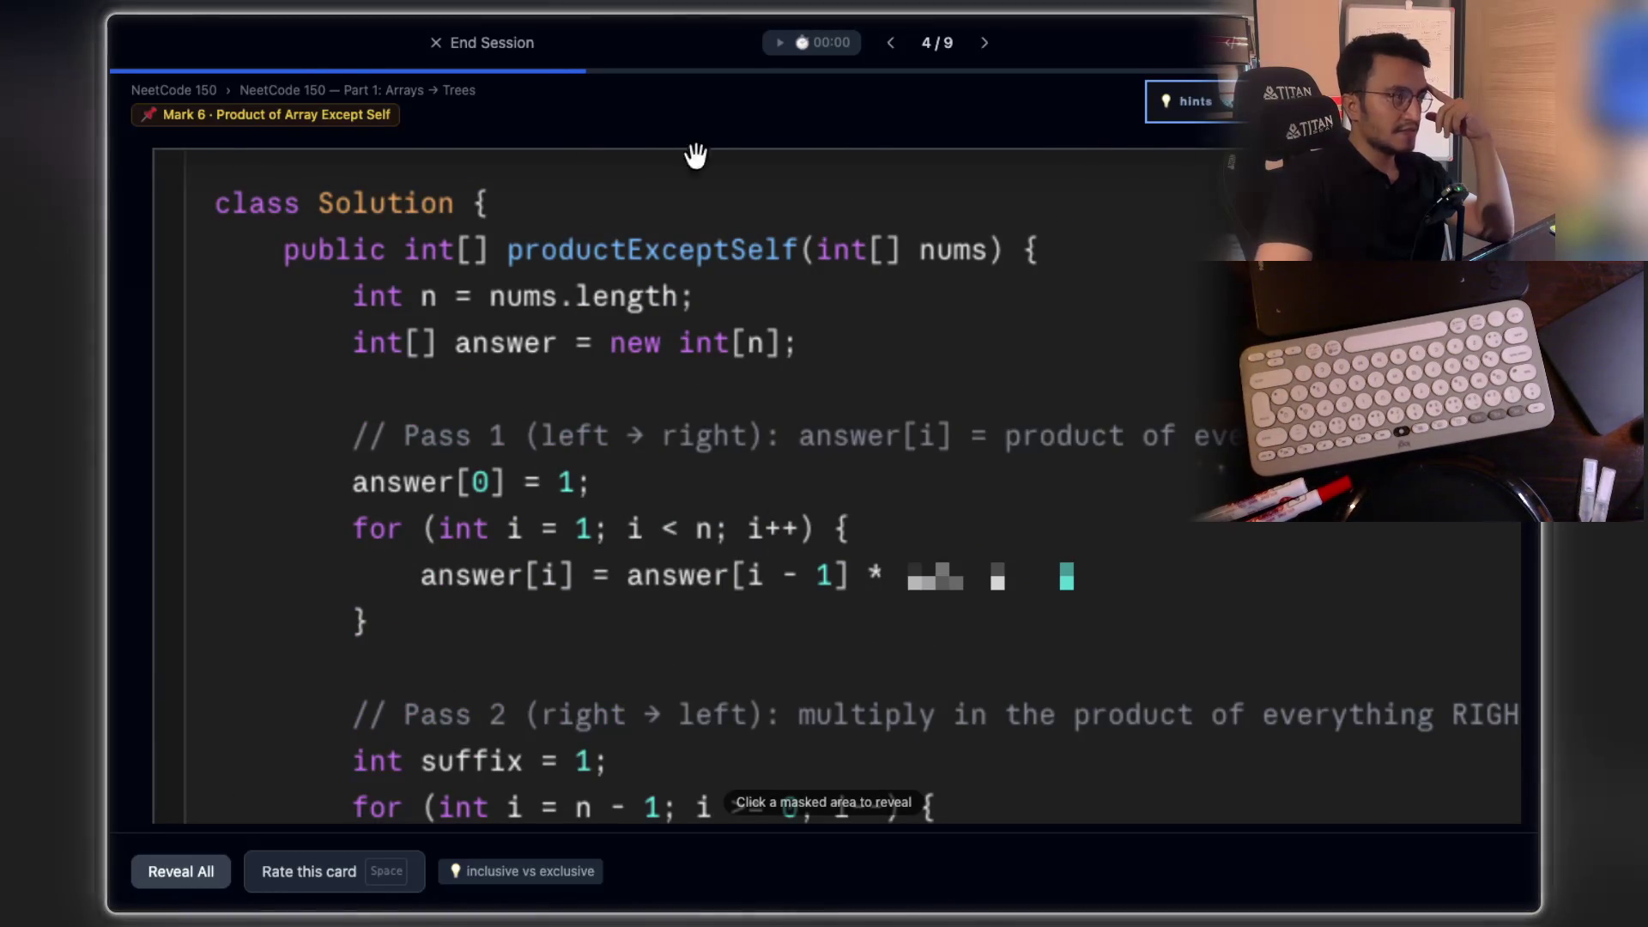
pyautogui.click(481, 42)
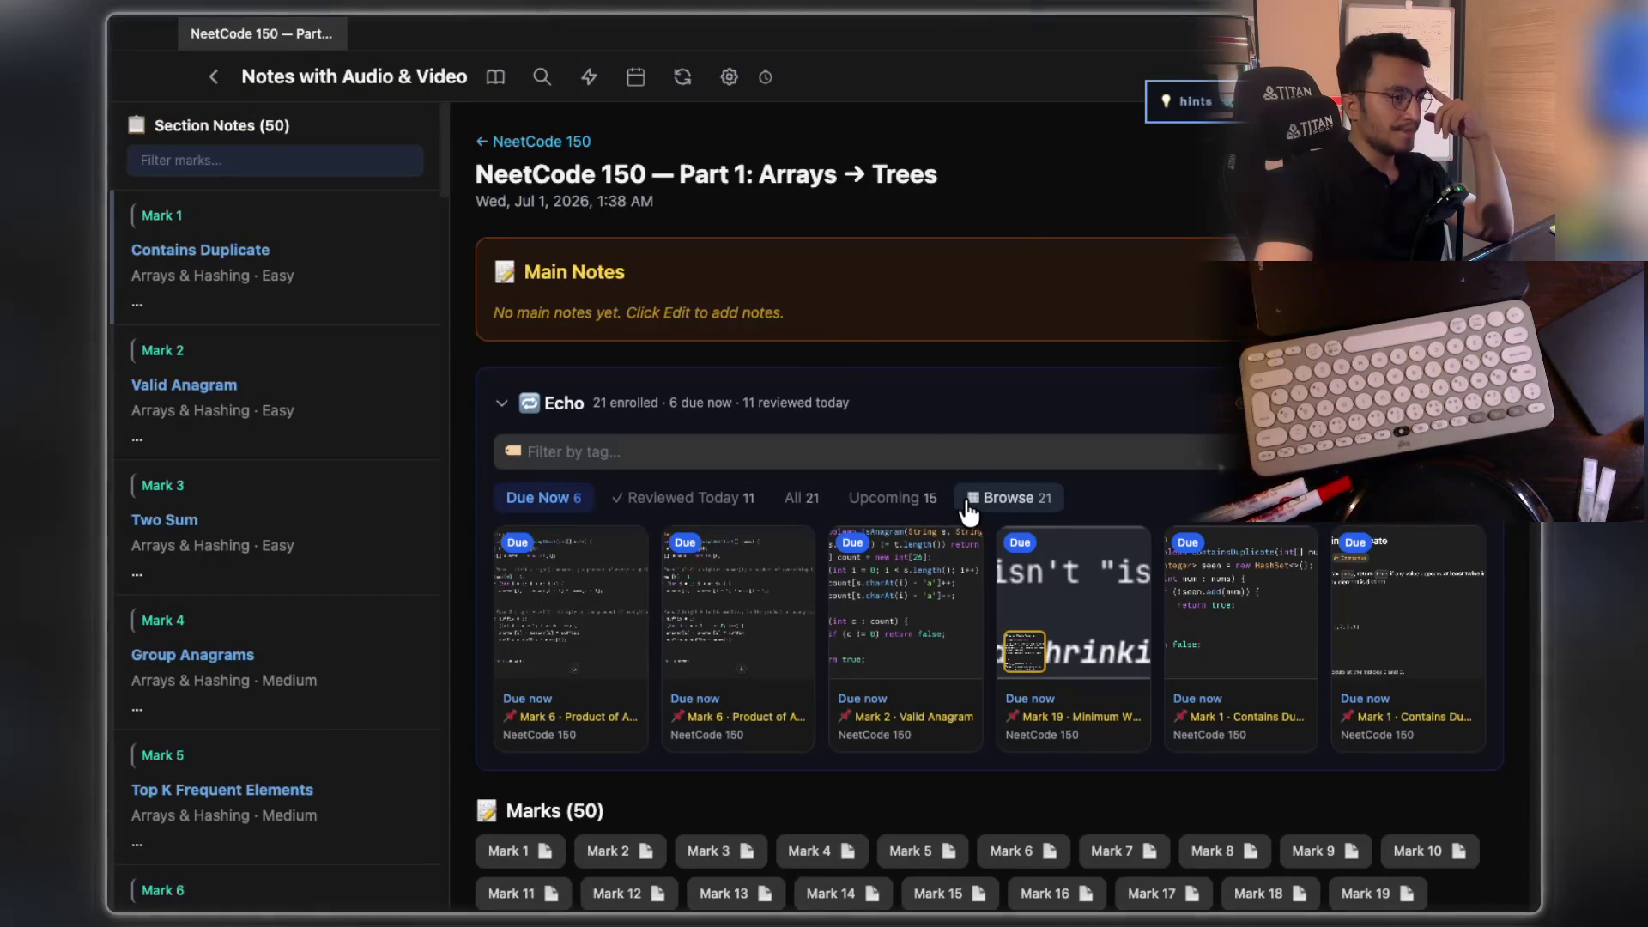
# Step: Inspect the Product of Array Except Self details and its enlarged solution code, then return to the overview
pyautogui.moveTo(562, 730)
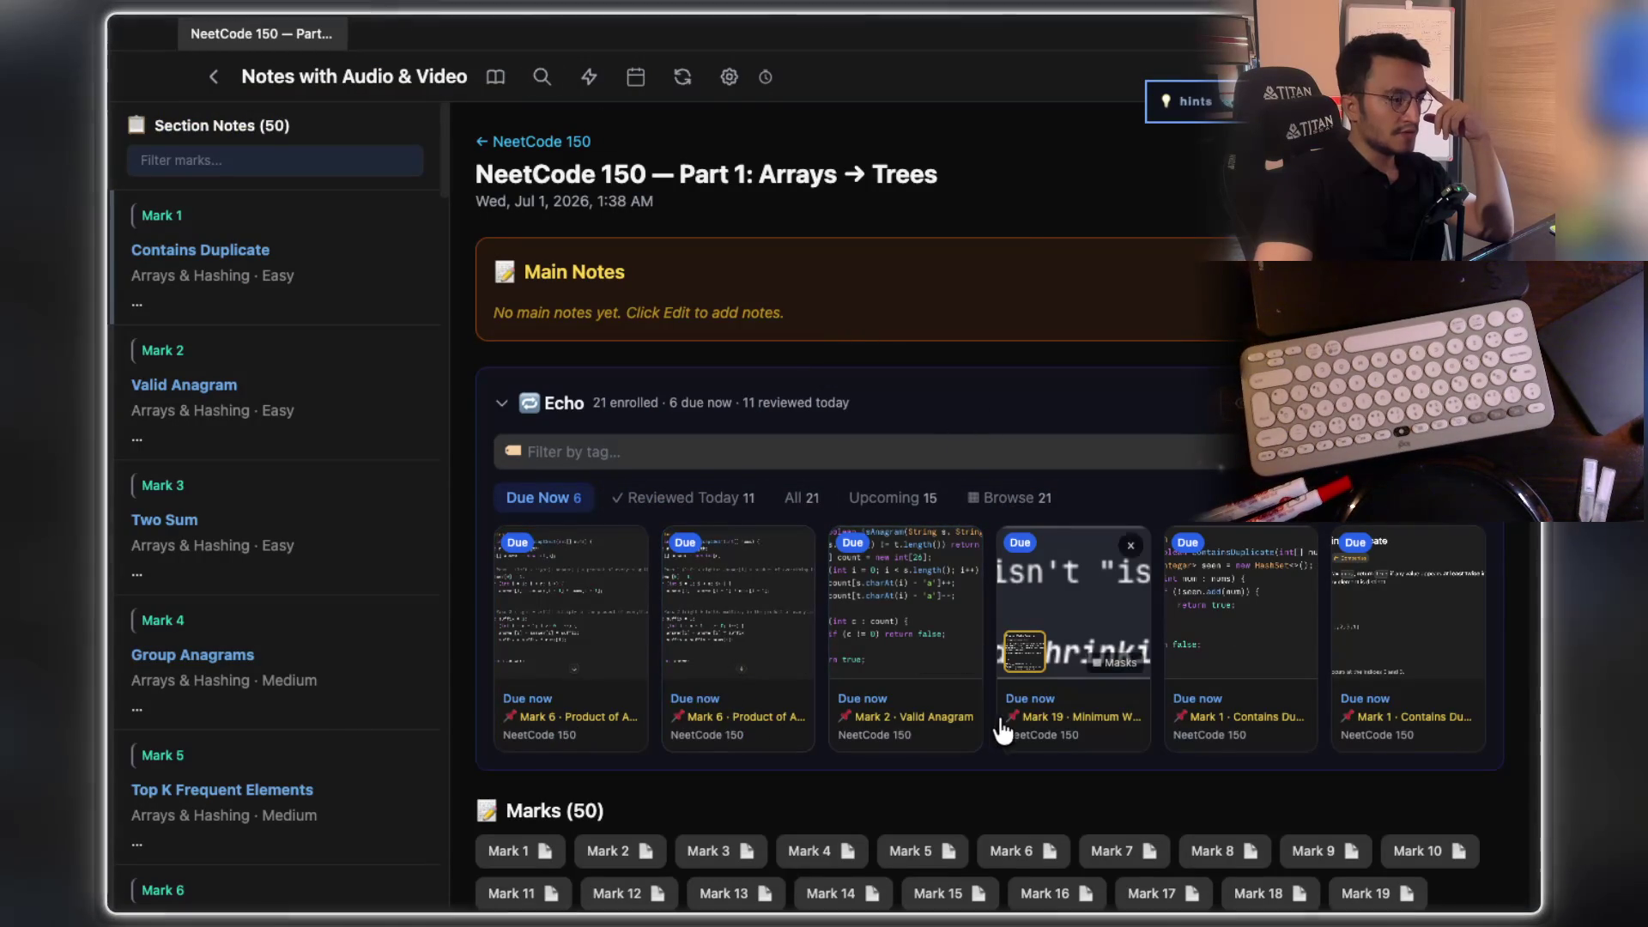
pyautogui.click(755, 593)
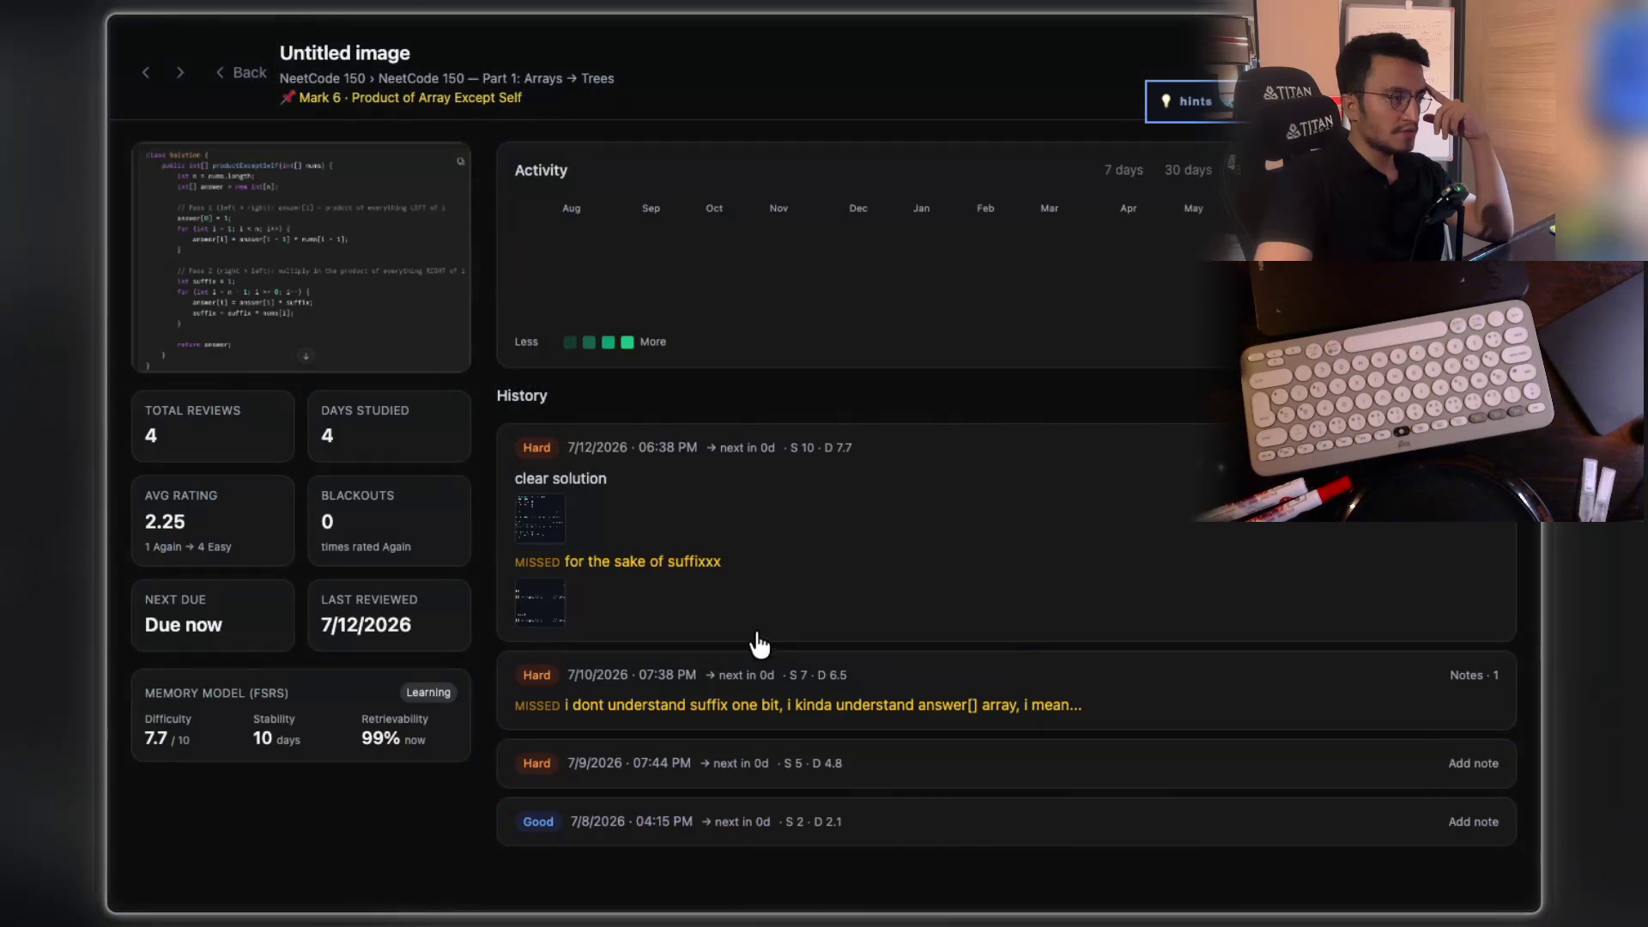
pyautogui.click(415, 333)
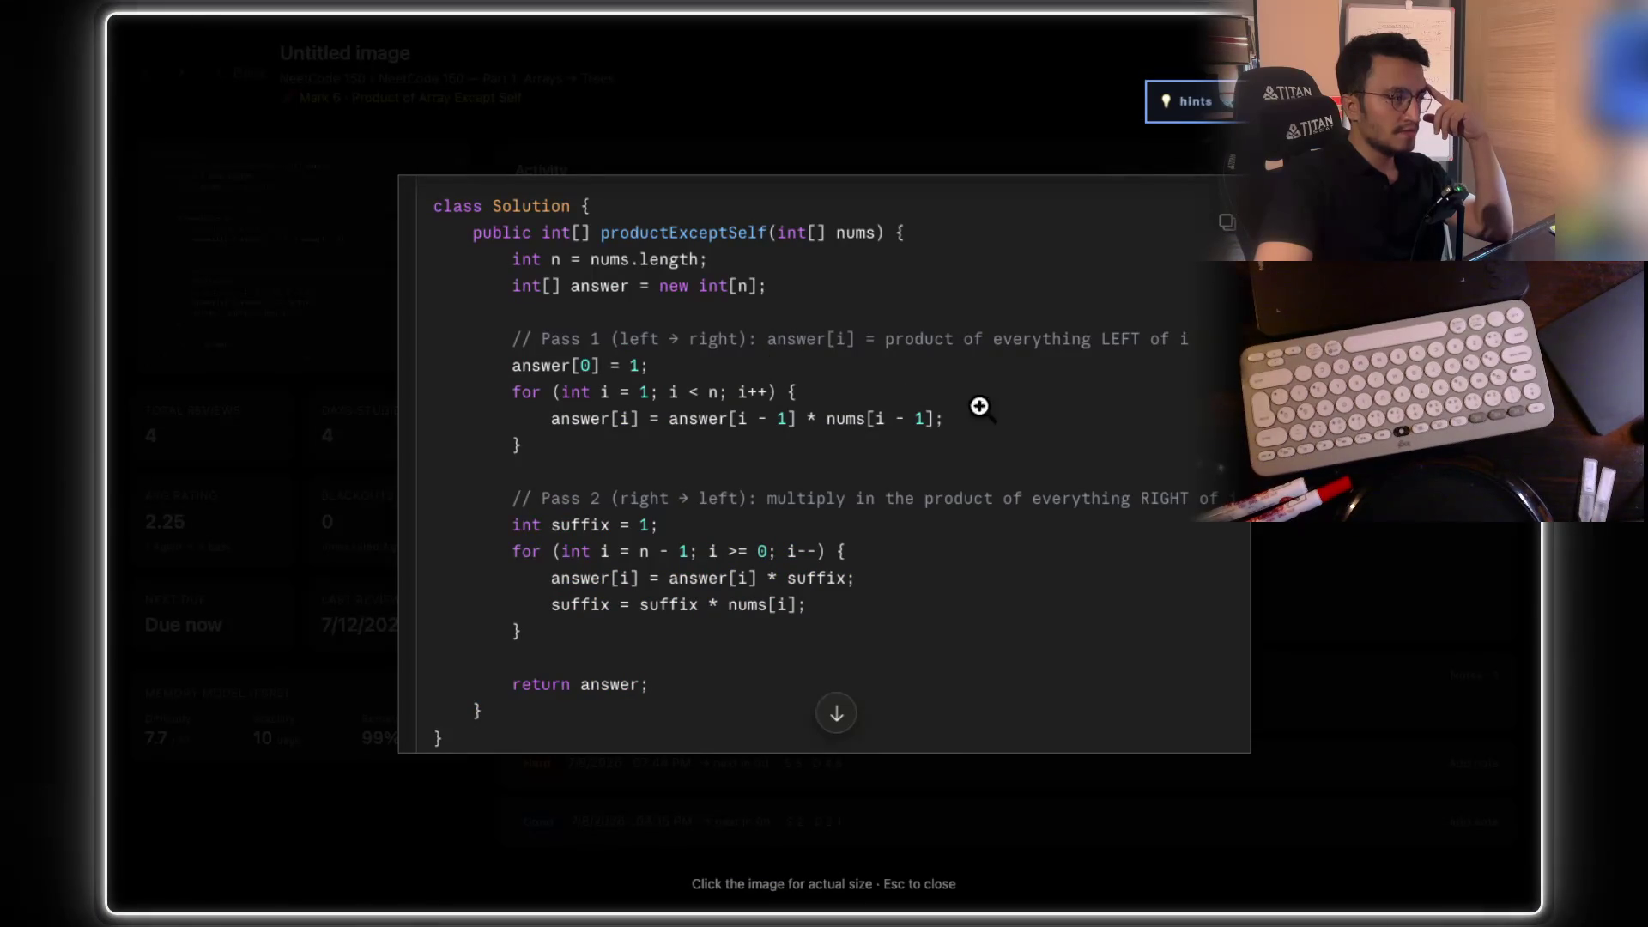
pyautogui.press('Escape')
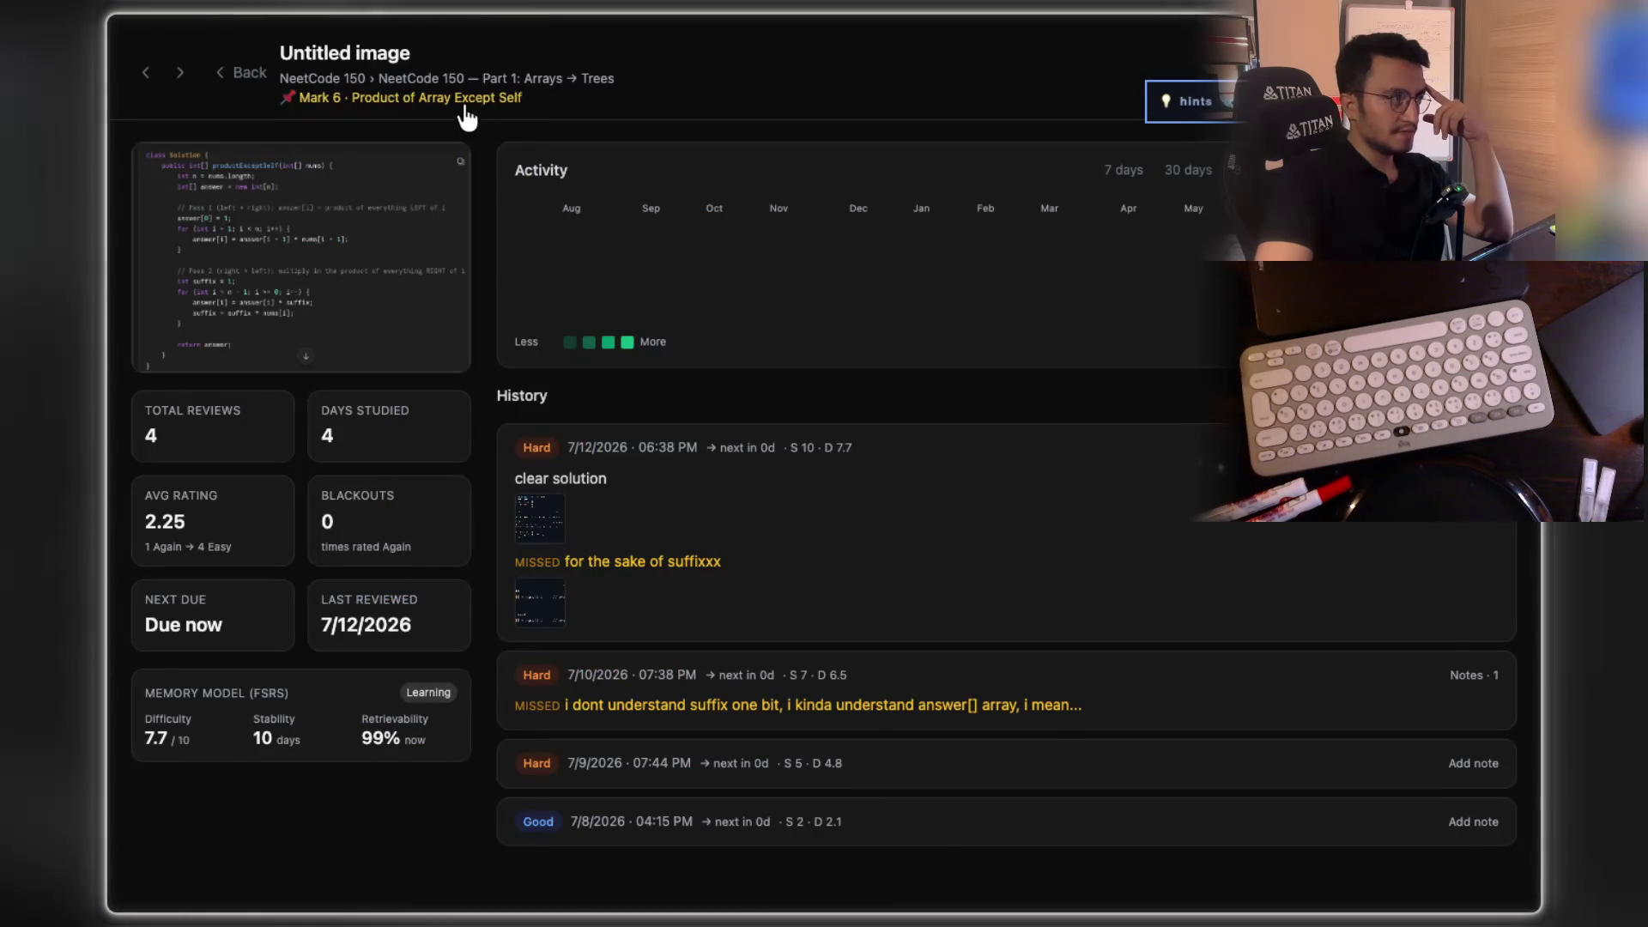
pyautogui.click(275, 74)
# Step: View the other Product of Array Except Self card's code, then start reviewing the due card
pyautogui.click(632, 612)
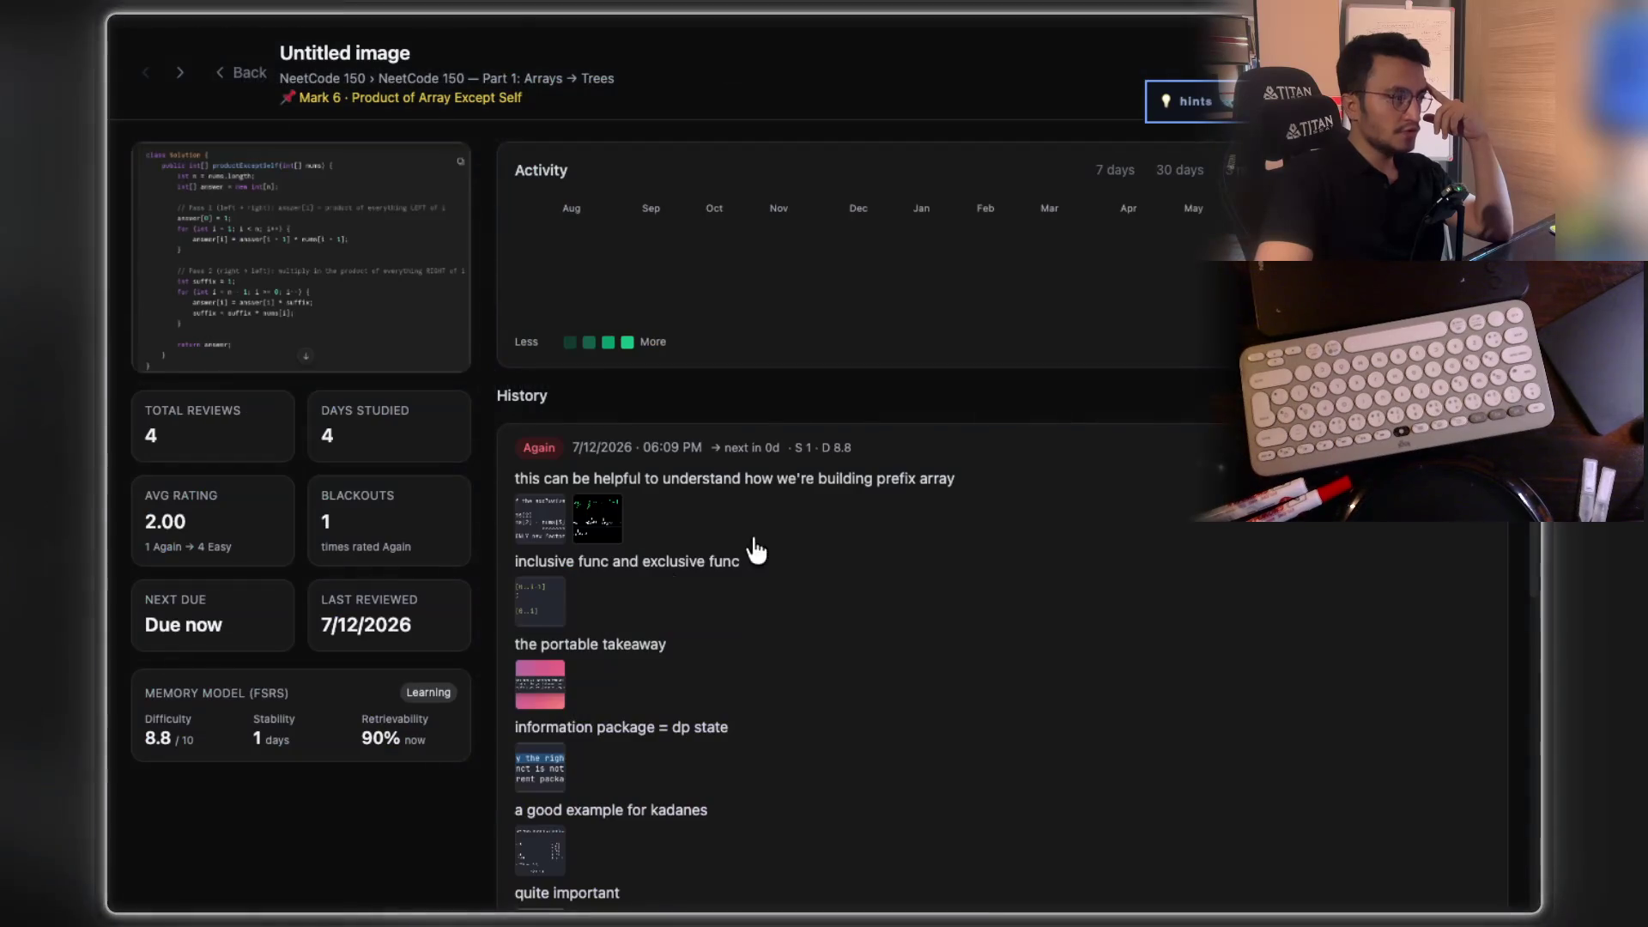
pyautogui.click(366, 220)
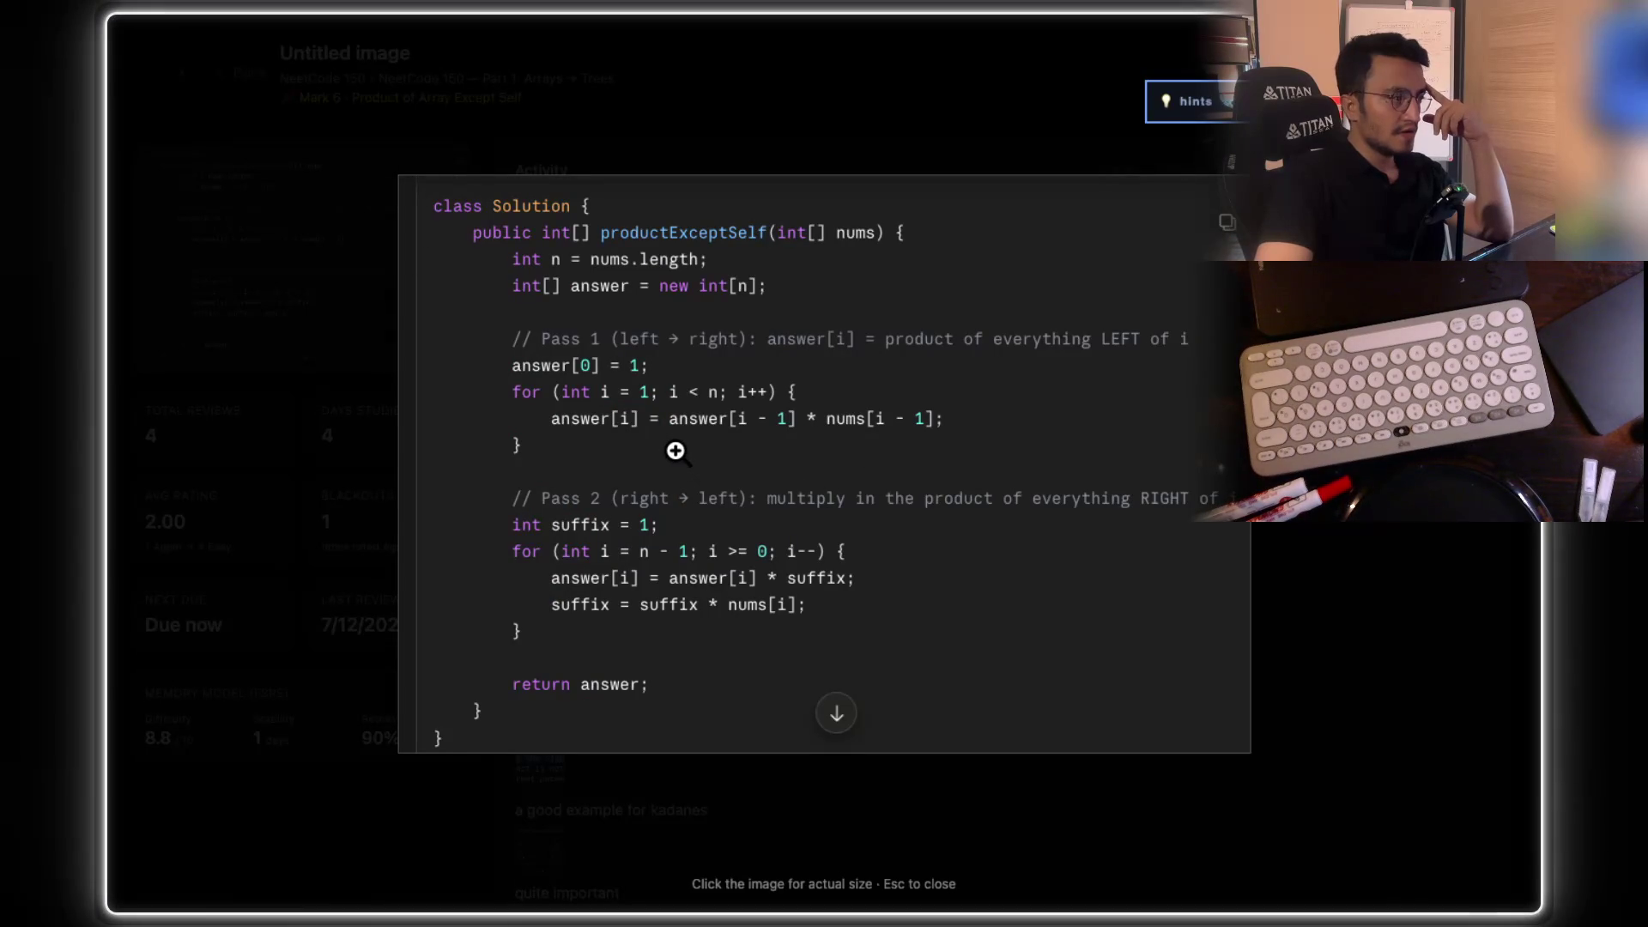
pyautogui.press('Escape')
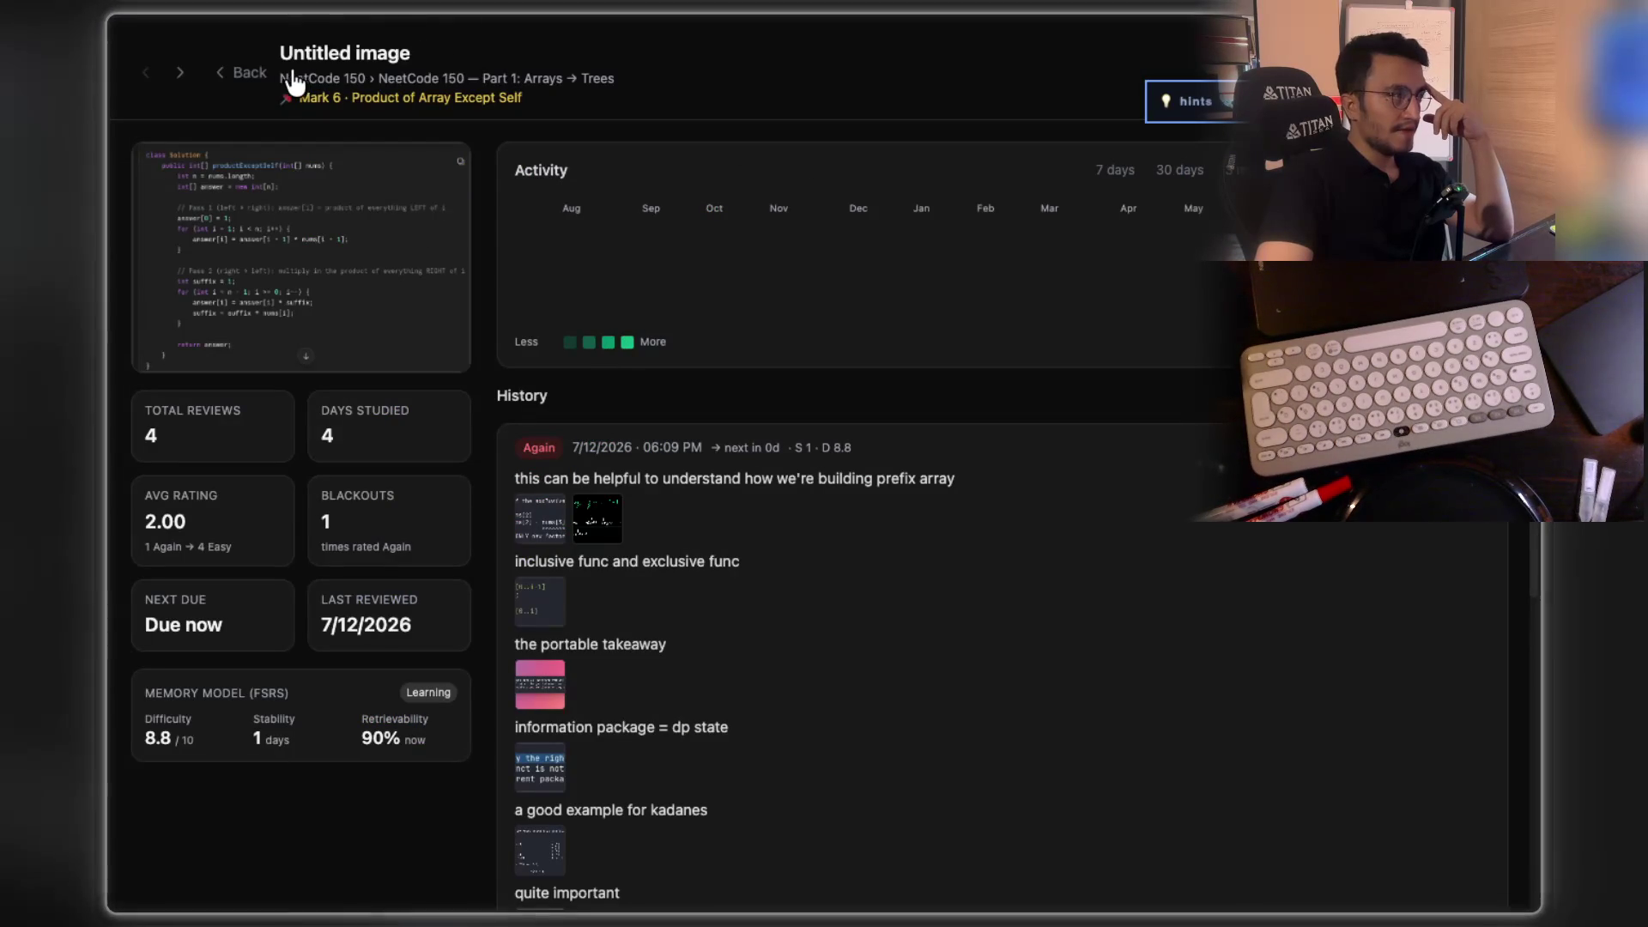
pyautogui.click(249, 74)
pyautogui.click(724, 544)
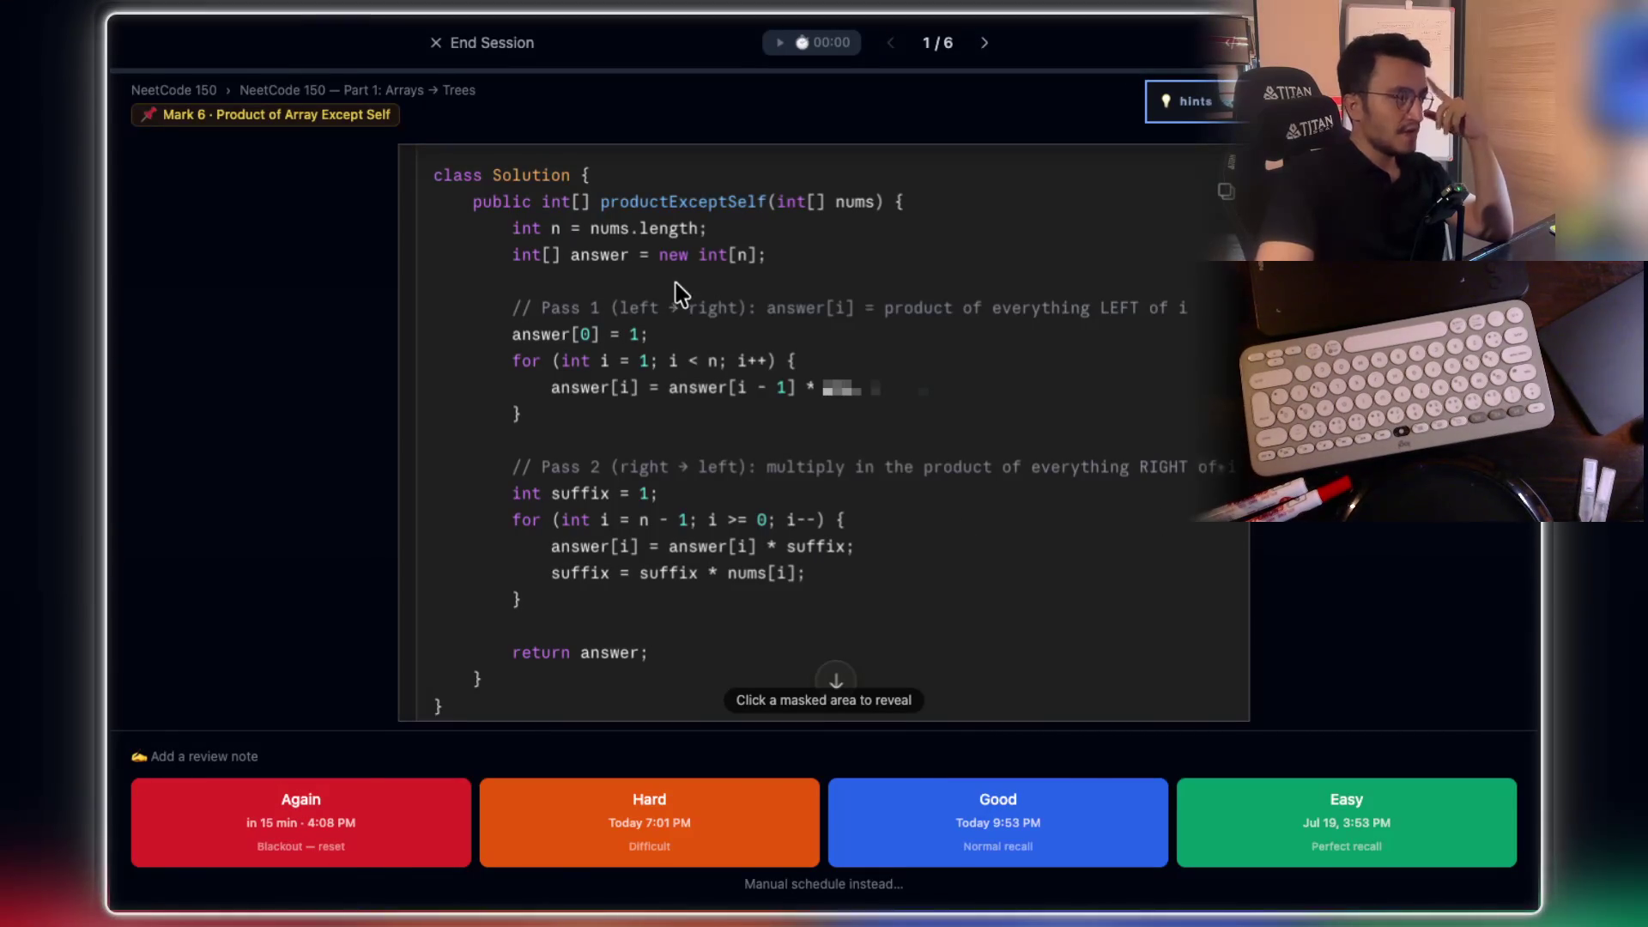
pyautogui.click(678, 353)
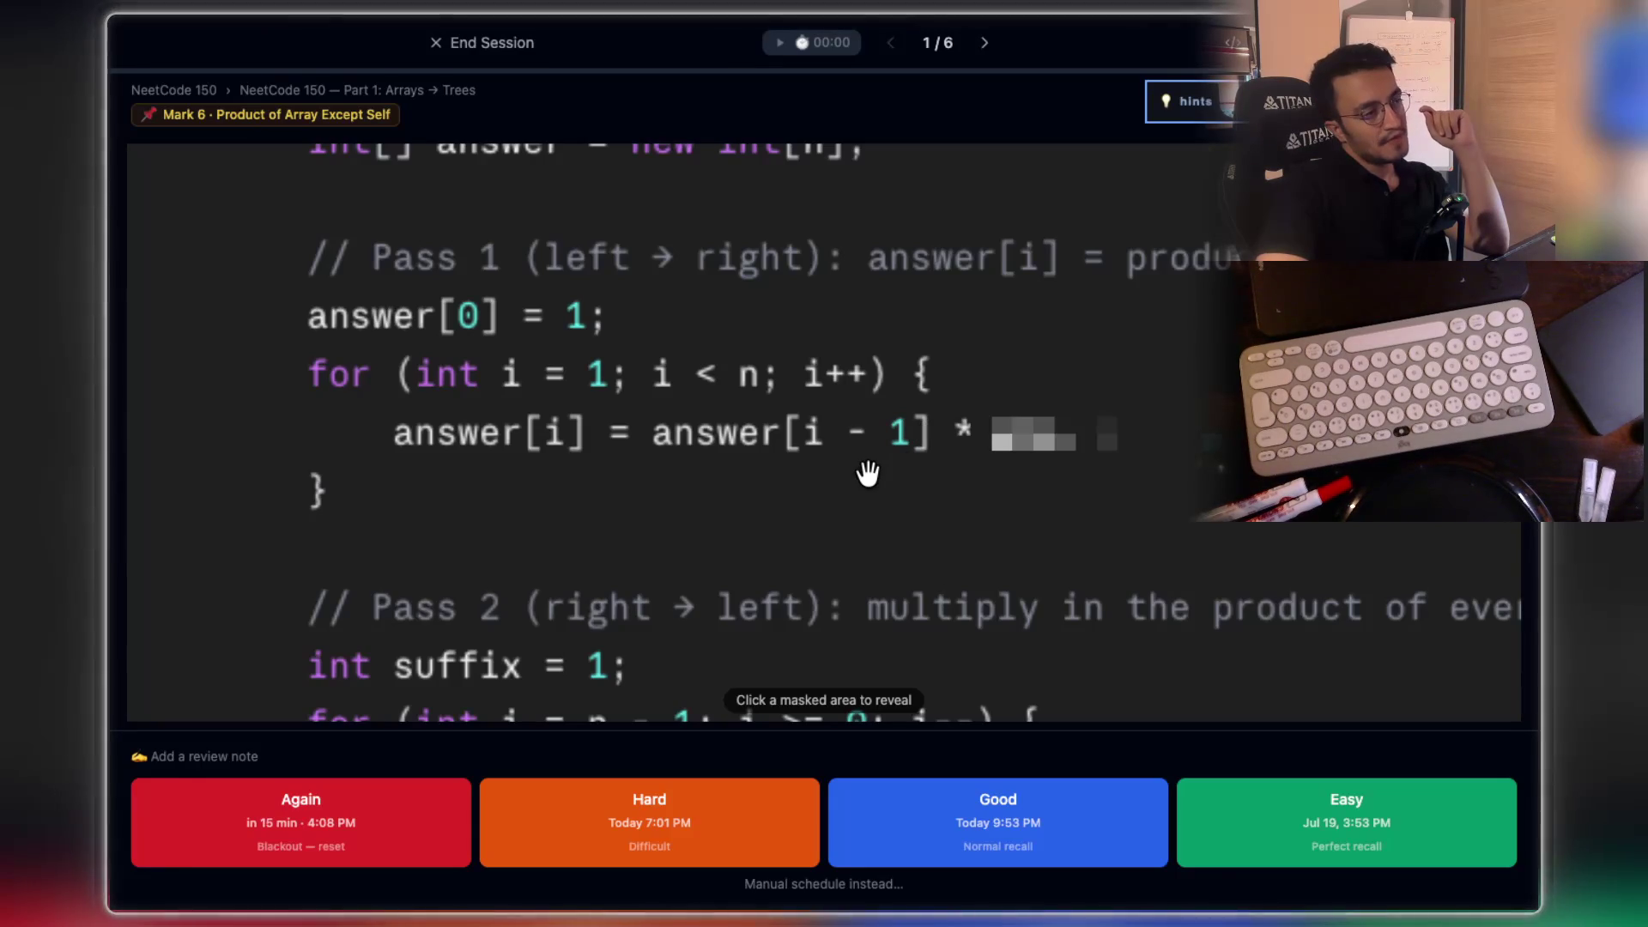
pyautogui.moveTo(1046, 455)
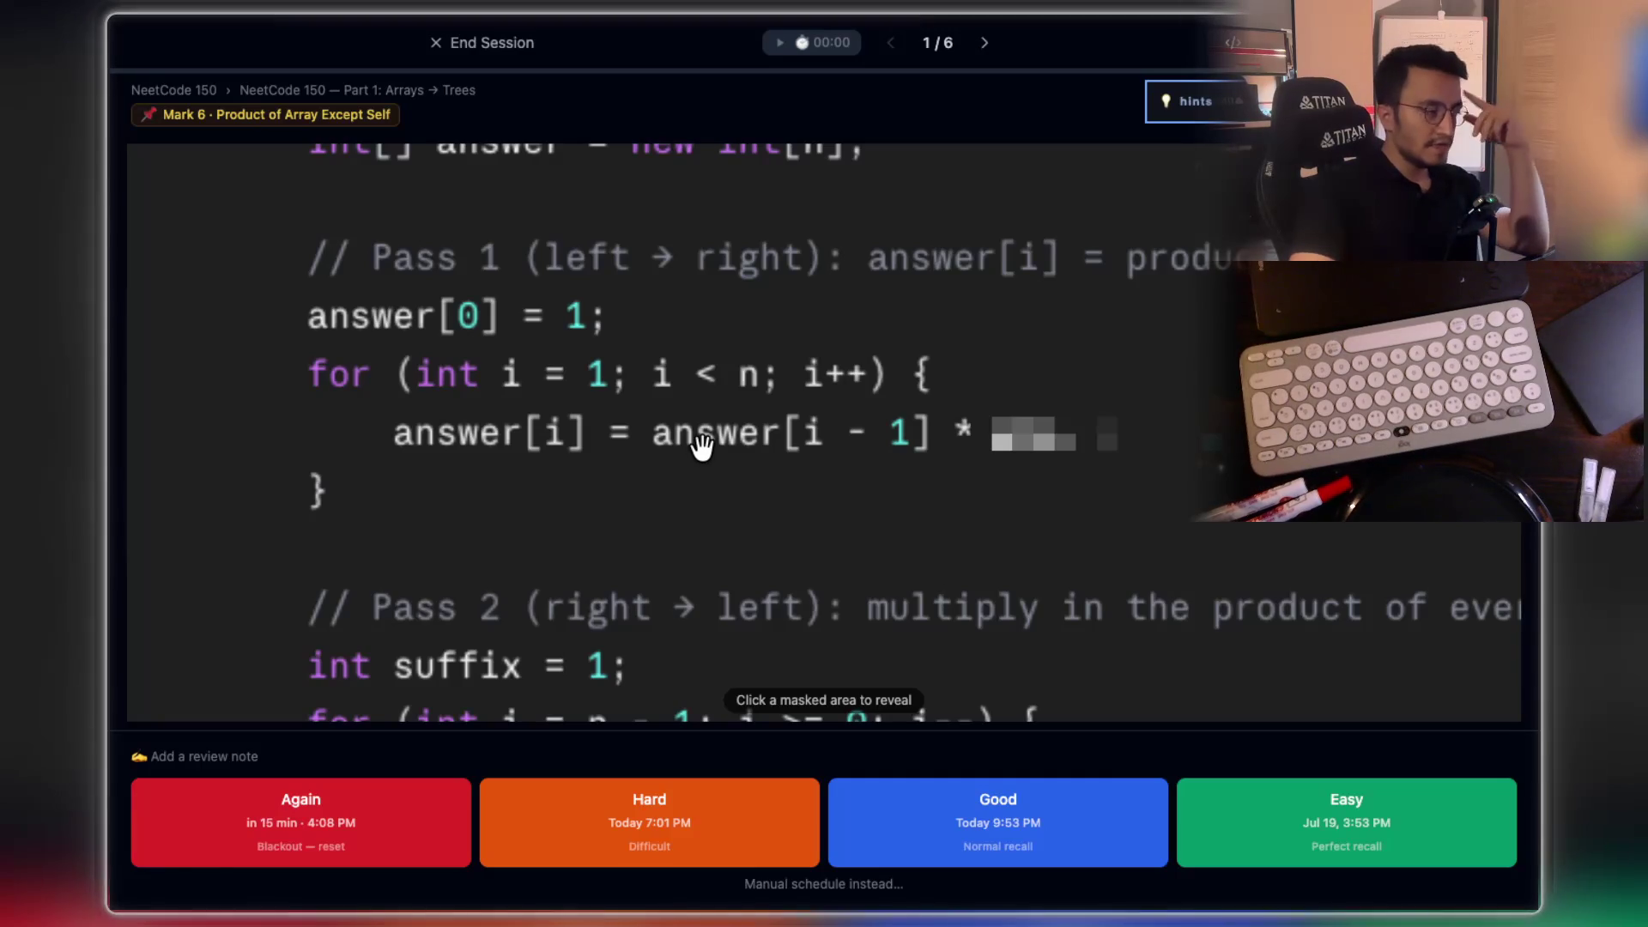
pyautogui.scroll(-3, 702, 450)
pyautogui.scroll(3, 702, 446)
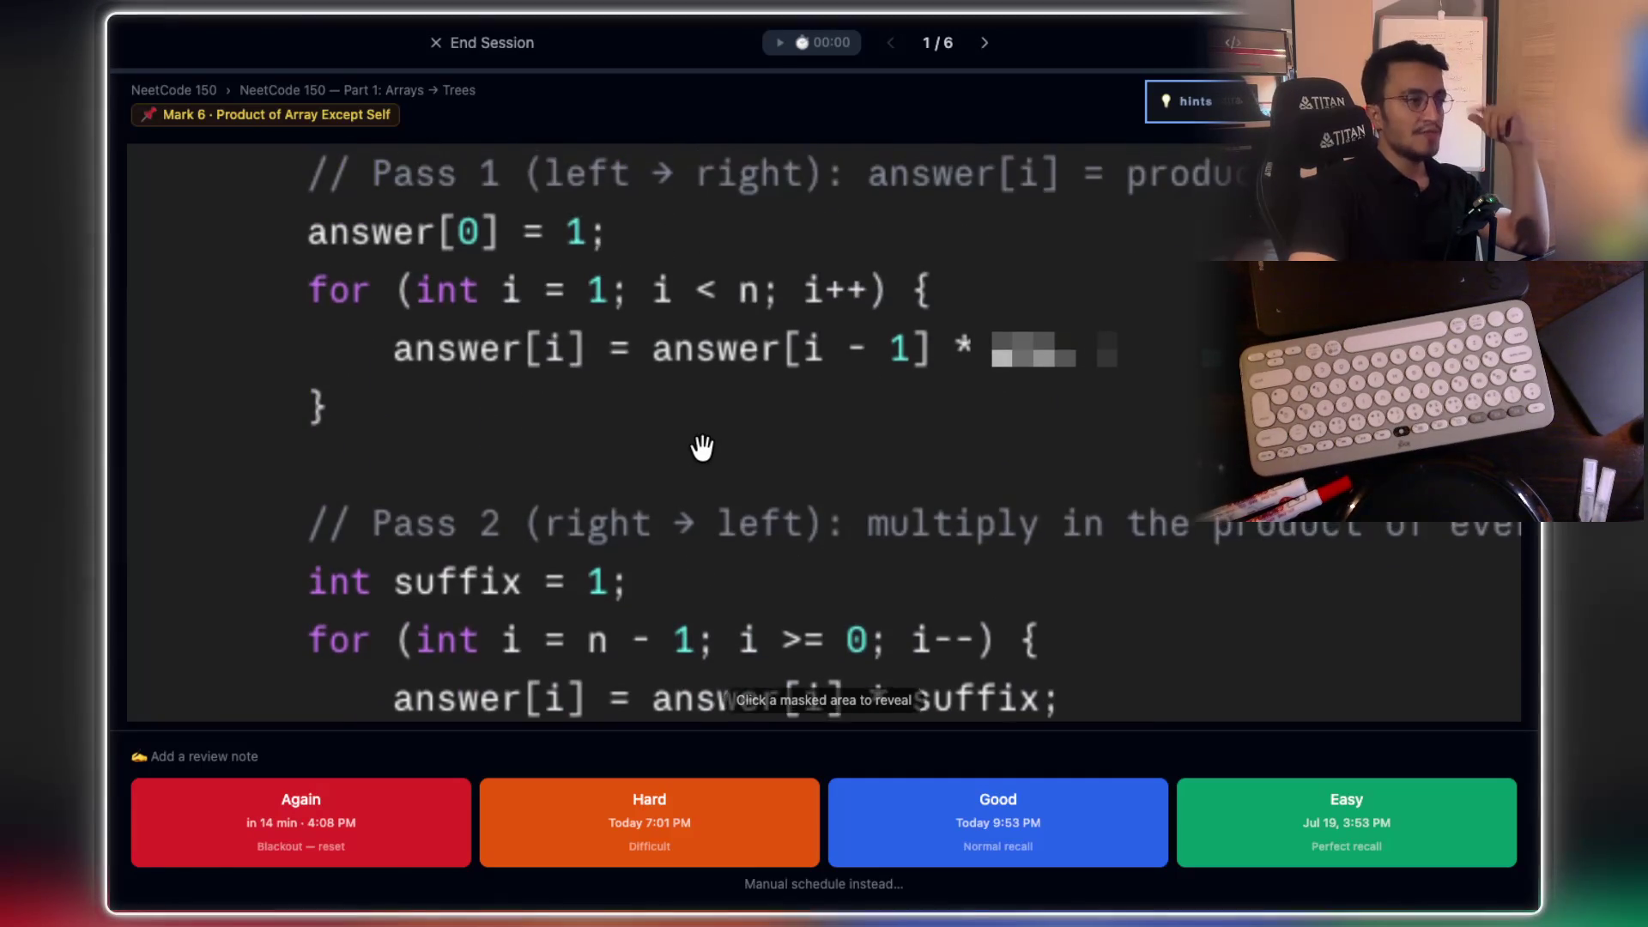
pyautogui.scroll(-1, 702, 448)
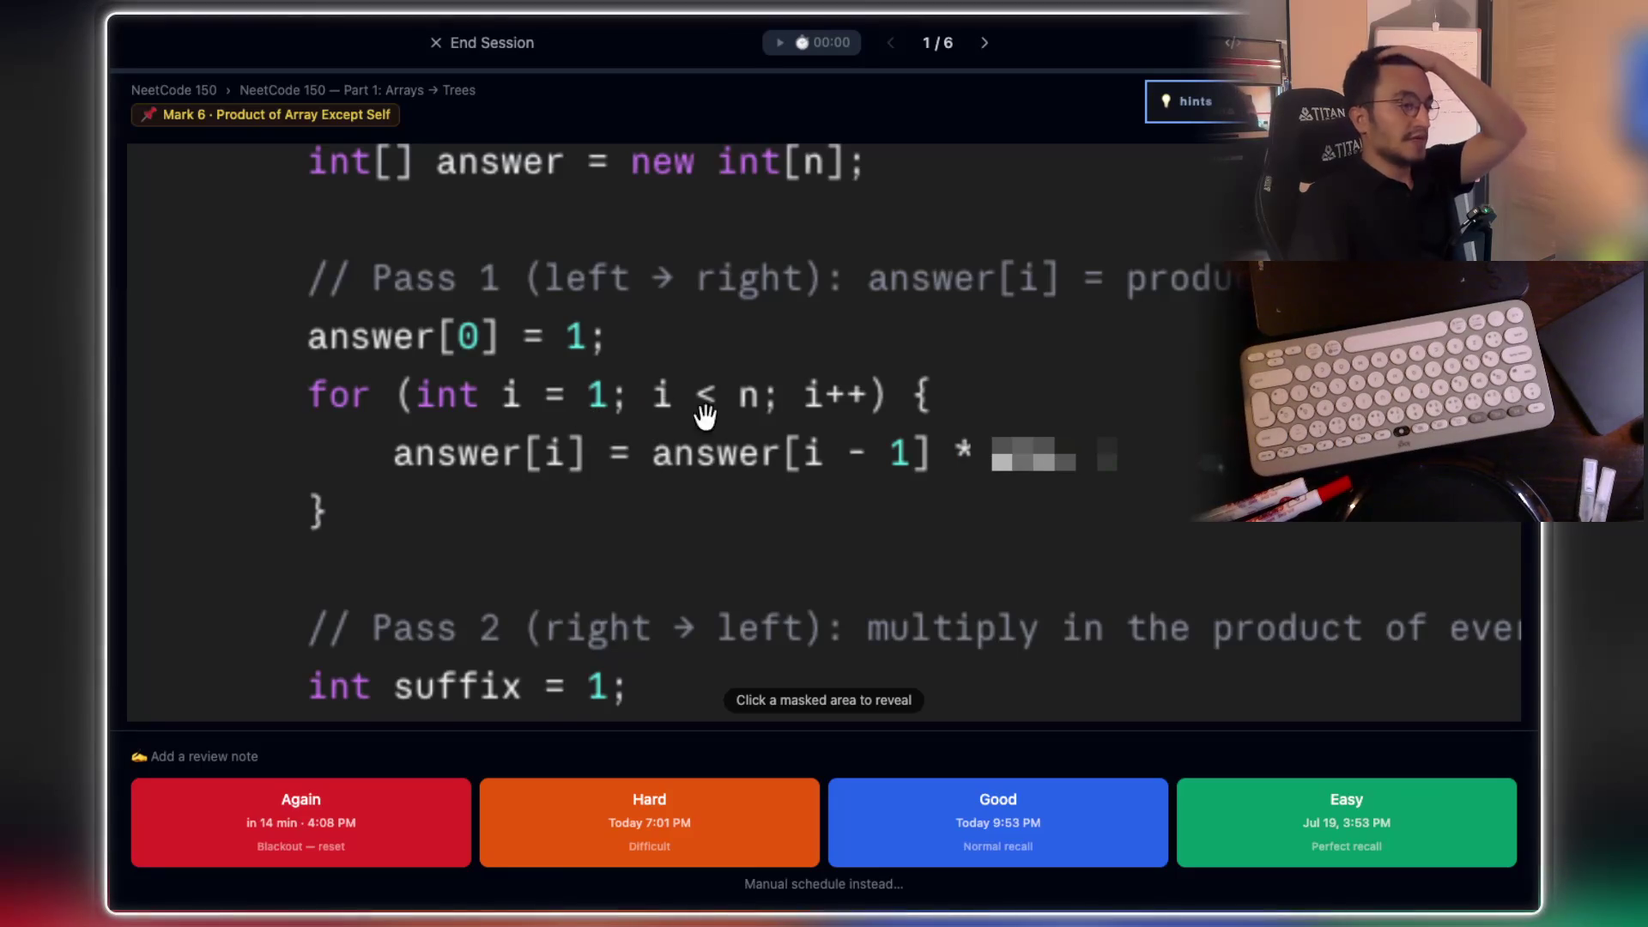
pyautogui.moveTo(1073, 460)
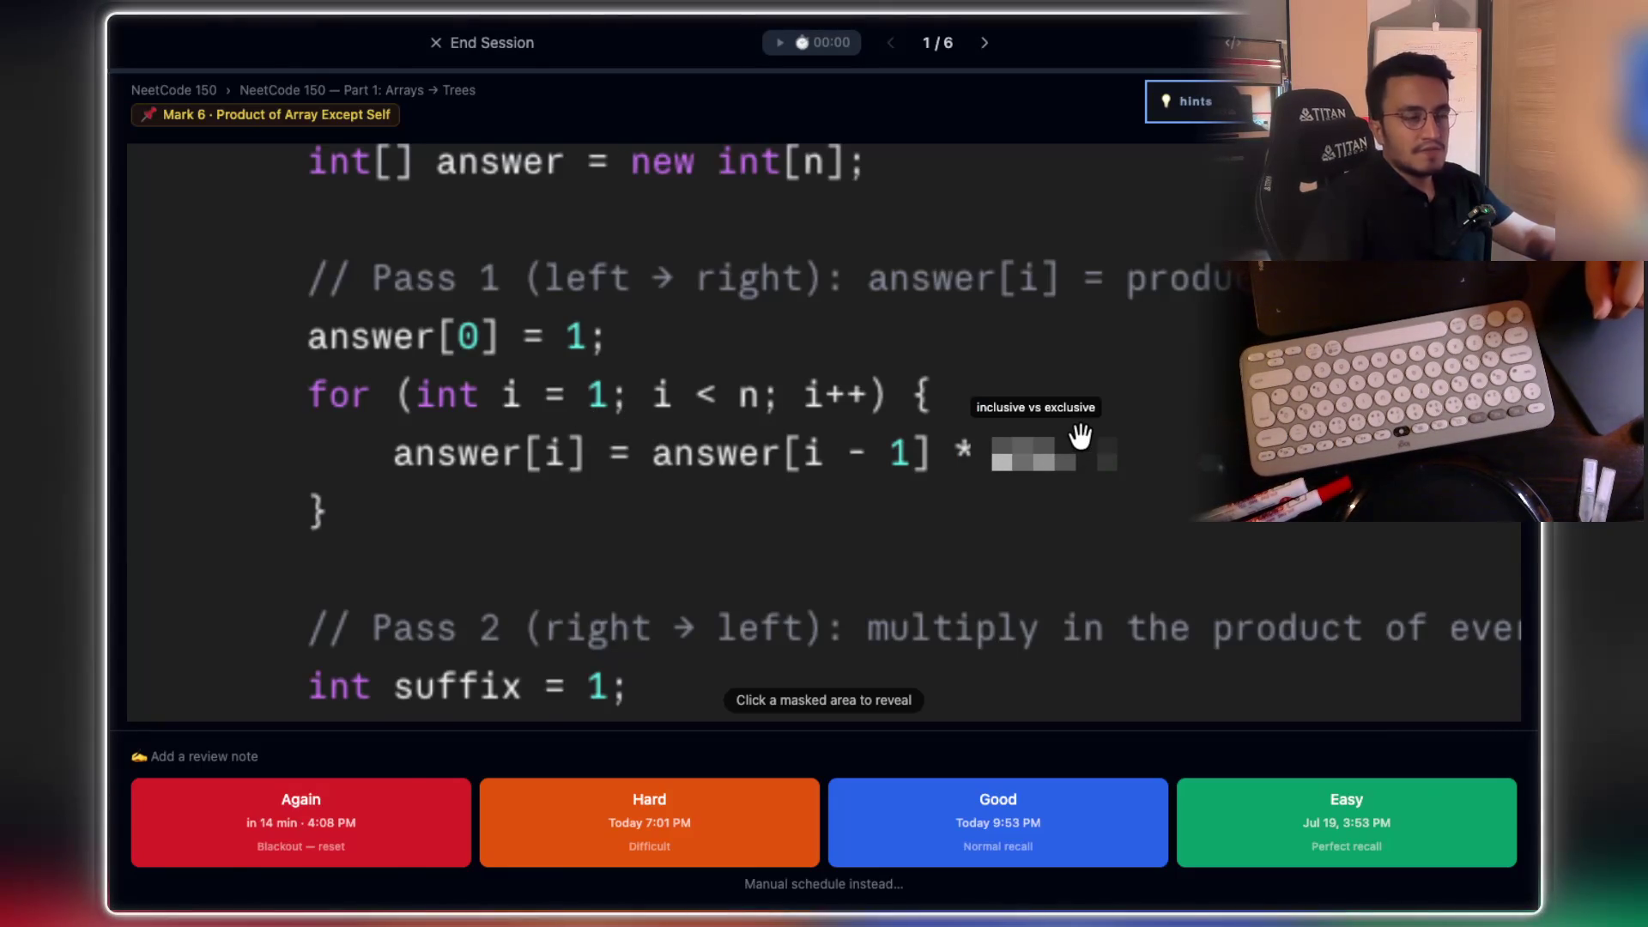
# Step: Handwrite the green maxProfit and minSellPrice update lines, leaving blank lines below
pyautogui.moveTo(1063, 418)
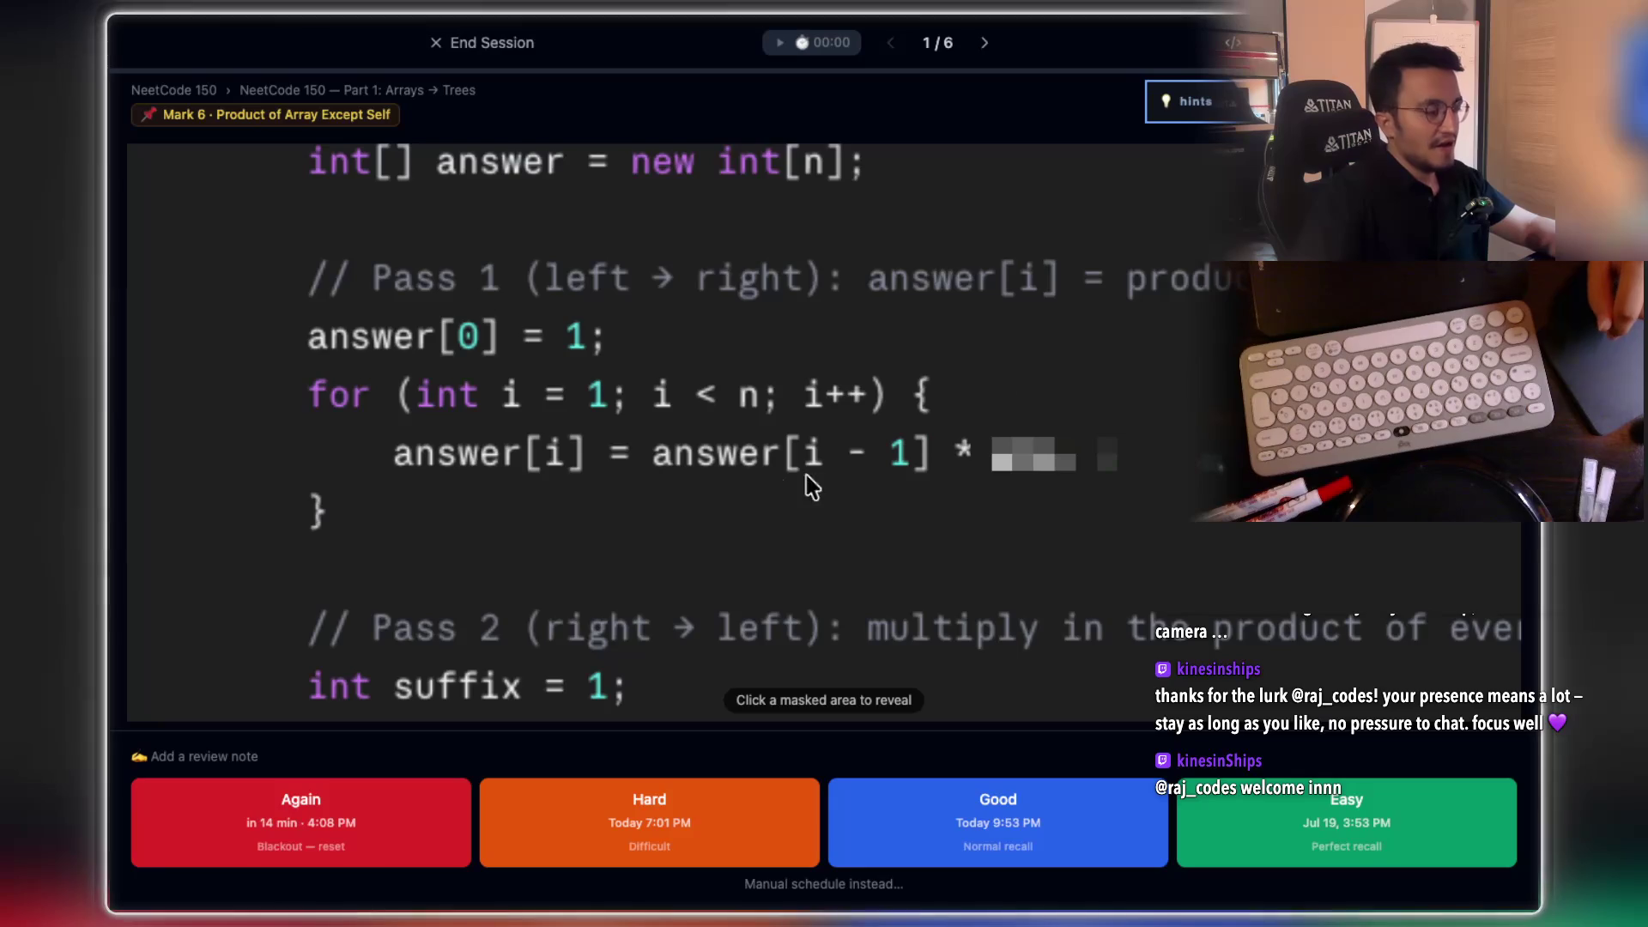
pyautogui.moveTo(1042, 481)
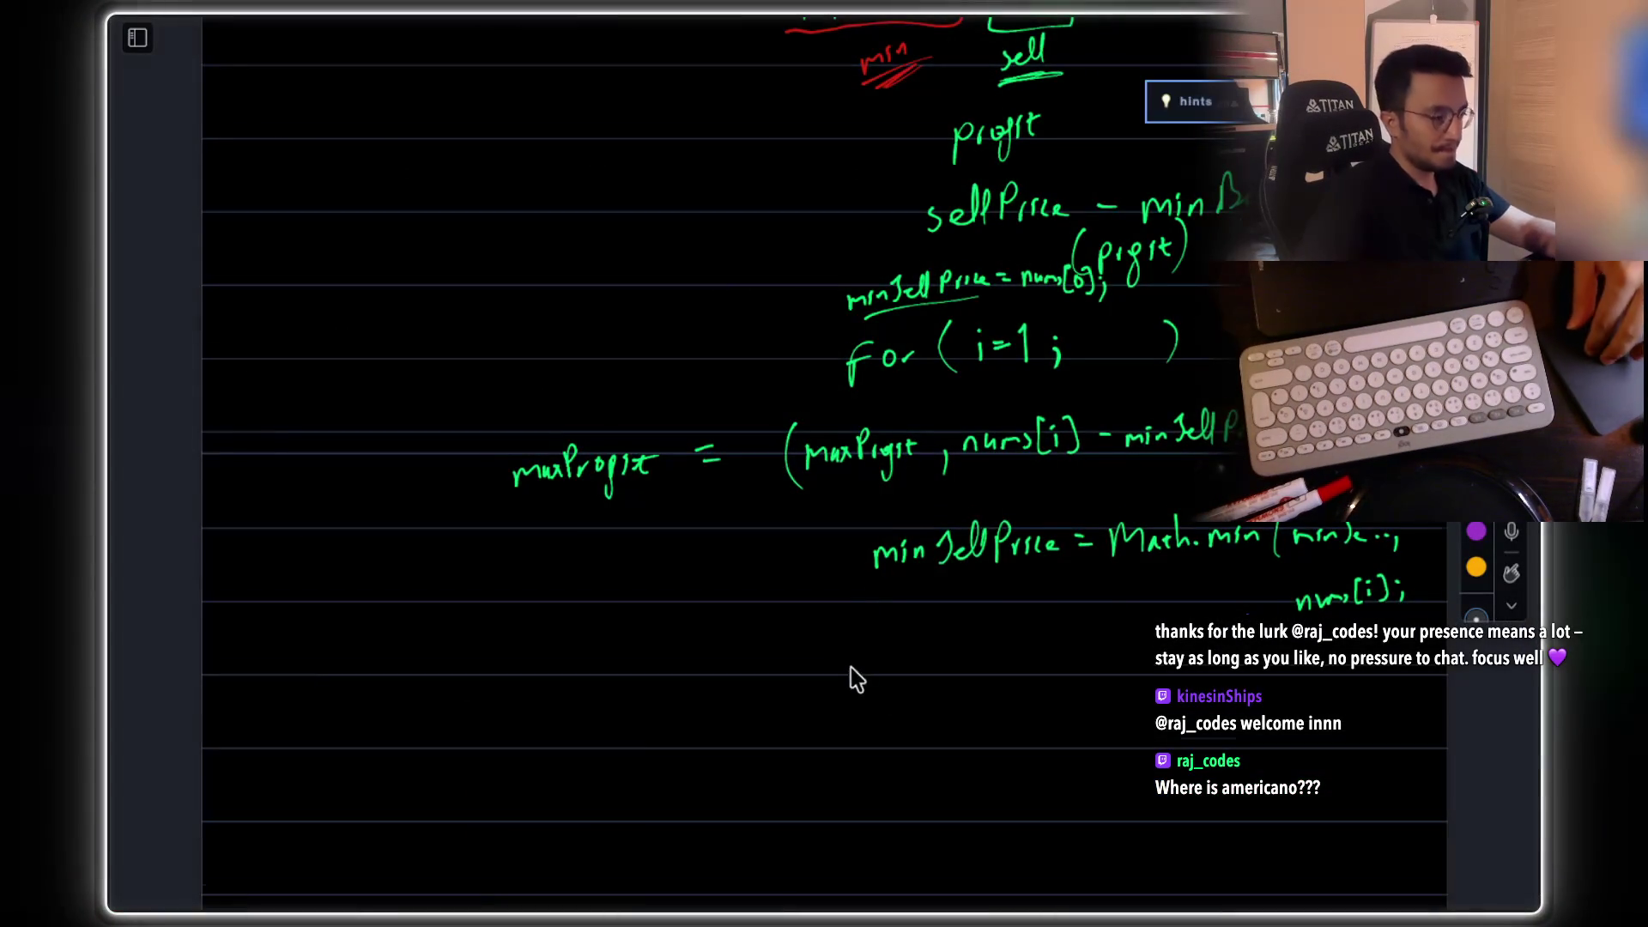
pyautogui.scroll(-3, 863, 686)
# Step: Write the sample array values 1 2 3 4 in green
pyautogui.moveTo(483, 502)
pyautogui.mouseDown()
pyautogui.moveTo(504, 478)
pyautogui.moveTo(501, 576)
pyautogui.mouseUp()
pyautogui.moveTo(654, 478); pyautogui.dragTo(708, 553)
pyautogui.moveTo(828, 473)
pyautogui.mouseDown()
pyautogui.moveTo(862, 474)
pyautogui.moveTo(853, 560)
pyautogui.mouseUp()
pyautogui.moveTo(1076, 457)
pyautogui.mouseDown()
pyautogui.moveTo(1044, 501)
pyautogui.moveTo(1089, 524)
pyautogui.mouseUp()
pyautogui.moveTo(1078, 505); pyautogui.dragTo(1070, 534)
# Step: Sketch the for loop header with its brackets below the array
pyautogui.scroll(-3, 566, 592)
pyautogui.moveTo(474, 546); pyautogui.dragTo(442, 659)
pyautogui.moveTo(526, 575)
pyautogui.mouseDown()
pyautogui.moveTo(540, 596)
pyautogui.moveTo(528, 577)
pyautogui.mouseUp()
pyautogui.moveTo(559, 592); pyautogui.dragTo(592, 557)
pyautogui.moveTo(697, 492); pyautogui.dragTo(715, 594)
pyautogui.moveTo(1135, 455); pyautogui.dragTo(1125, 562)
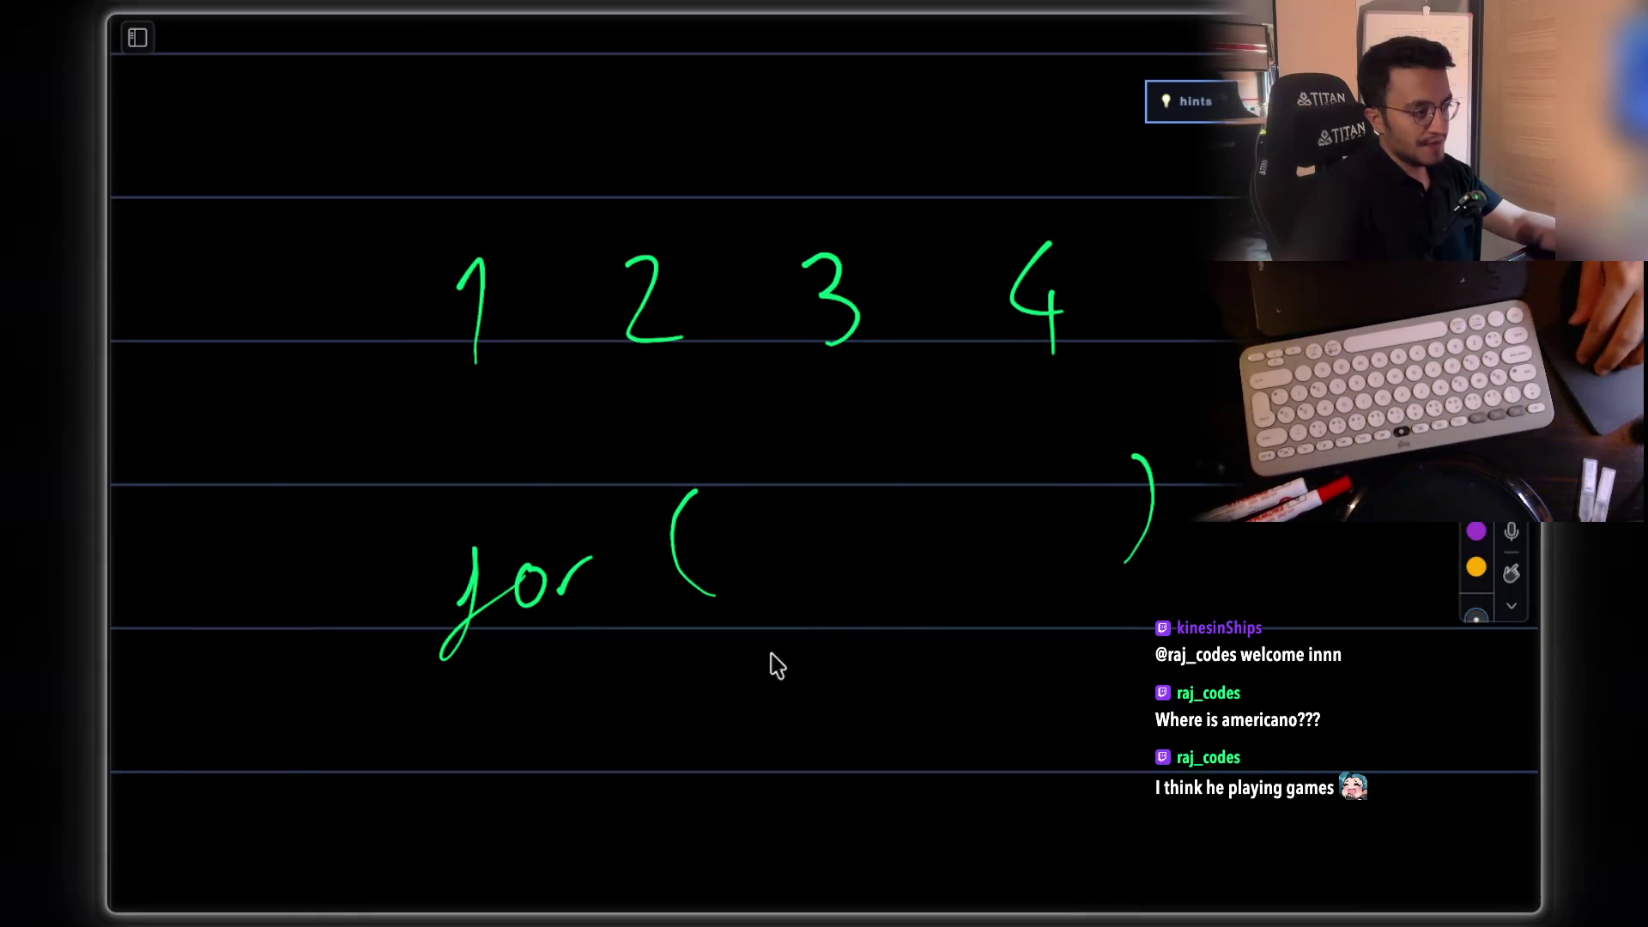
pyautogui.moveTo(546, 717)
pyautogui.mouseDown()
pyautogui.moveTo(551, 761)
pyautogui.moveTo(642, 745)
pyautogui.mouseUp()
# Step: Write the word answer under the loop header
pyautogui.scroll(-4, 620, 731)
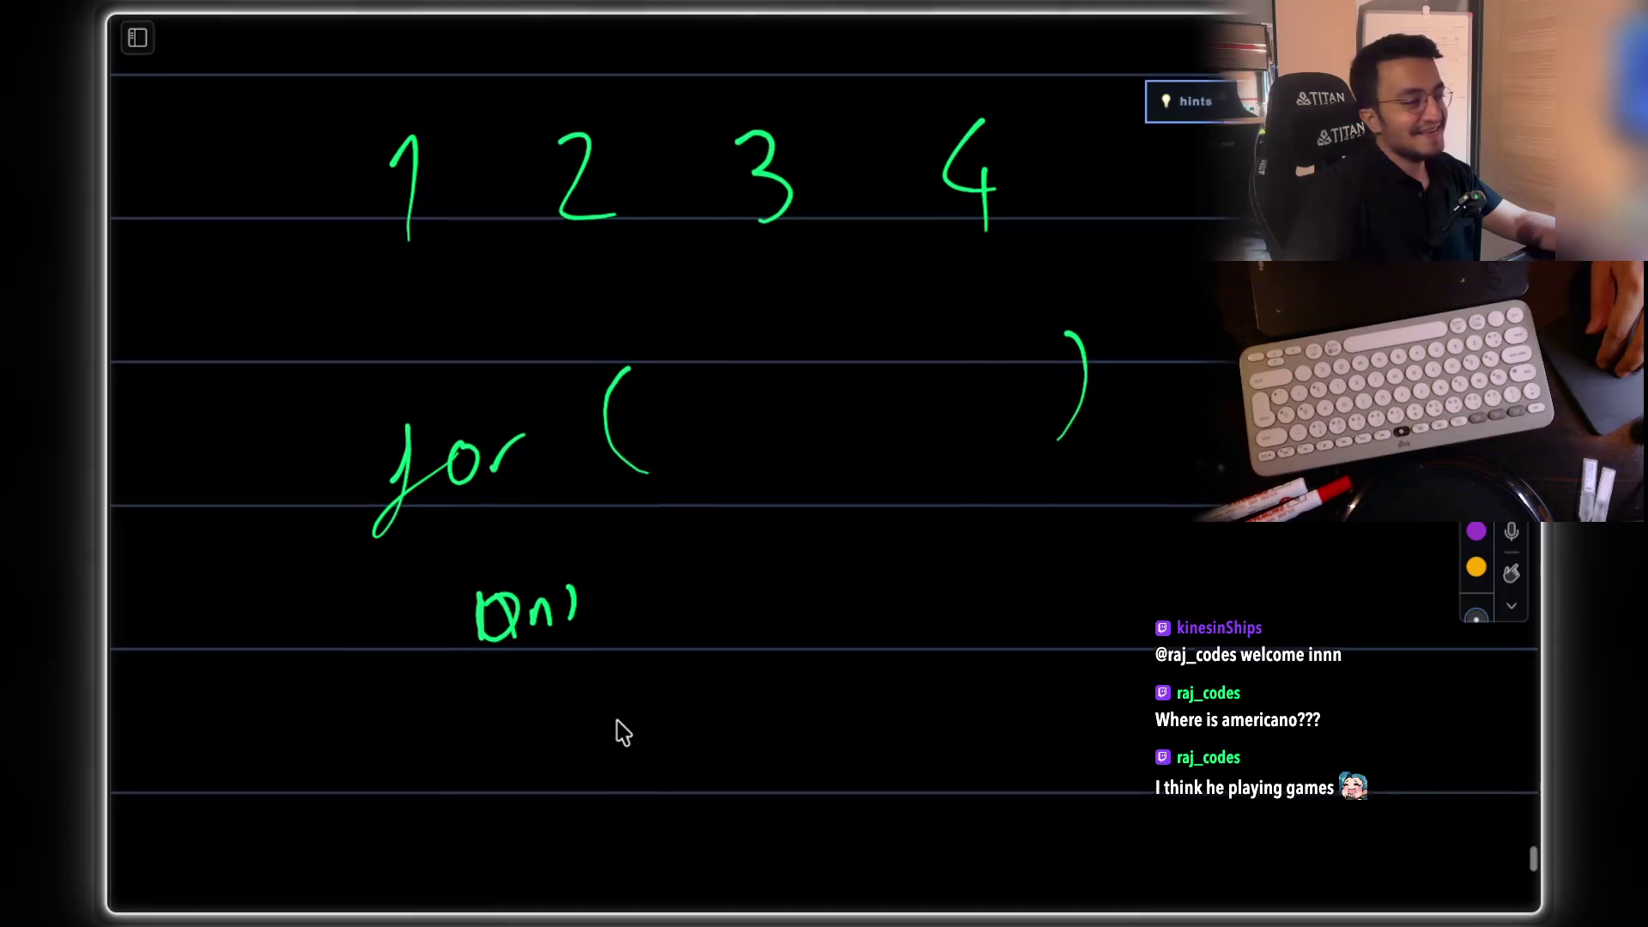
pyautogui.scroll(-1, 620, 732)
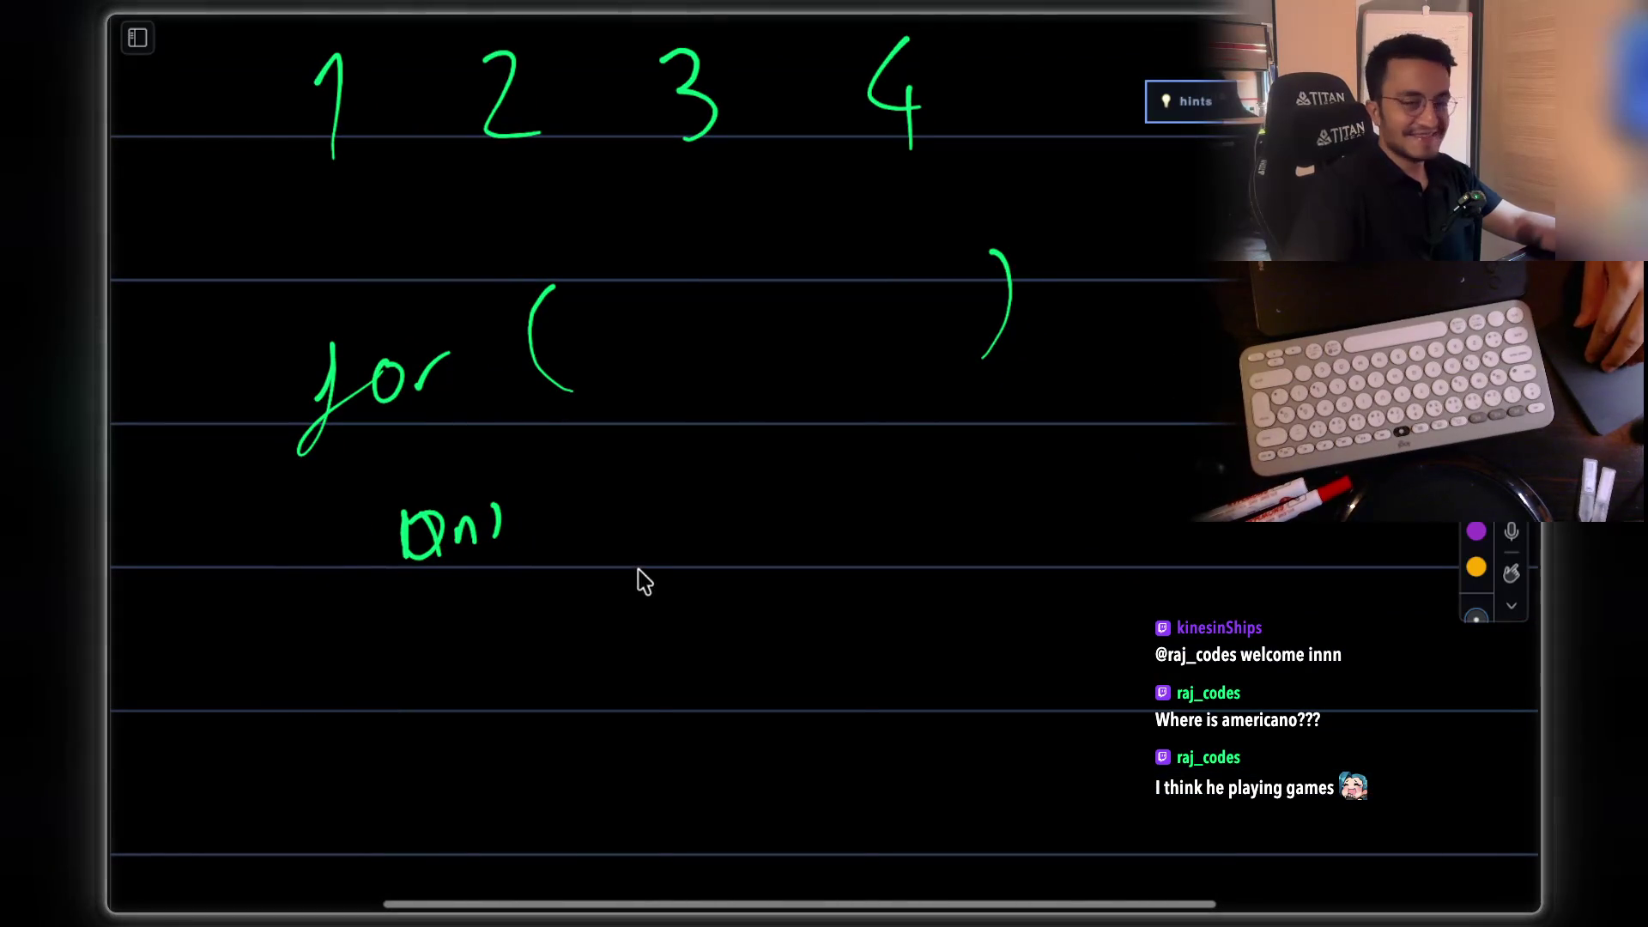
pyautogui.moveTo(527, 514)
pyautogui.mouseDown()
pyautogui.moveTo(610, 537)
pyautogui.moveTo(637, 518)
pyautogui.mouseUp()
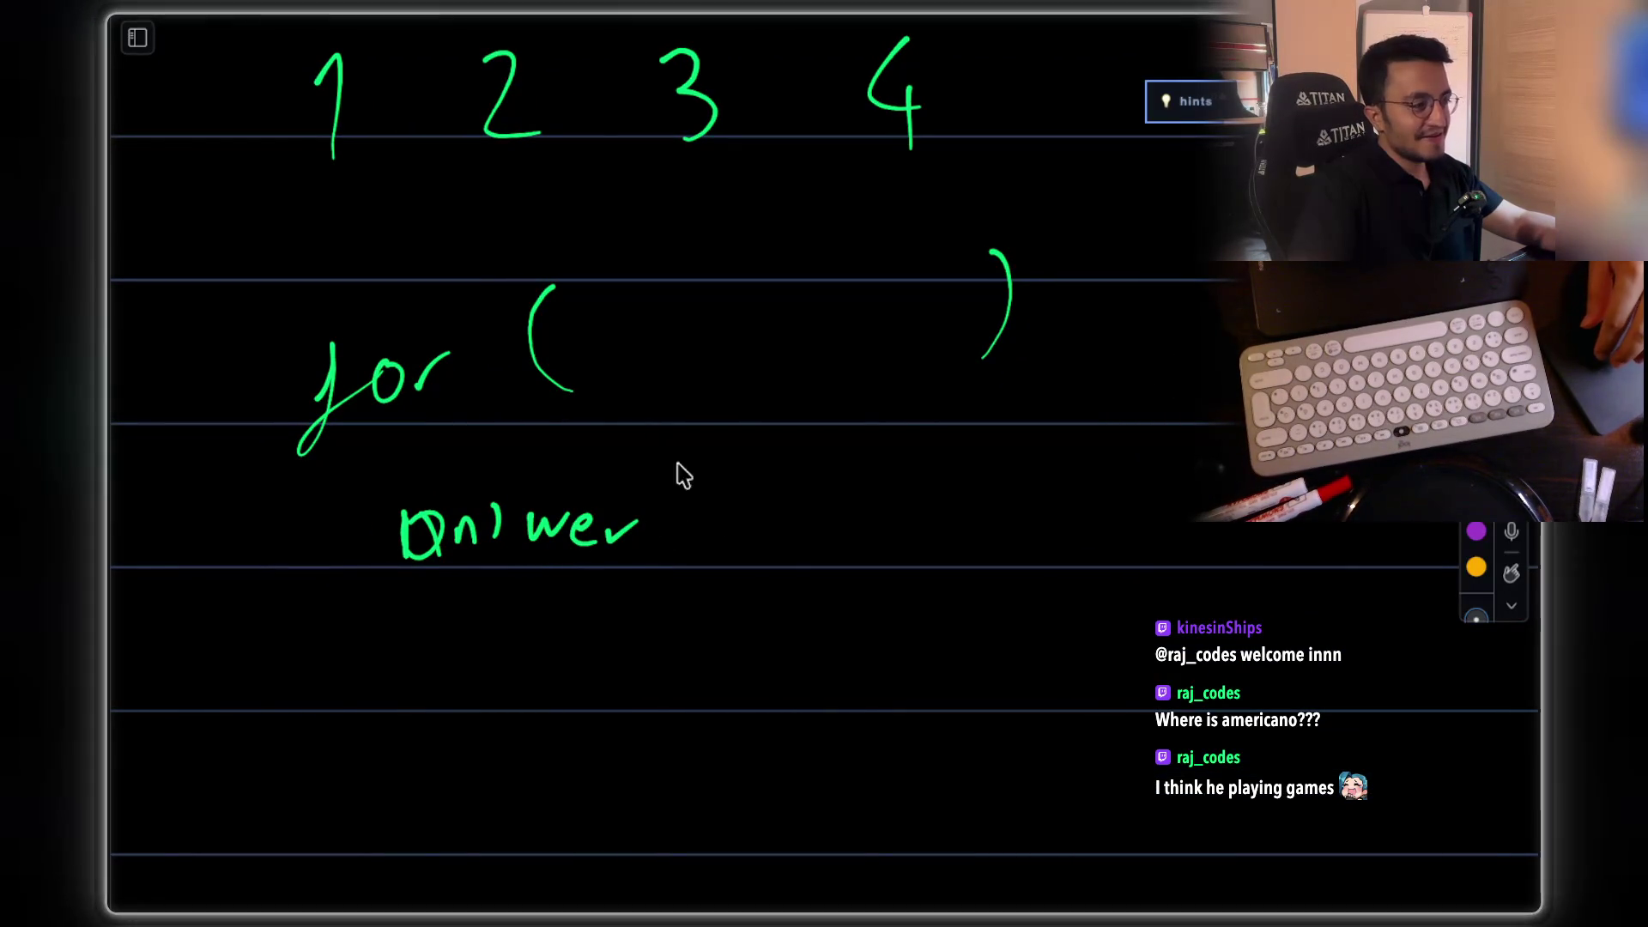
pyautogui.moveTo(1058, 239); pyautogui.dragTo(1049, 359)
pyautogui.moveTo(345, 726)
pyautogui.mouseDown()
pyautogui.moveTo(368, 790)
pyautogui.moveTo(350, 847)
pyautogui.mouseUp()
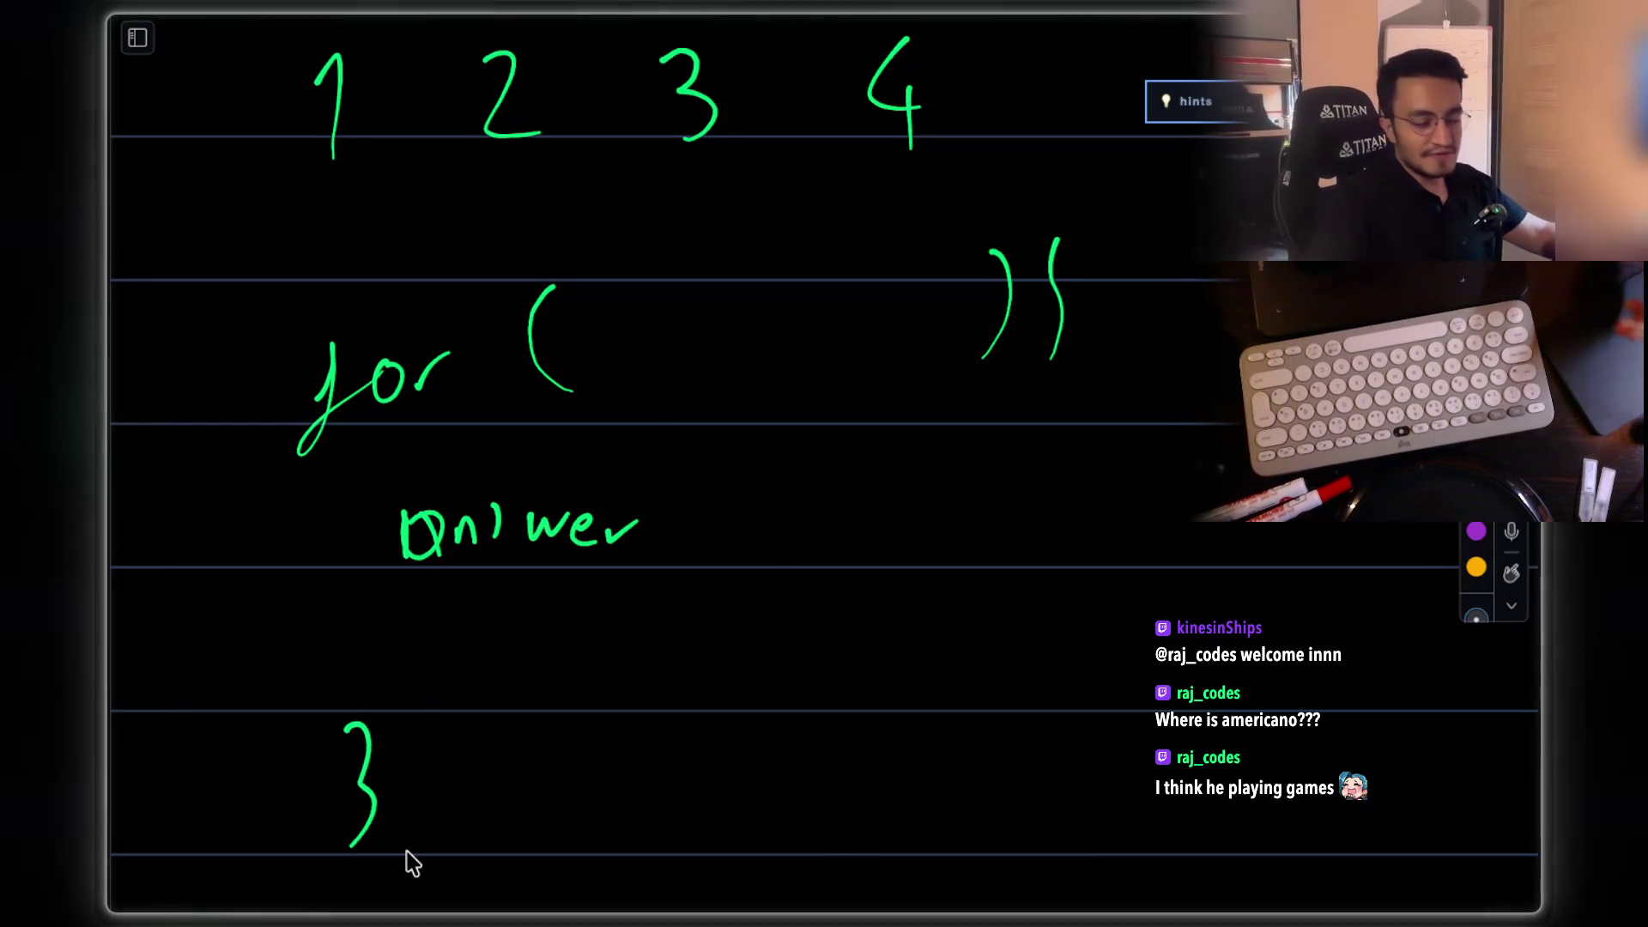
pyautogui.scroll(-1, 816, 449)
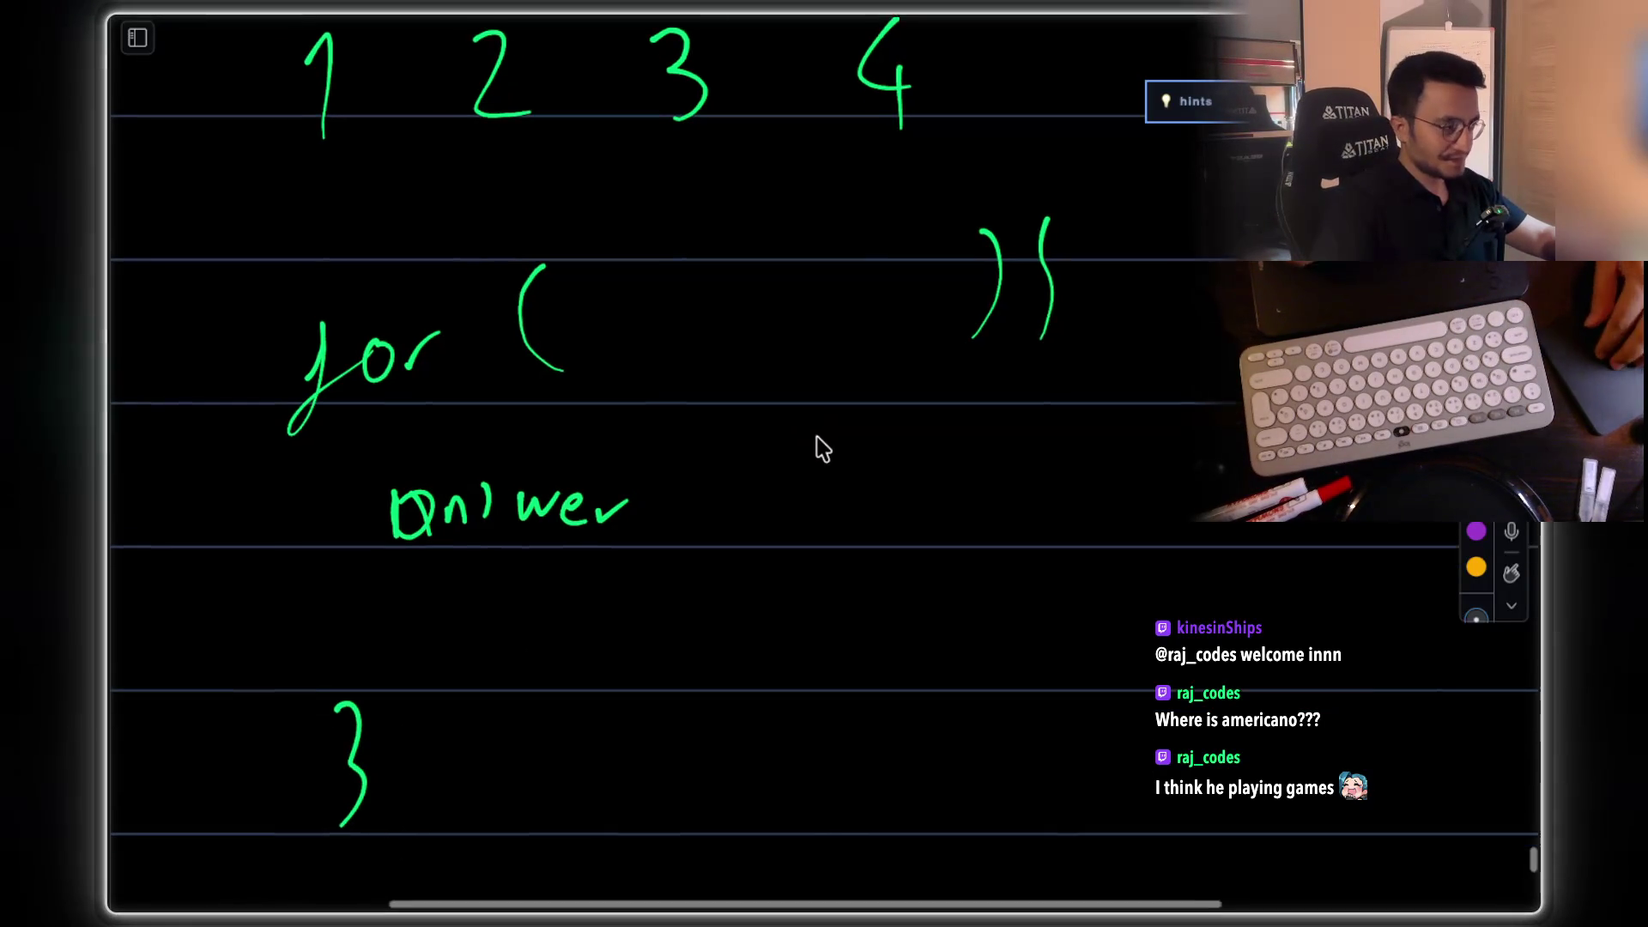
pyautogui.moveTo(614, 491)
pyautogui.mouseDown()
pyautogui.moveTo(630, 477)
pyautogui.moveTo(645, 508)
pyautogui.mouseUp()
# Step: Finish 'answers', put i inside the for parentheses, and add [i] to form answers[i]
pyautogui.click(678, 285)
pyautogui.moveTo(677, 299); pyautogui.dragTo(676, 321)
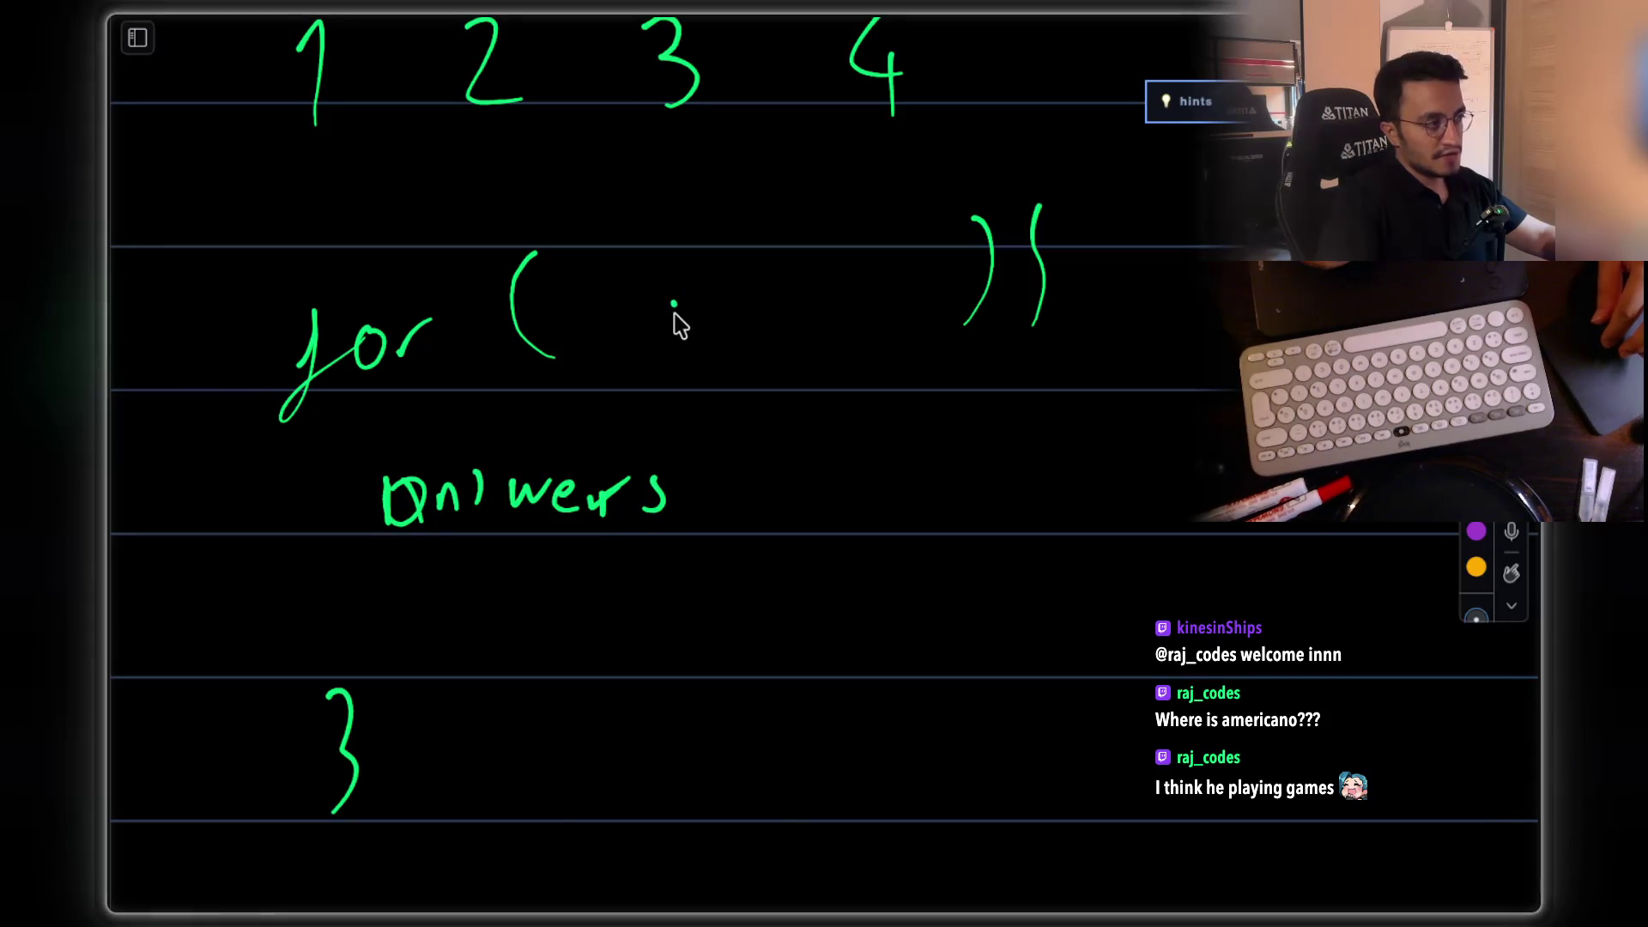
pyautogui.moveTo(716, 432)
pyautogui.mouseDown()
pyautogui.moveTo(692, 508)
pyautogui.moveTo(721, 525)
pyautogui.mouseUp()
pyautogui.click(733, 455)
pyautogui.moveTo(736, 474); pyautogui.dragTo(740, 503)
pyautogui.moveTo(753, 430)
pyautogui.mouseDown()
pyautogui.moveTo(783, 446)
pyautogui.moveTo(755, 516)
pyautogui.mouseUp()
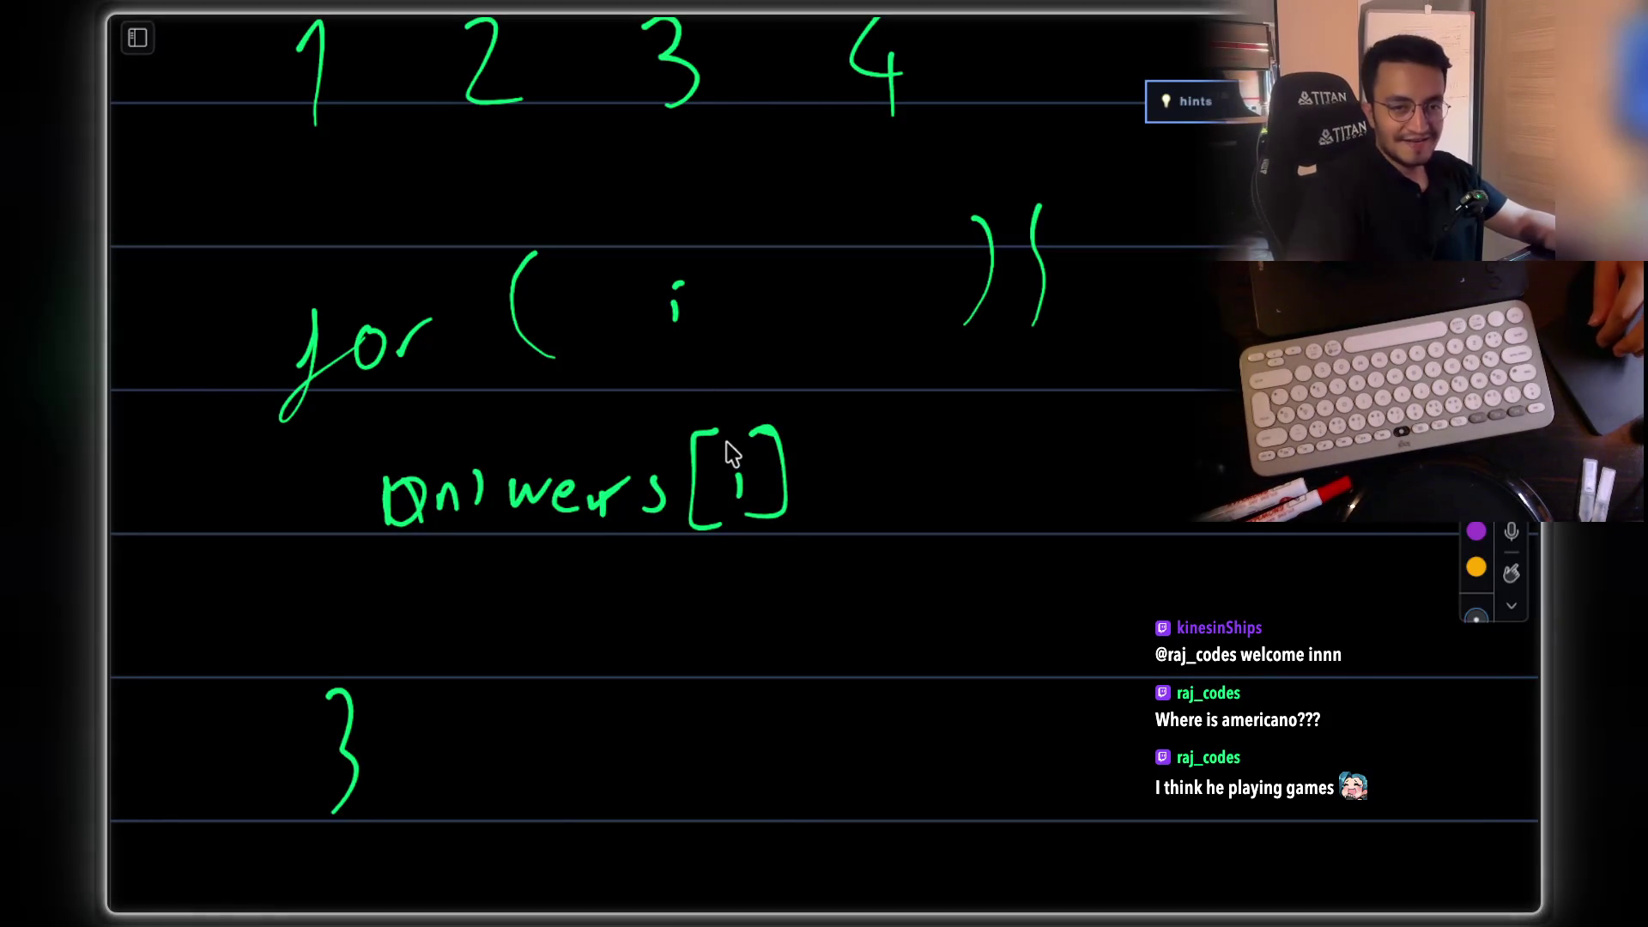
pyautogui.hscroll(2, 850, 475)
pyautogui.scroll(-1, 850, 475)
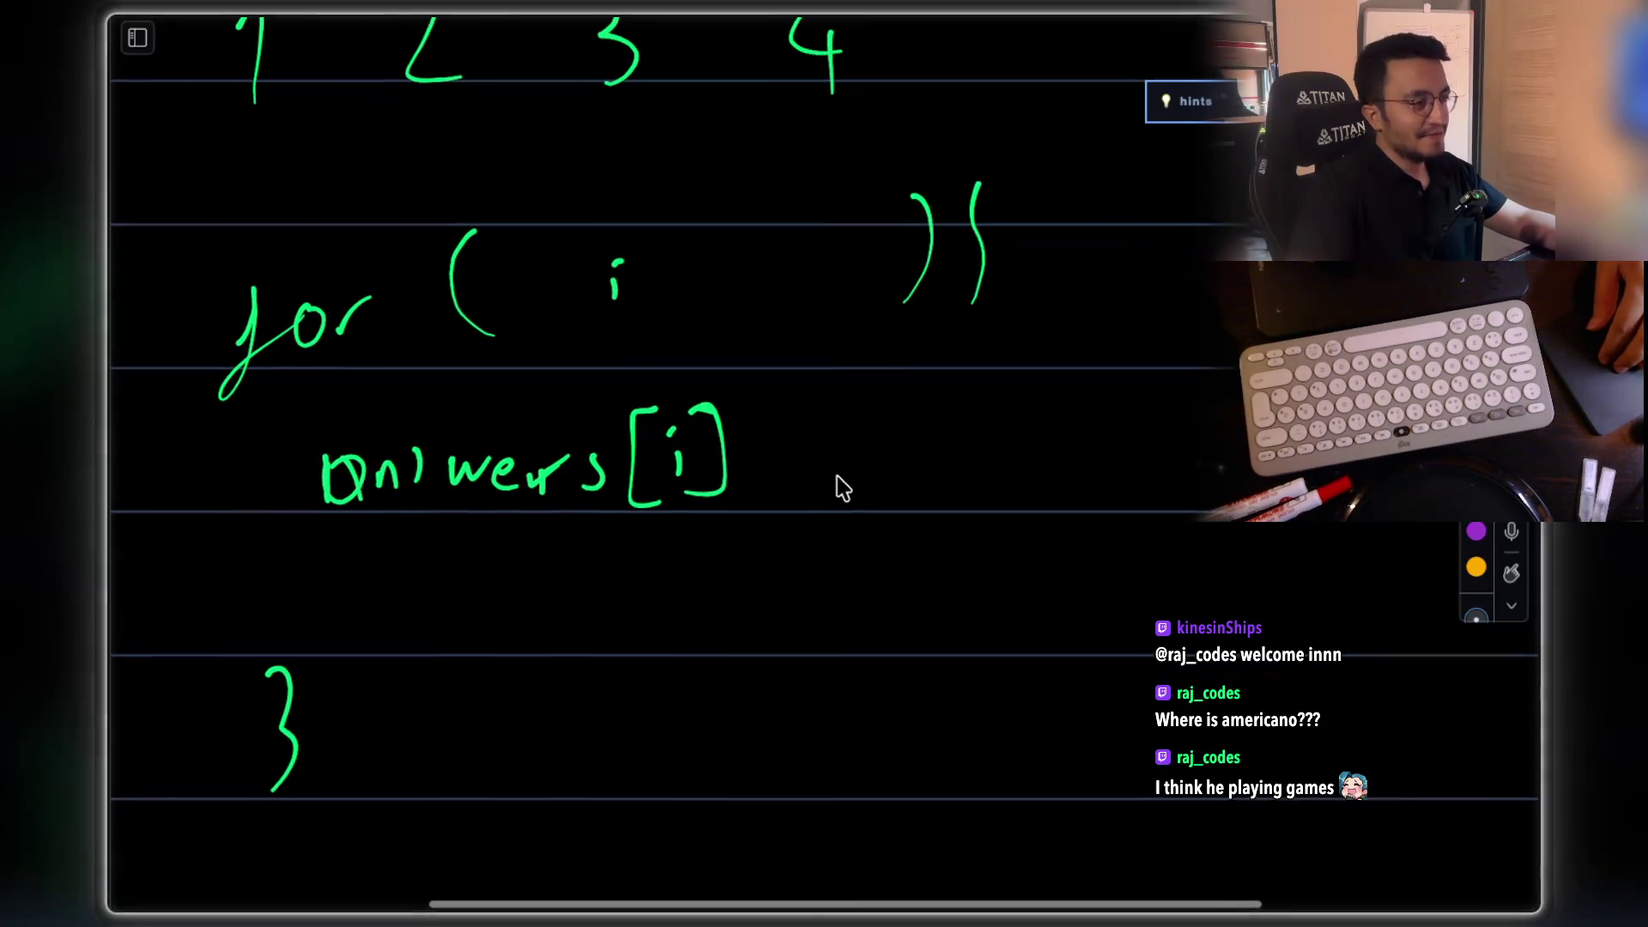
# Step: Write '= answer[i-1] * nums[i];' after answers[i] and draw a down arrow beneath it
pyautogui.moveTo(771, 444)
pyautogui.mouseDown()
pyautogui.moveTo(826, 474)
pyautogui.moveTo(941, 467)
pyautogui.moveTo(1004, 416)
pyautogui.moveTo(1041, 455)
pyautogui.moveTo(1088, 453)
pyautogui.moveTo(1151, 416)
pyautogui.moveTo(1119, 481)
pyautogui.mouseUp()
pyautogui.hscroll(3, 813, 453)
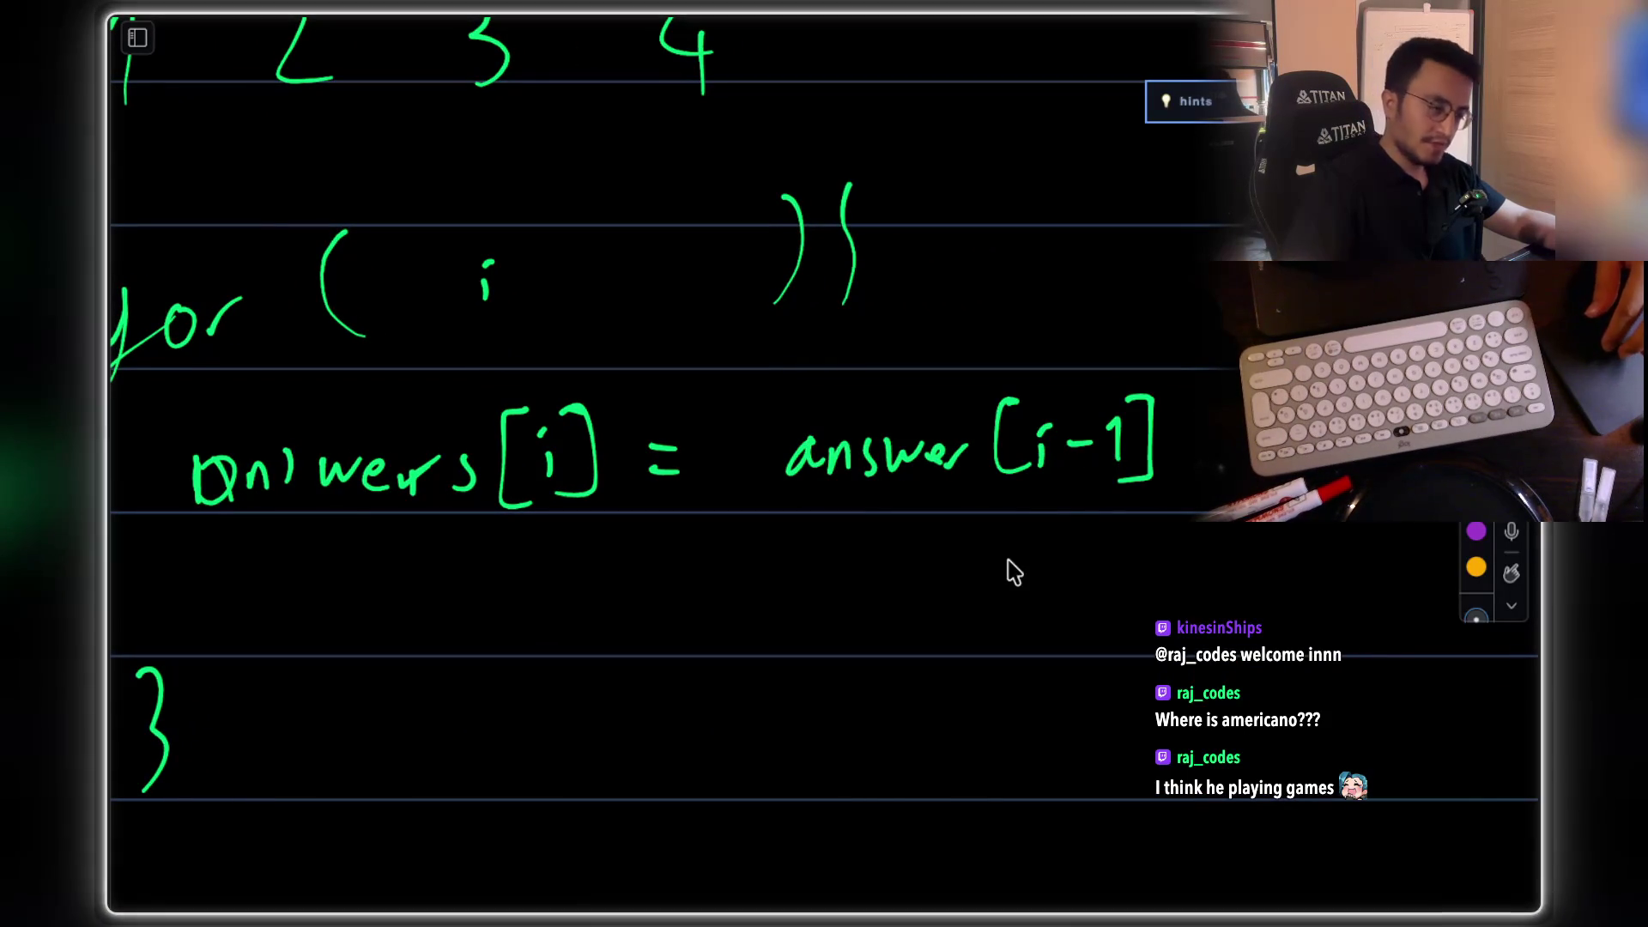
pyautogui.hscroll(2, 1116, 464)
pyautogui.moveTo(1143, 390)
pyautogui.mouseDown()
pyautogui.moveTo(1145, 433)
pyautogui.moveTo(1161, 409)
pyautogui.moveTo(1231, 444)
pyautogui.mouseUp()
pyautogui.hscroll(1, 1144, 426)
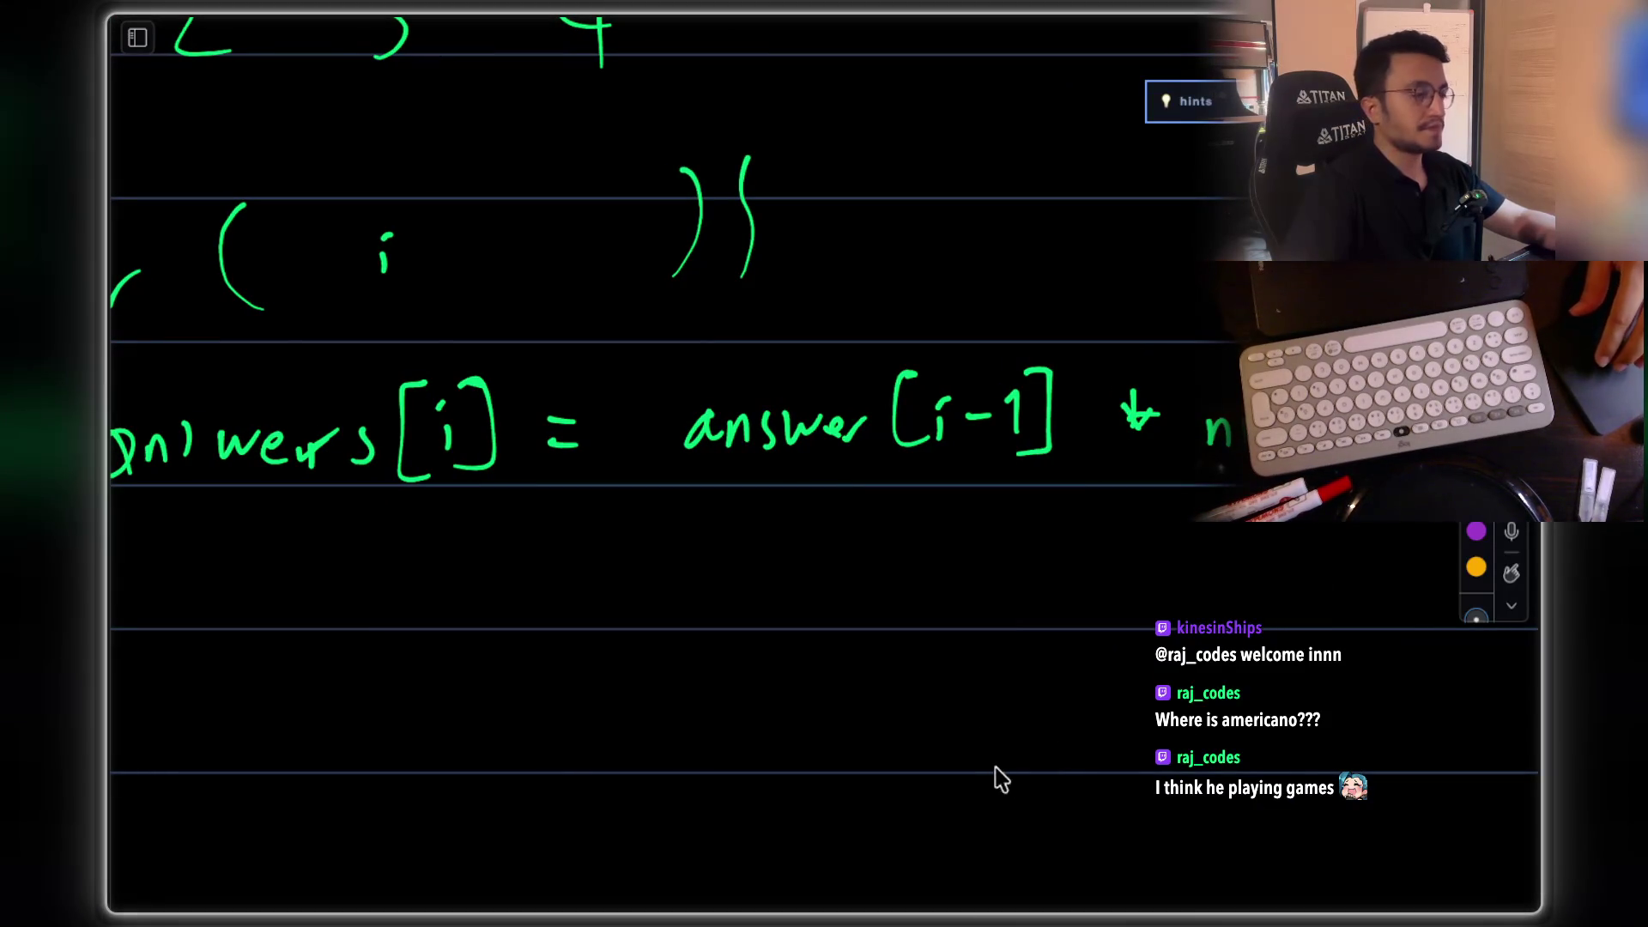
pyautogui.moveTo(854, 481)
pyautogui.mouseDown()
pyautogui.moveTo(869, 601)
pyautogui.moveTo(899, 562)
pyautogui.mouseUp()
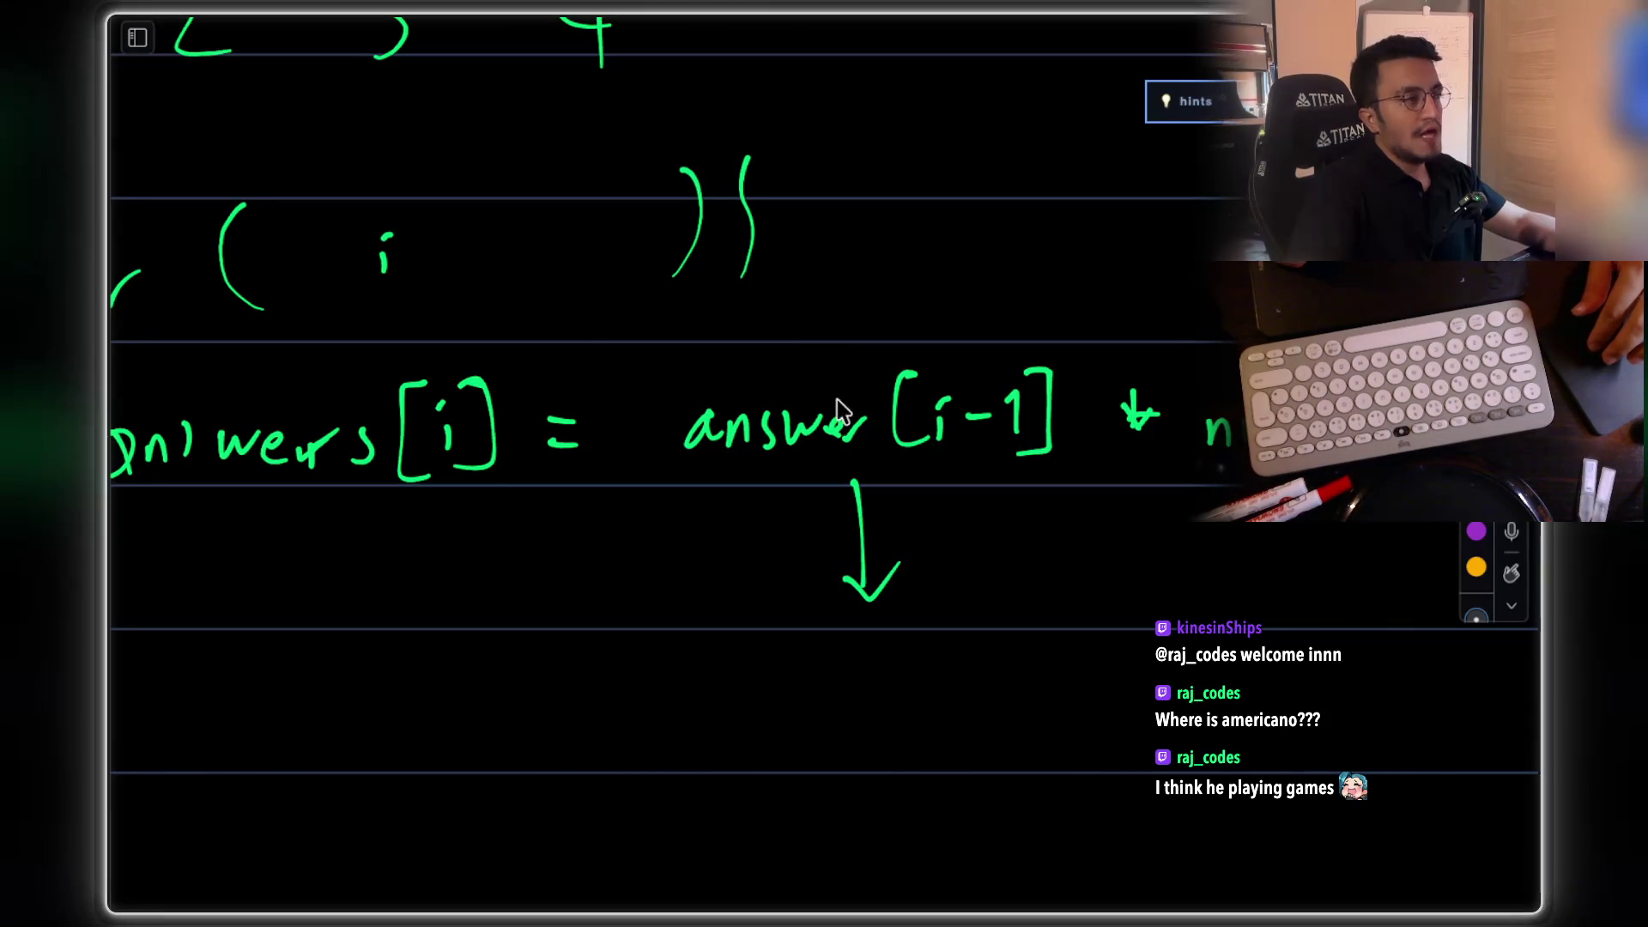
# Step: Change the loop start to i=1 by erasing the 0 after 'i ='
pyautogui.moveTo(425, 244); pyautogui.dragTo(438, 244)
pyautogui.moveTo(426, 258); pyautogui.dragTo(477, 228)
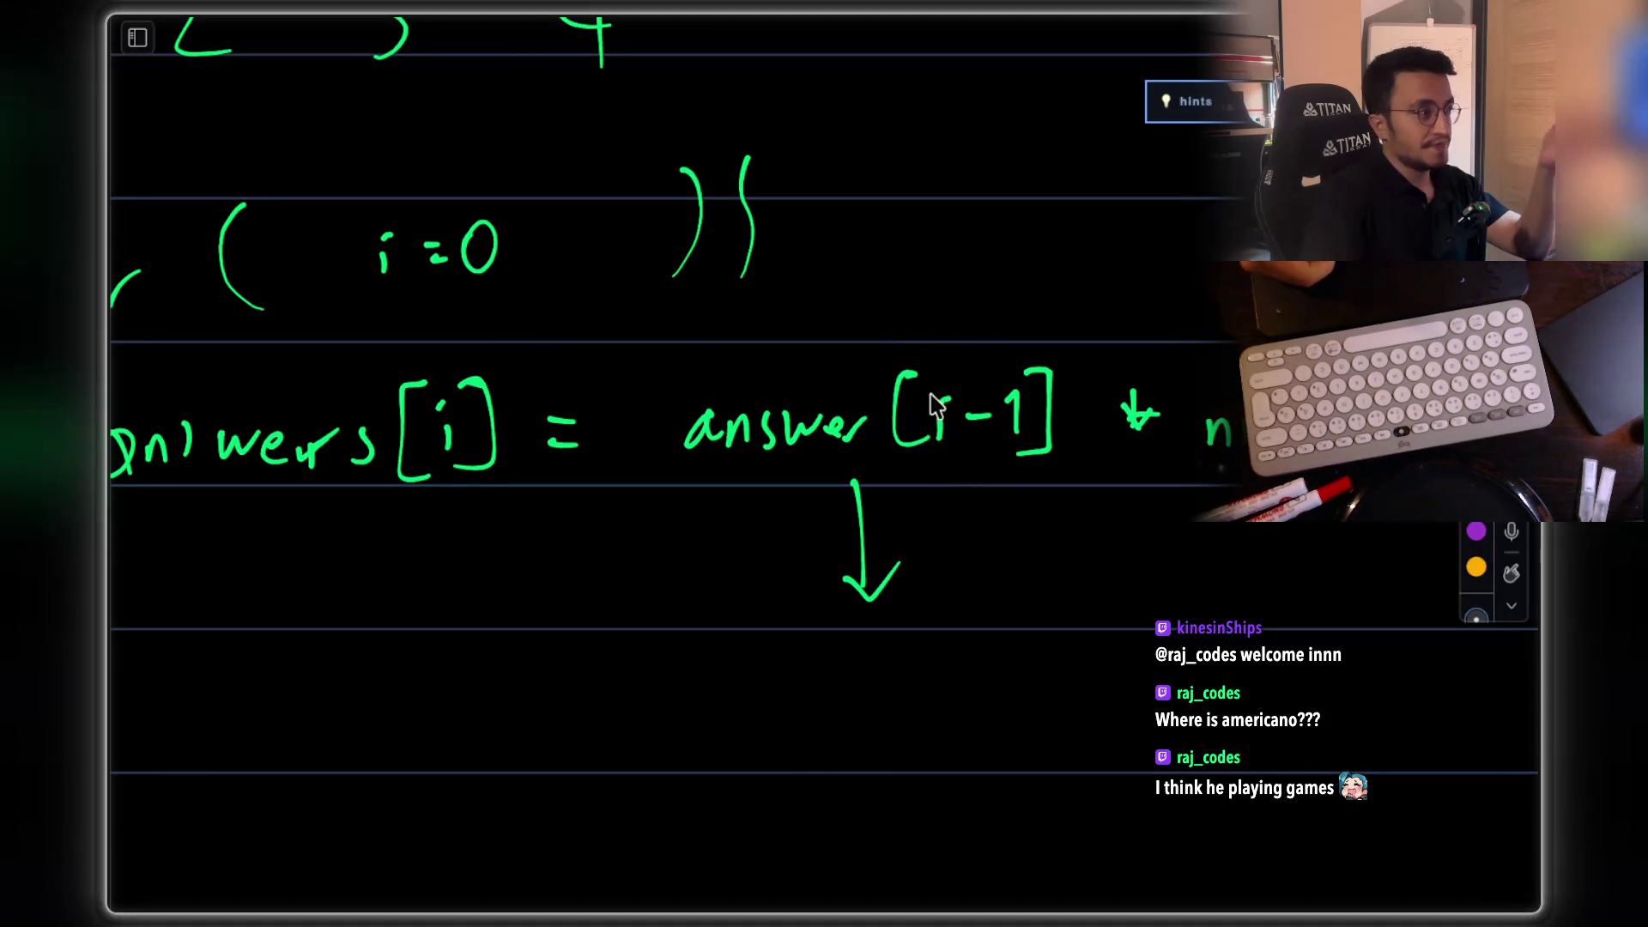
pyautogui.moveTo(494, 227)
pyautogui.mouseDown()
pyautogui.moveTo(501, 258)
pyautogui.moveTo(470, 247)
pyautogui.moveTo(478, 225)
pyautogui.moveTo(489, 302)
pyautogui.mouseUp()
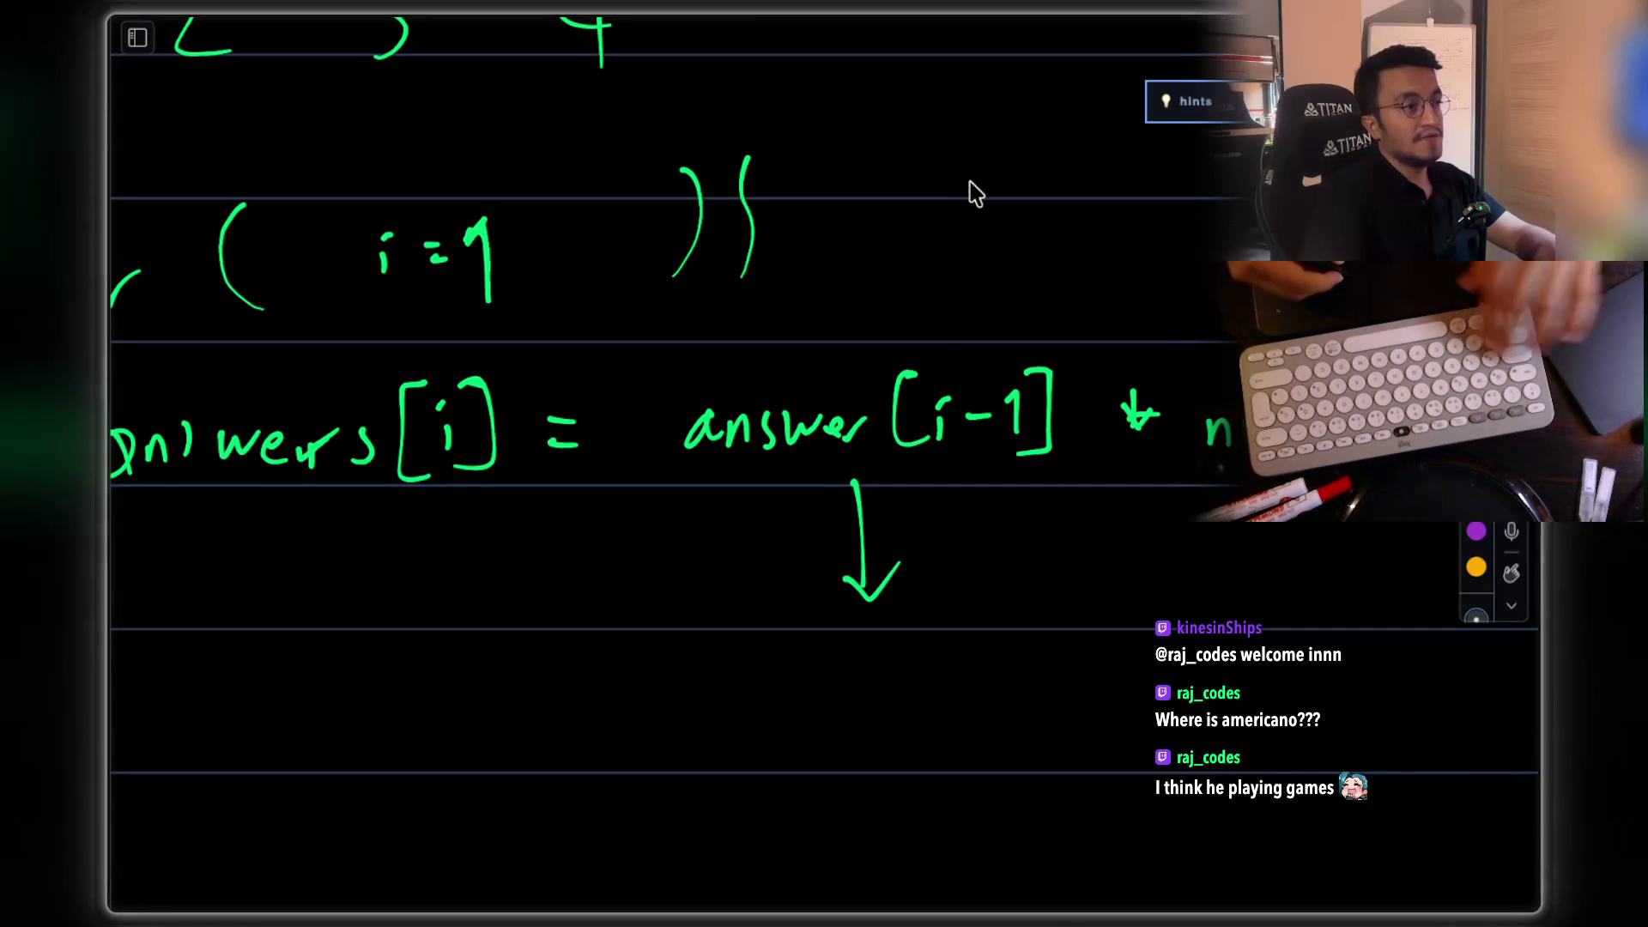
pyautogui.scroll(4, 961, 197)
# Step: Write 'answer[0] =' at upper right, touch up nums[i], and underline answer[0]
pyautogui.moveTo(893, 219)
pyautogui.mouseDown()
pyautogui.moveTo(944, 240)
pyautogui.moveTo(975, 220)
pyautogui.moveTo(1047, 225)
pyautogui.mouseUp()
pyautogui.moveTo(1083, 171)
pyautogui.mouseDown()
pyautogui.moveTo(1097, 250)
pyautogui.moveTo(1131, 178)
pyautogui.moveTo(1155, 249)
pyautogui.mouseUp()
pyautogui.moveTo(1204, 192); pyautogui.dragTo(1232, 190)
pyautogui.moveTo(1206, 207); pyautogui.dragTo(1234, 204)
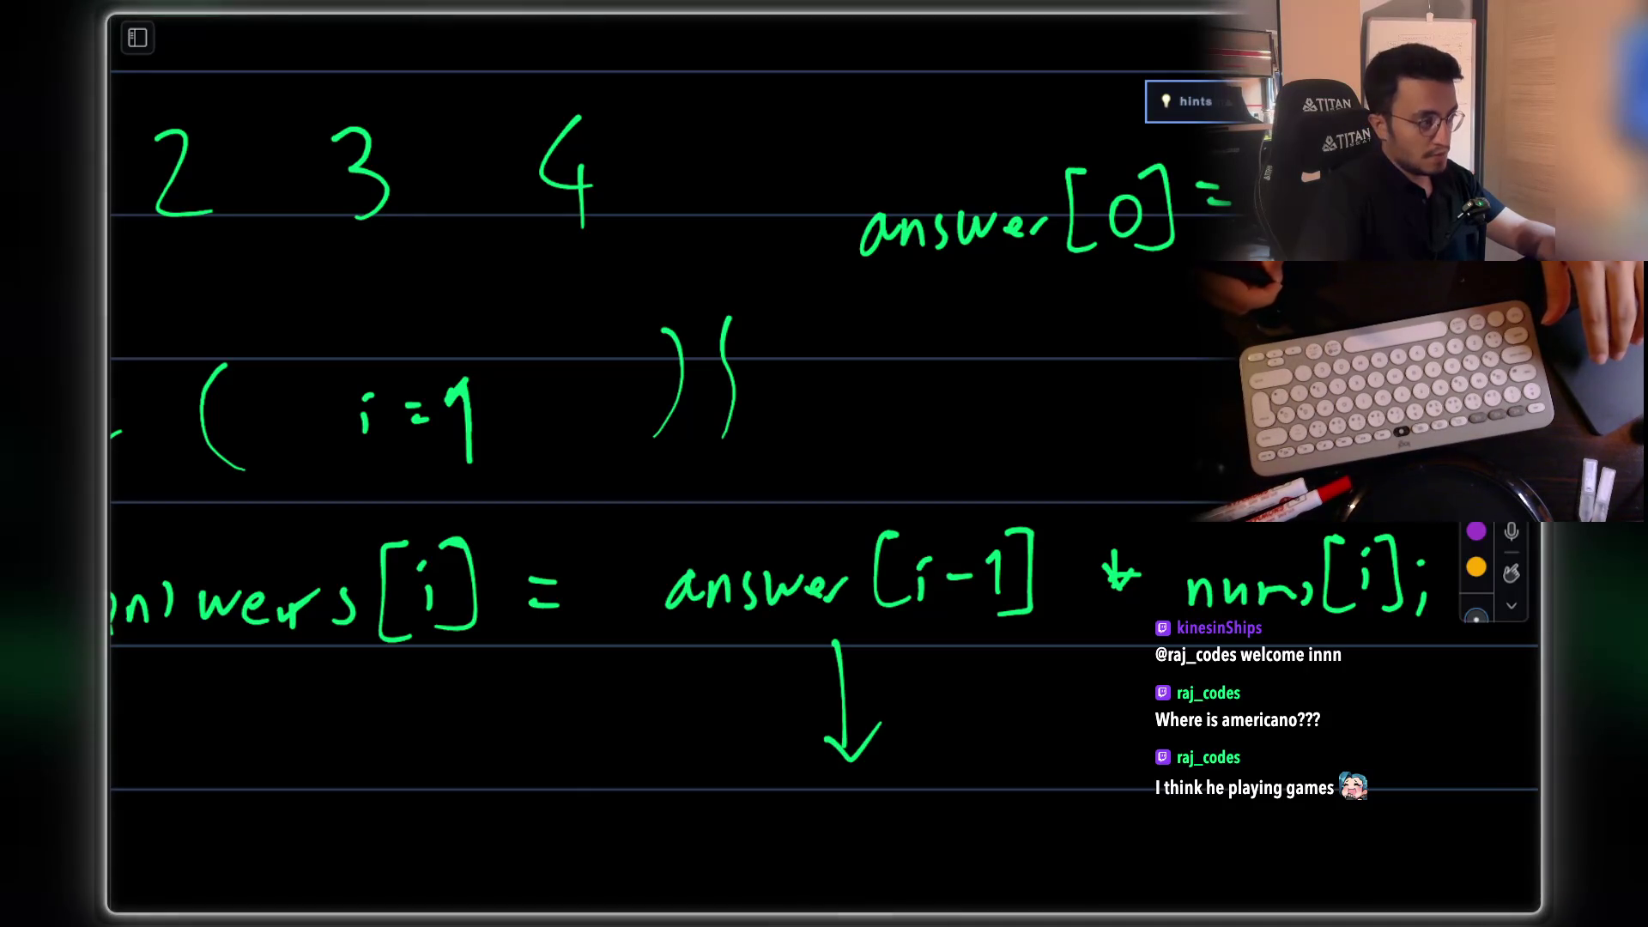
pyautogui.moveTo(1318, 529); pyautogui.dragTo(1312, 541)
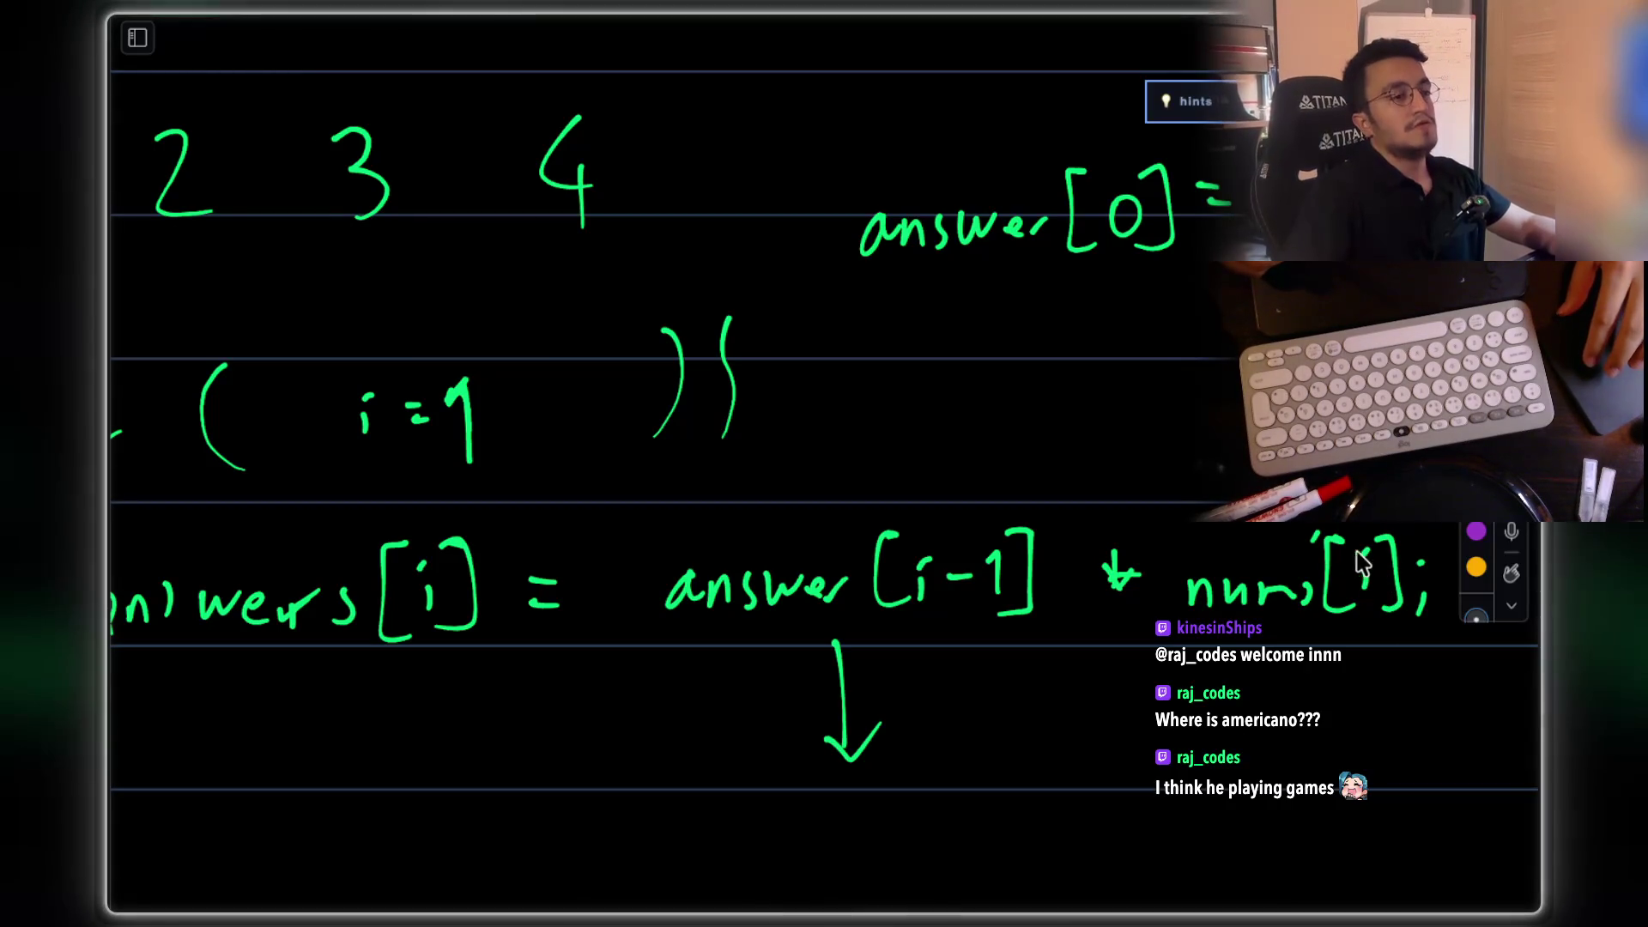
pyautogui.scroll(-1, 818, 622)
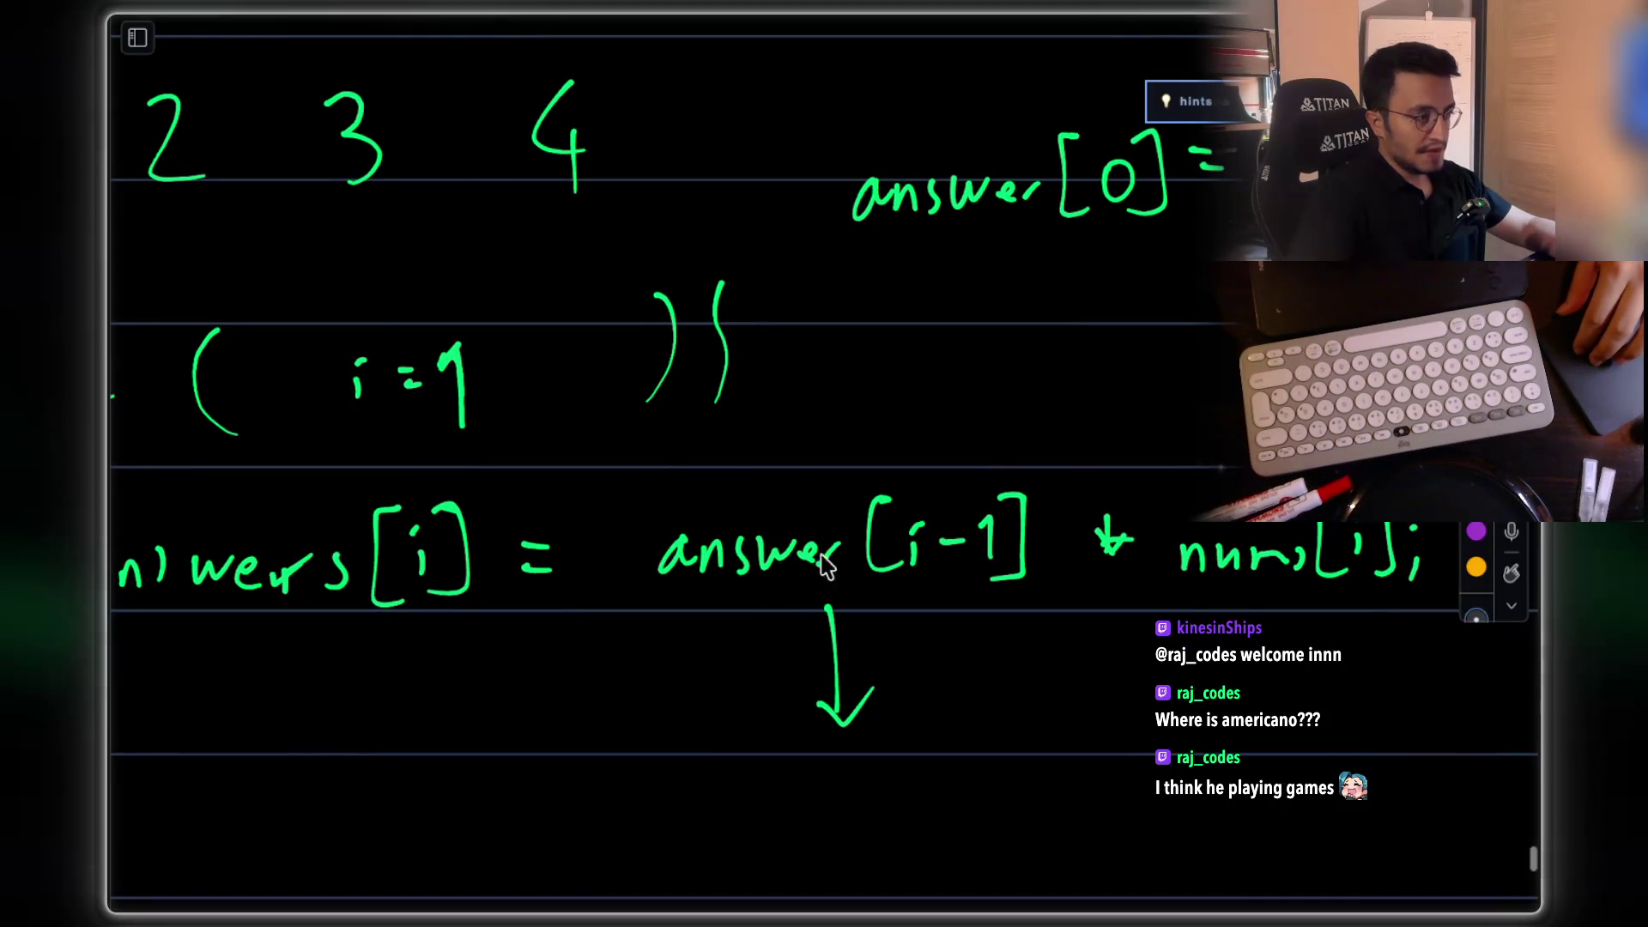
pyautogui.scroll(-1, 947, 566)
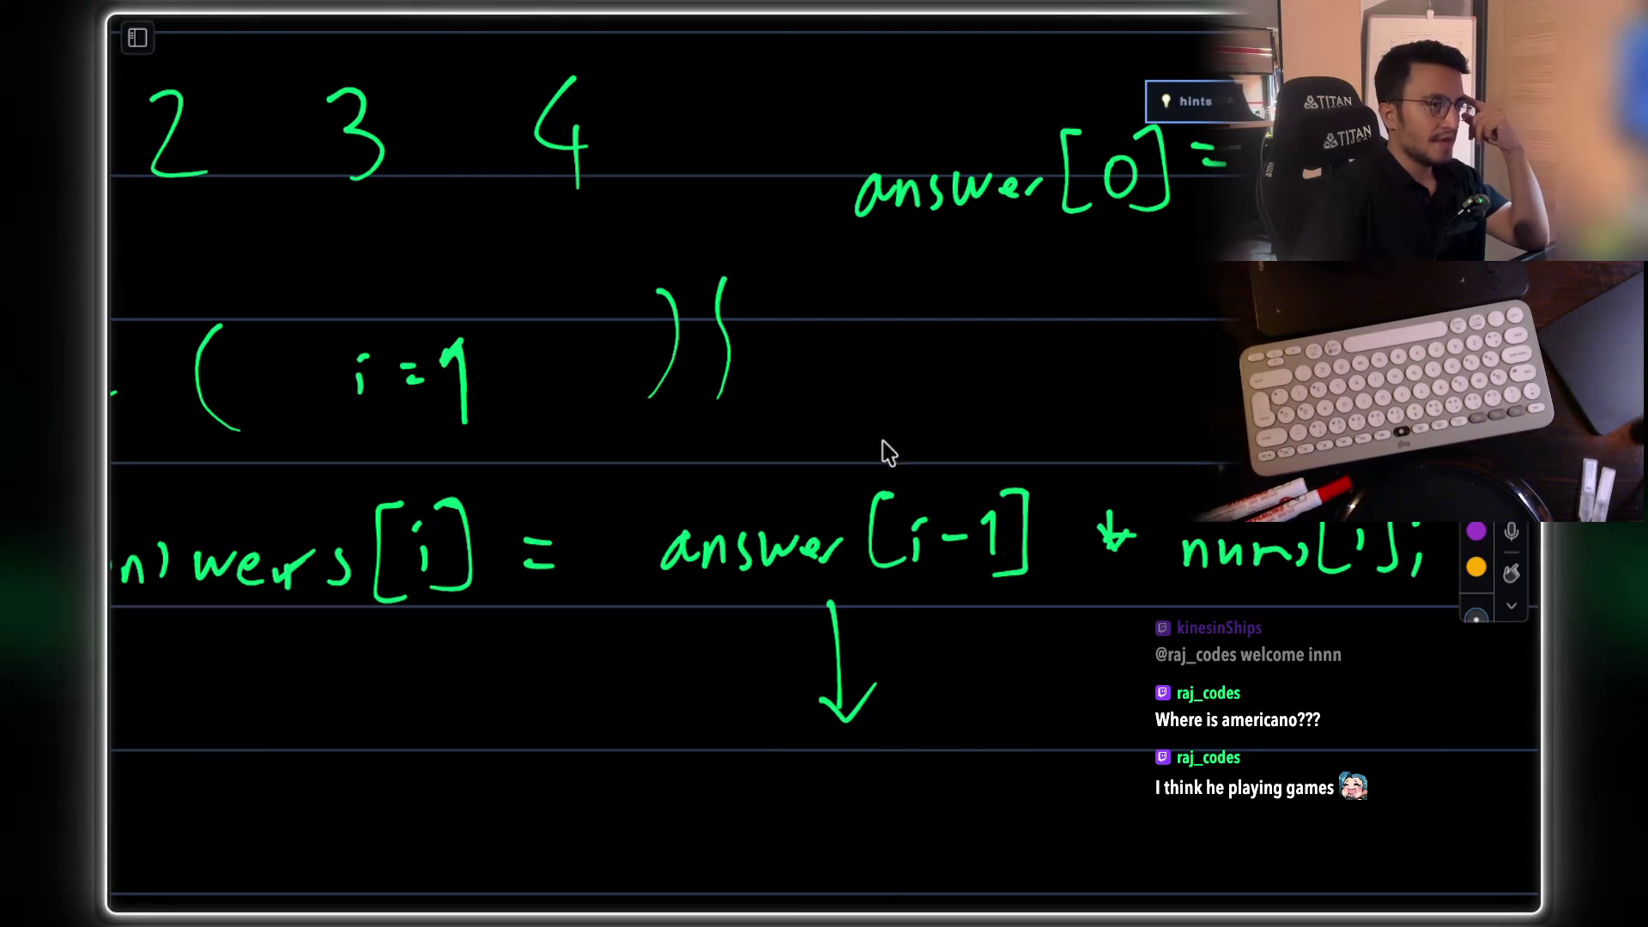
pyautogui.moveTo(860, 254)
pyautogui.mouseDown()
pyautogui.moveTo(1141, 257)
pyautogui.moveTo(974, 249)
pyautogui.mouseUp()
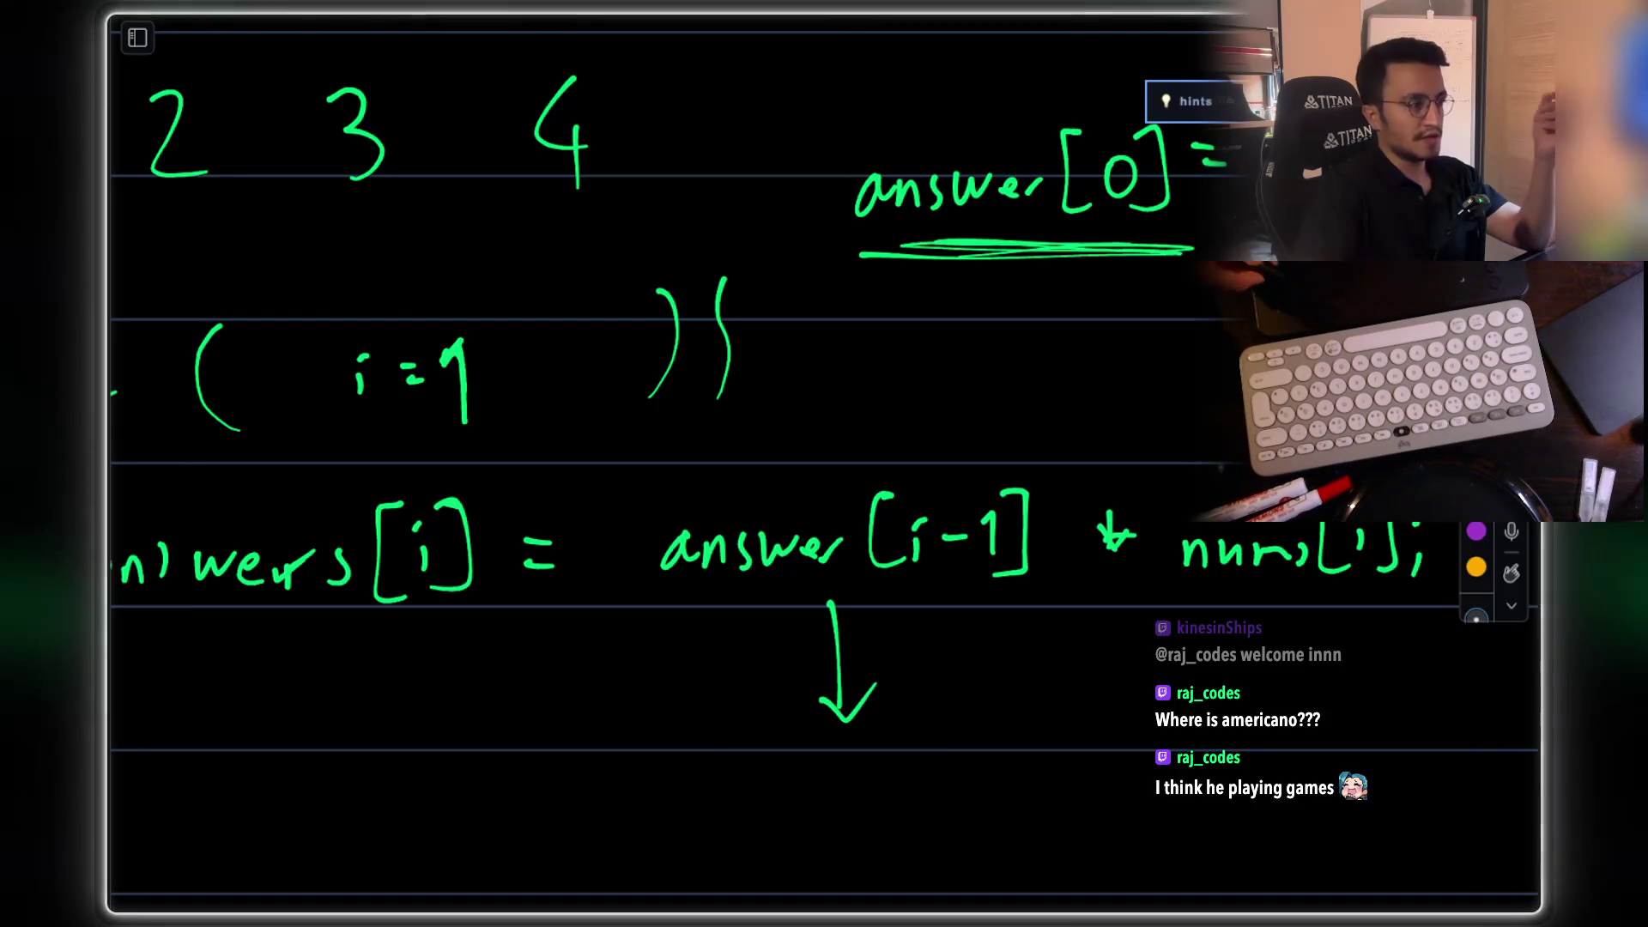
# Step: Pan back to the 1 2 3 4 row and write 1 under the first array value
pyautogui.scroll(-2, 1021, 577)
pyautogui.scroll(-2, 1022, 577)
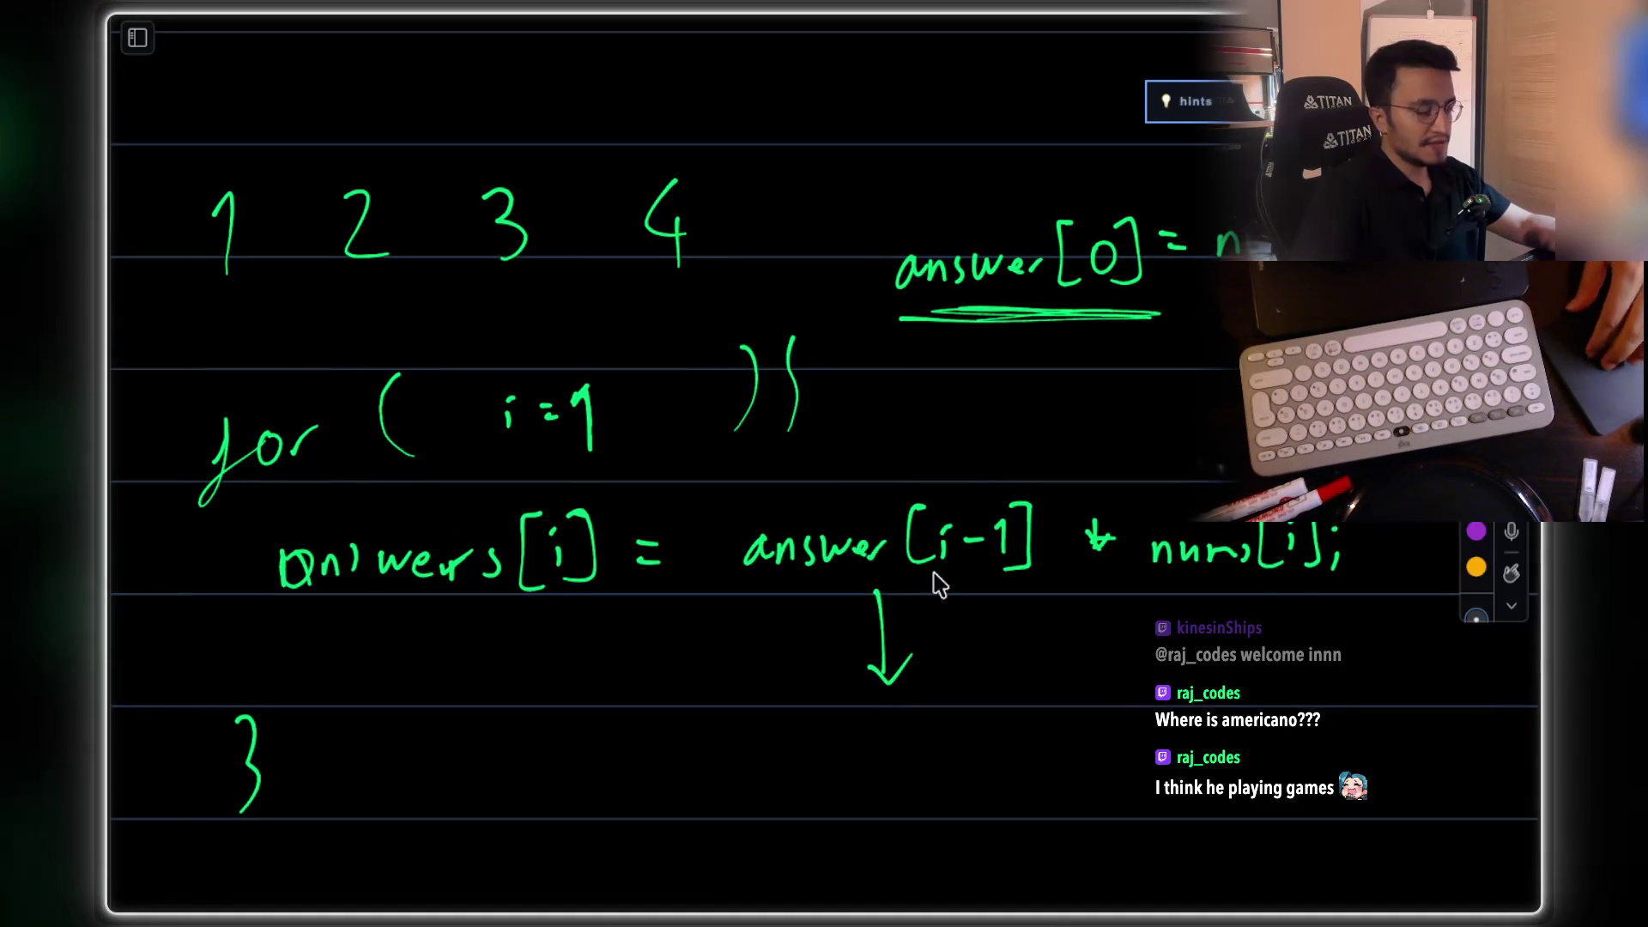
pyautogui.scroll(-1, 950, 632)
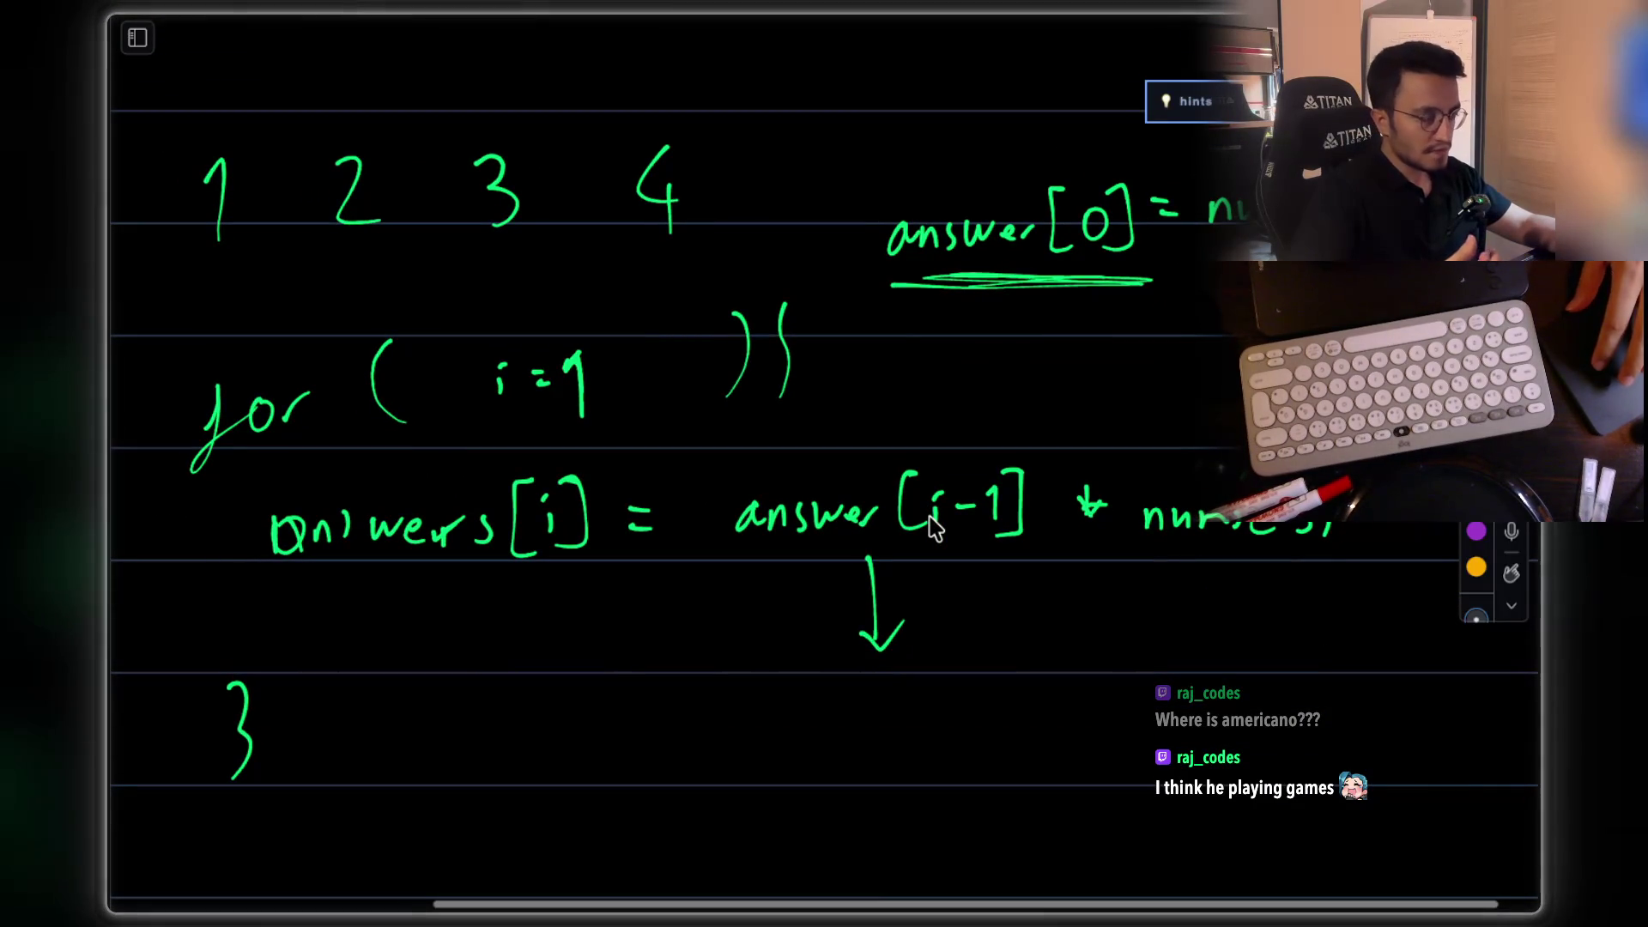
pyautogui.scroll(-1, 934, 527)
pyautogui.scroll(-1, 934, 528)
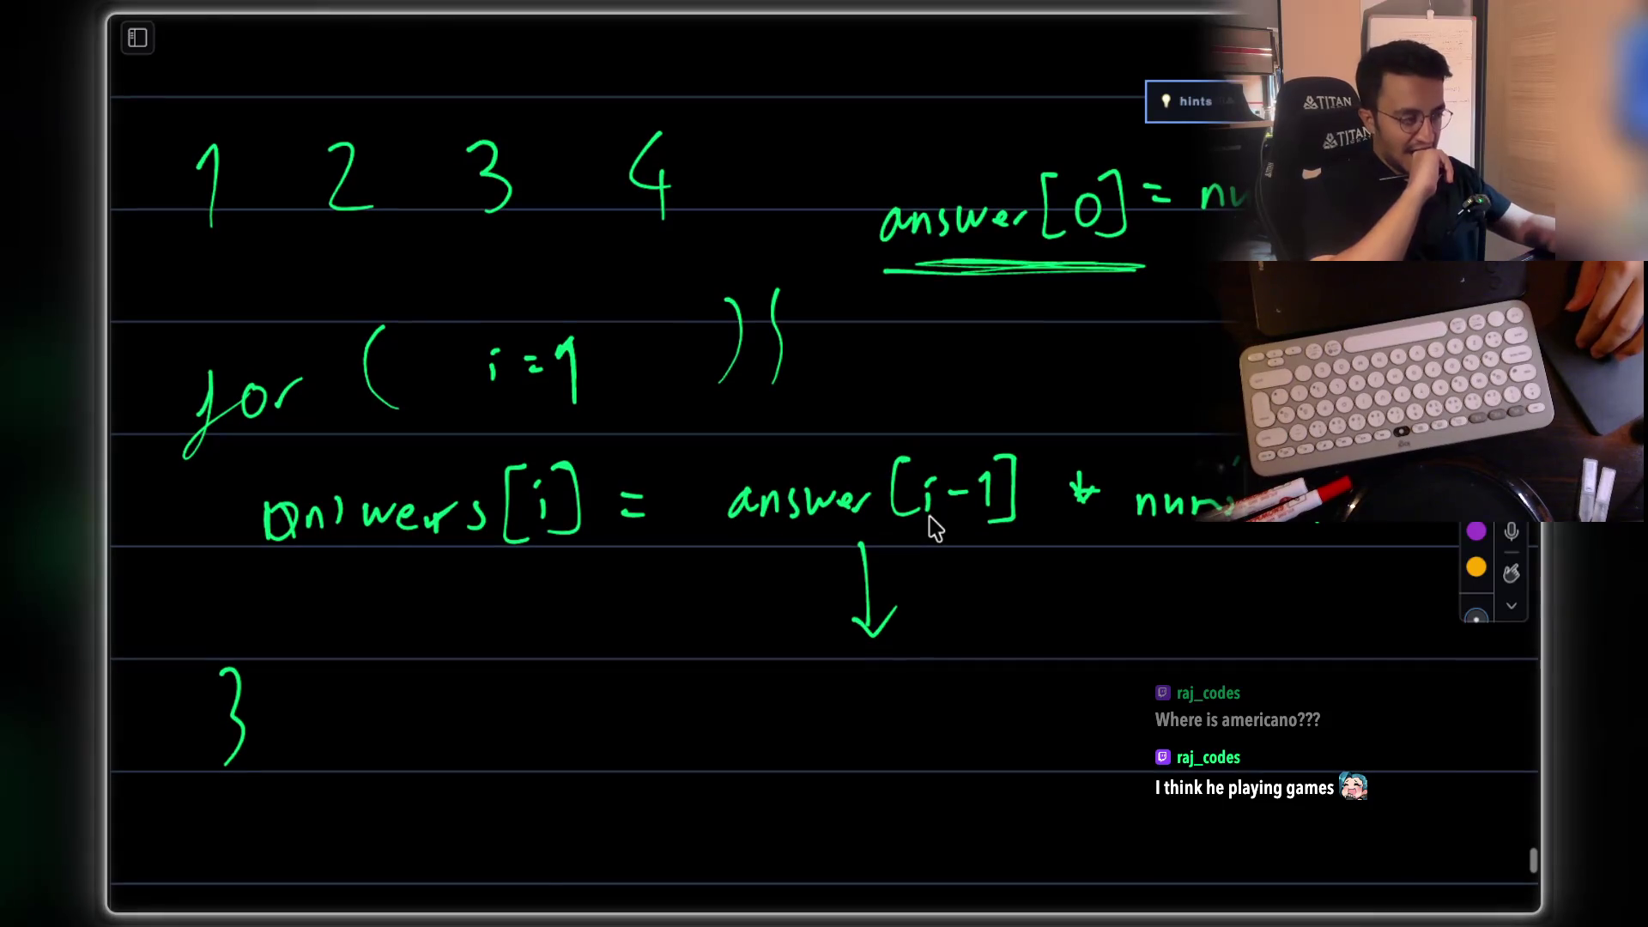
pyautogui.scroll(1, 933, 528)
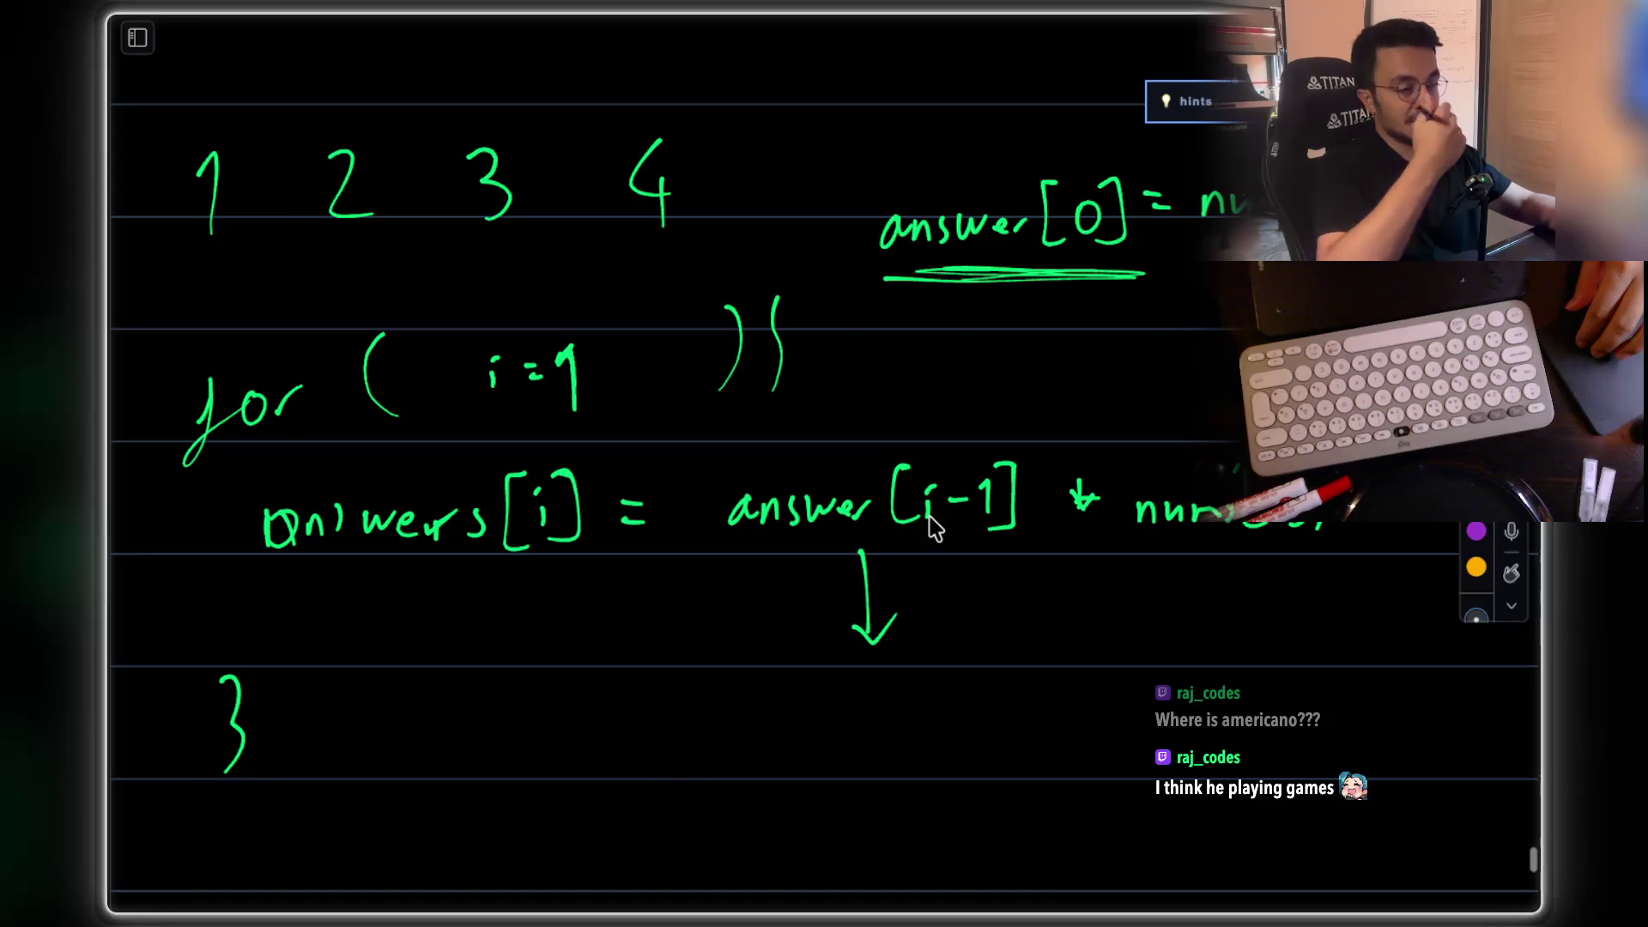
pyautogui.scroll(-5, 931, 526)
pyautogui.scroll(5, 745, 497)
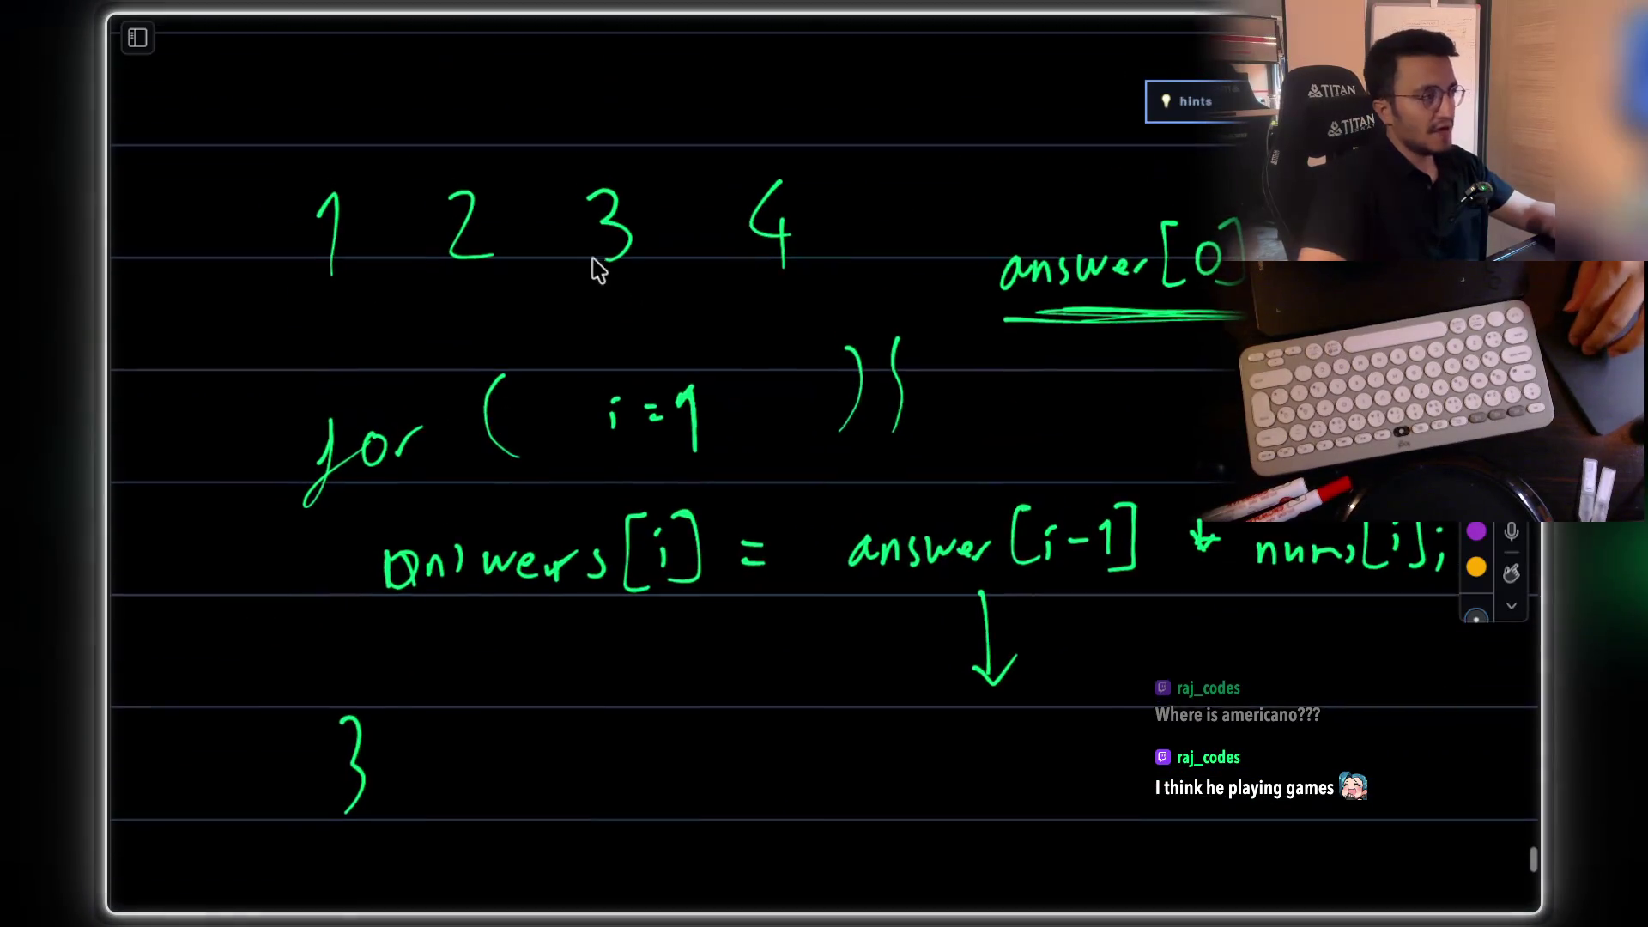
pyautogui.scroll(2, 752, 378)
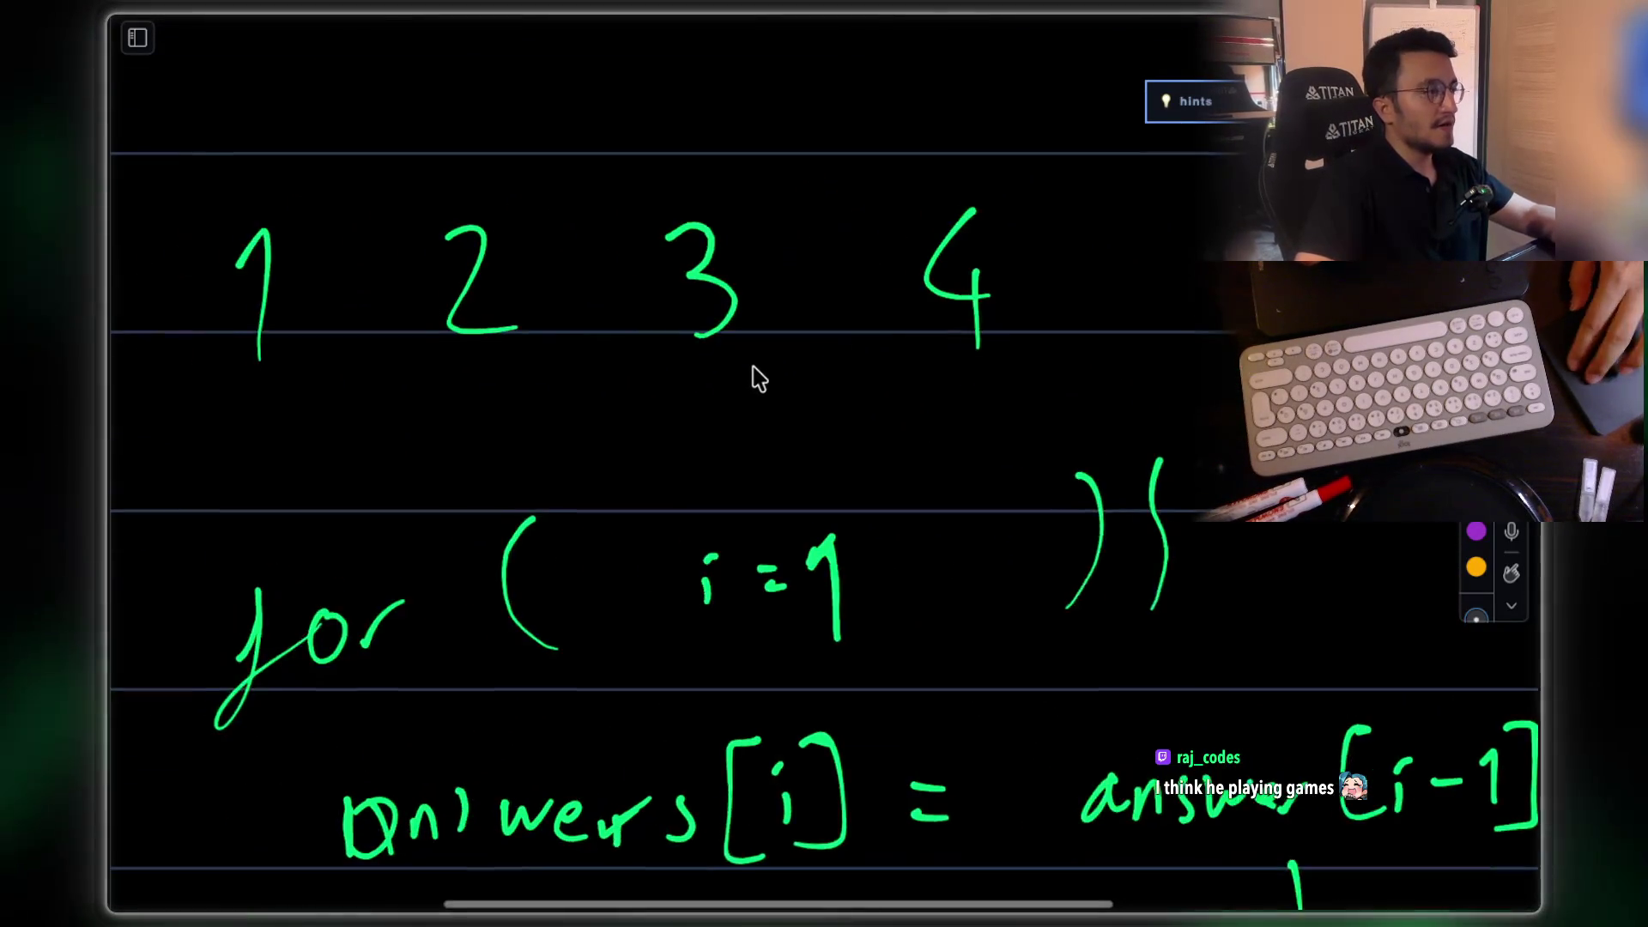
pyautogui.hscroll(-4, 753, 369)
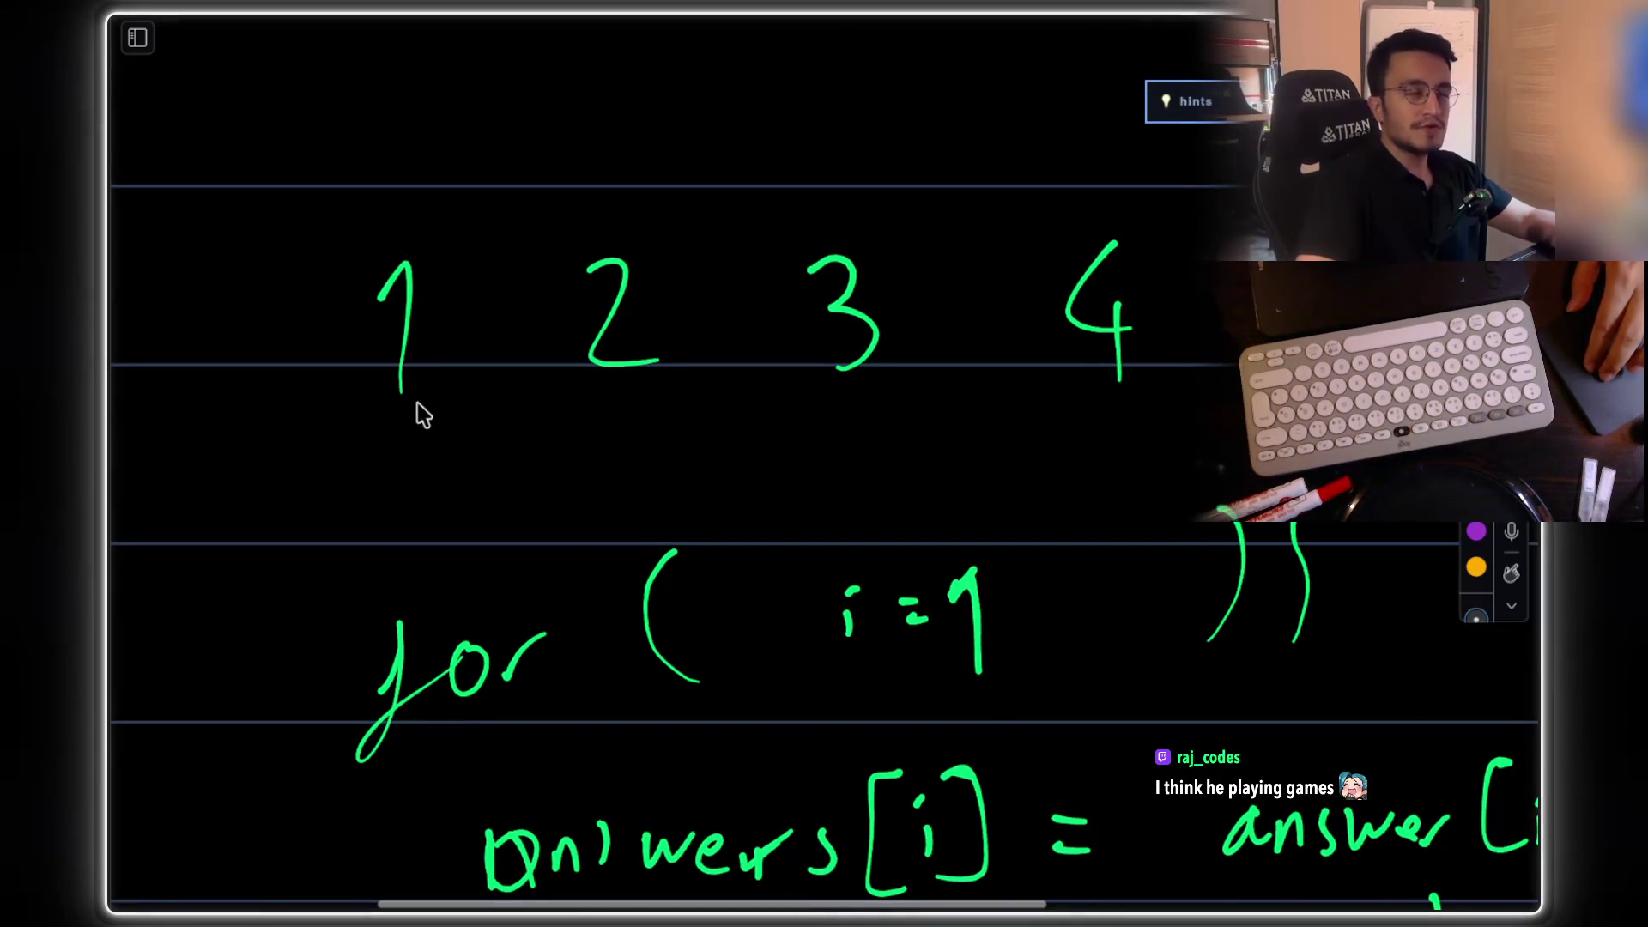
pyautogui.moveTo(391, 471); pyautogui.dragTo(414, 520)
# Step: Label the new 1 as nums[0] and write prefix products 2, 6, 24 under the array
pyautogui.moveTo(233, 642); pyautogui.dragTo(286, 596)
pyautogui.moveTo(329, 513); pyautogui.dragTo(326, 575)
pyautogui.moveTo(352, 503); pyautogui.dragTo(352, 574)
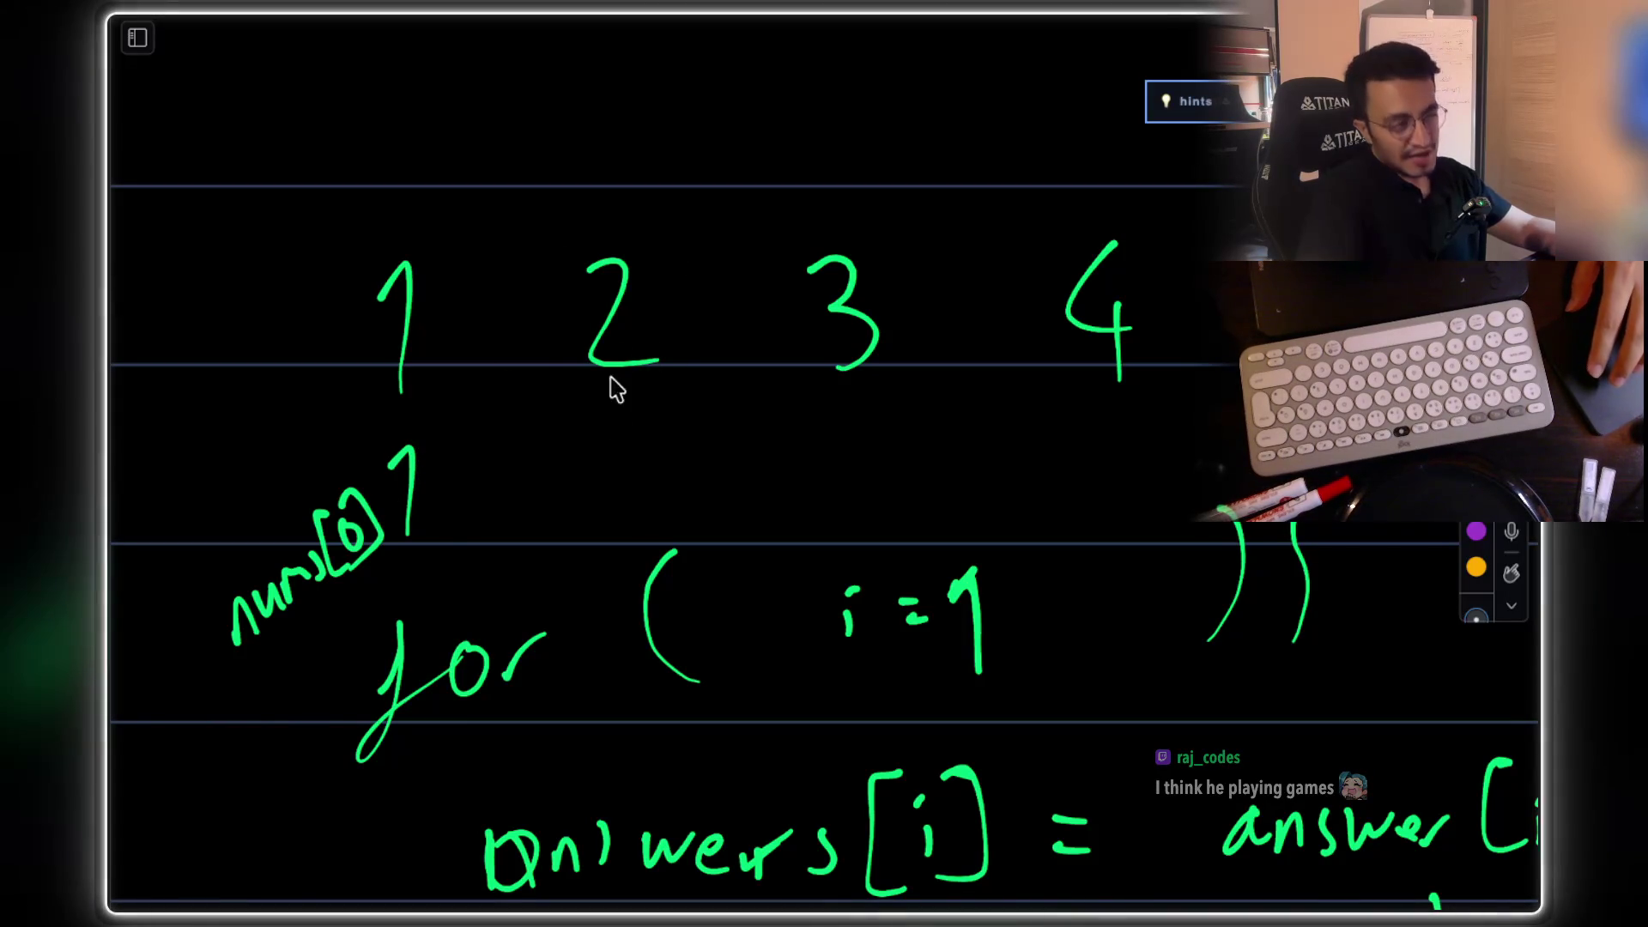
pyautogui.moveTo(573, 438)
pyautogui.mouseDown()
pyautogui.moveTo(606, 509)
pyautogui.moveTo(631, 502)
pyautogui.mouseUp()
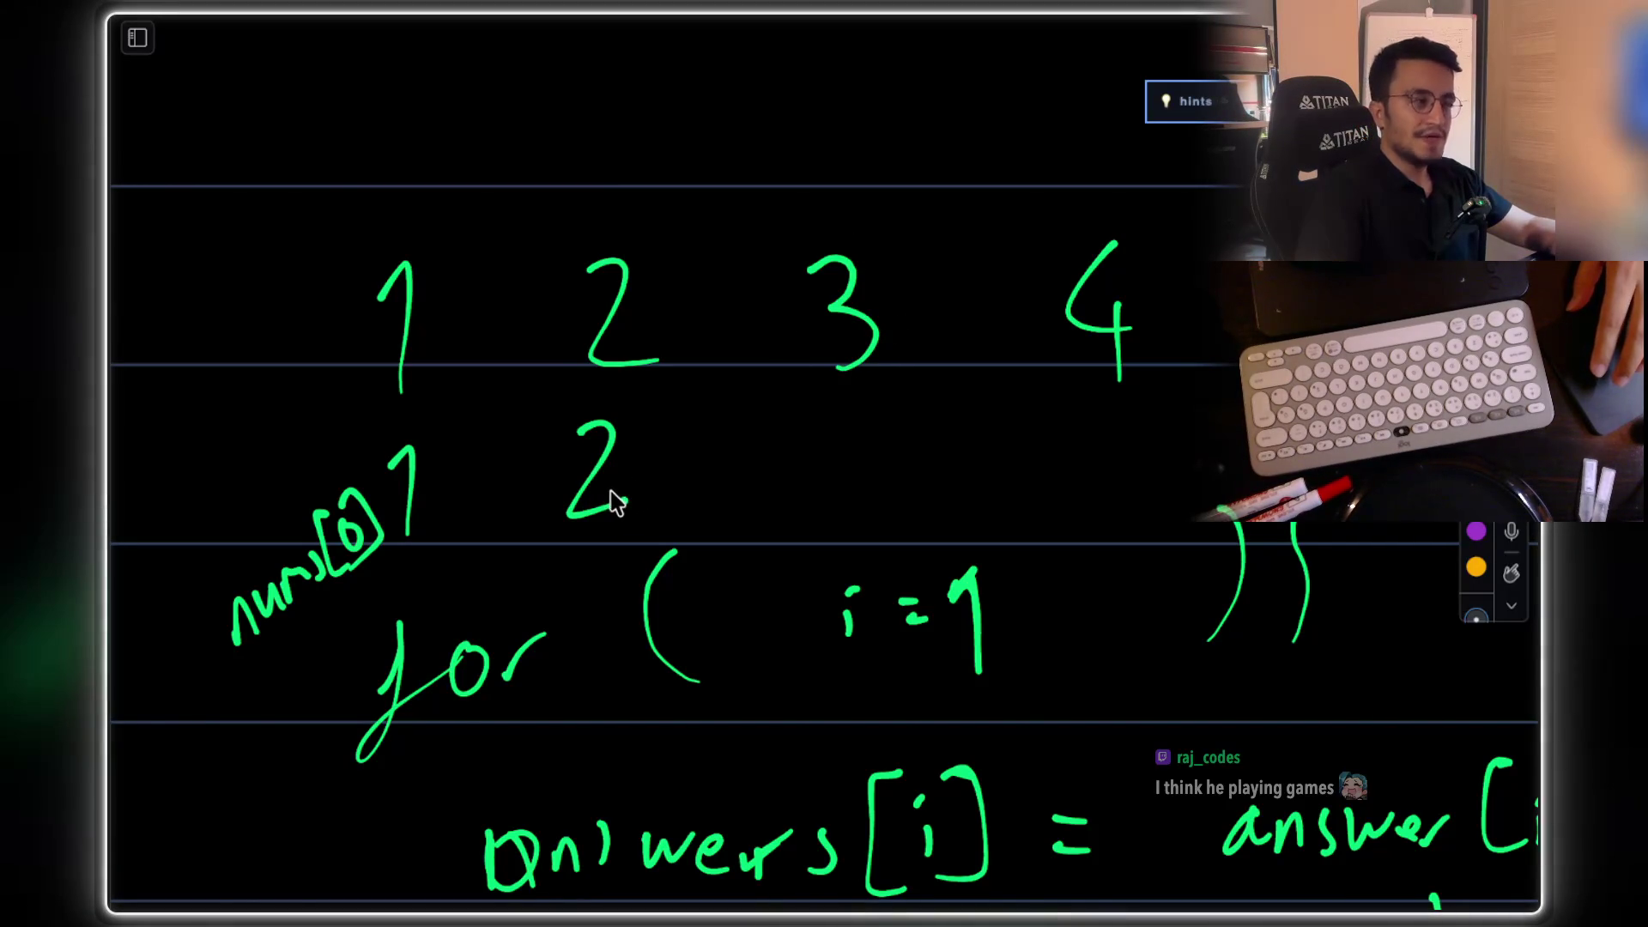
pyautogui.moveTo(865, 409)
pyautogui.mouseDown()
pyautogui.moveTo(813, 489)
pyautogui.moveTo(817, 463)
pyautogui.mouseUp()
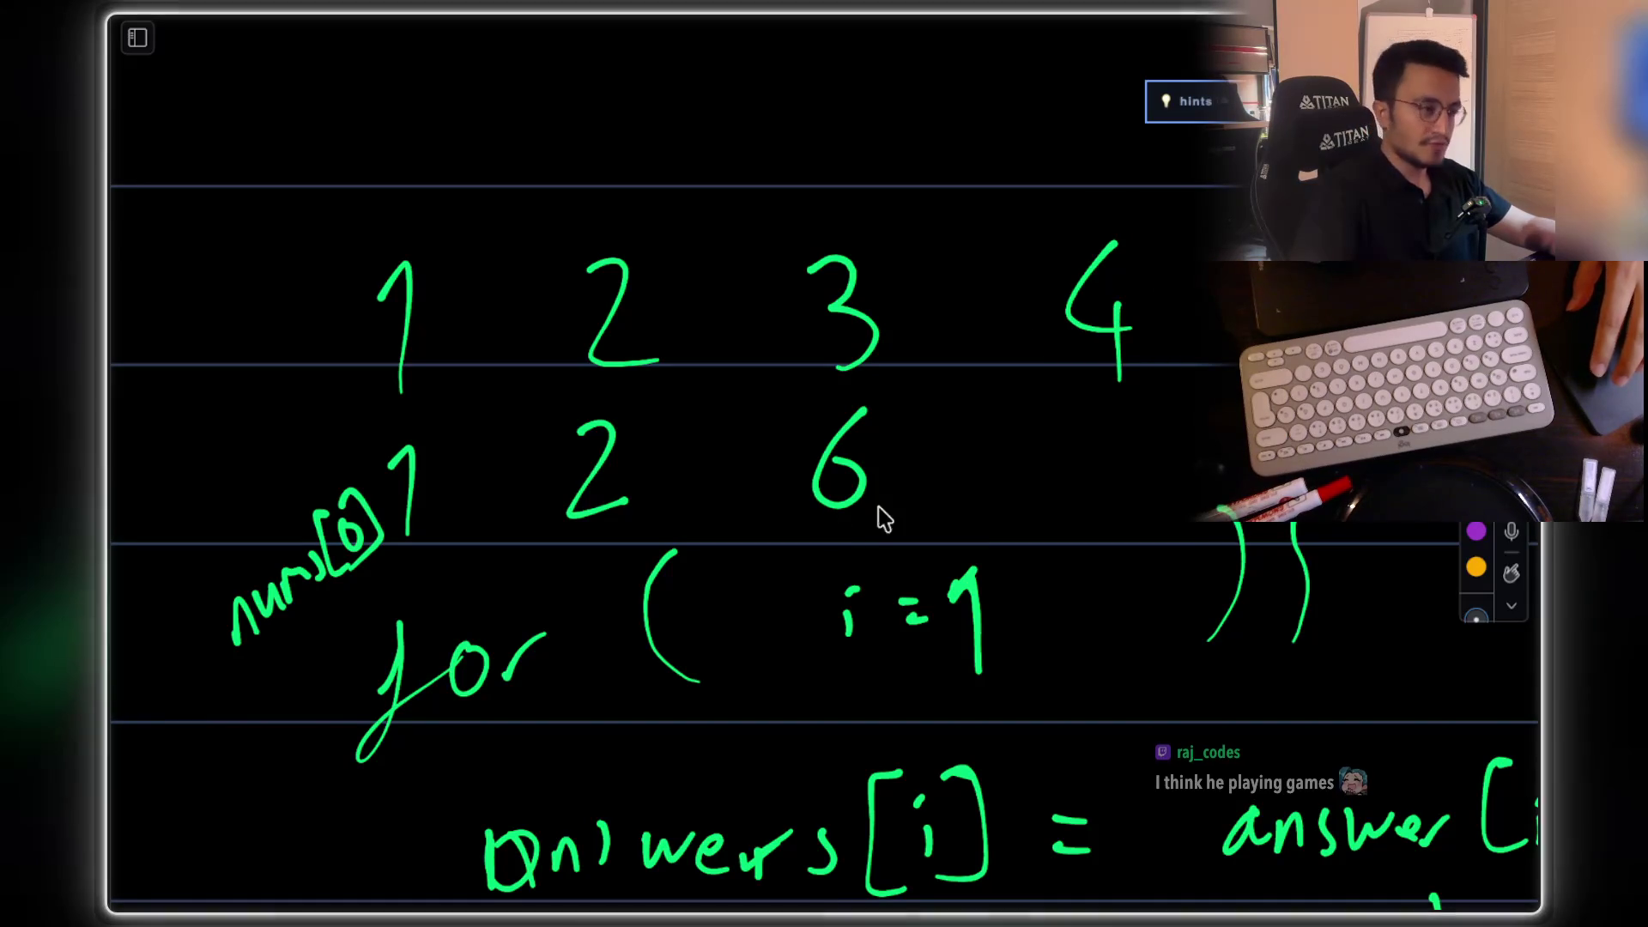
pyautogui.moveTo(1040, 424)
pyautogui.mouseDown()
pyautogui.moveTo(1078, 423)
pyautogui.moveTo(1091, 483)
pyautogui.moveTo(1148, 449)
pyautogui.moveTo(1145, 494)
pyautogui.mouseUp()
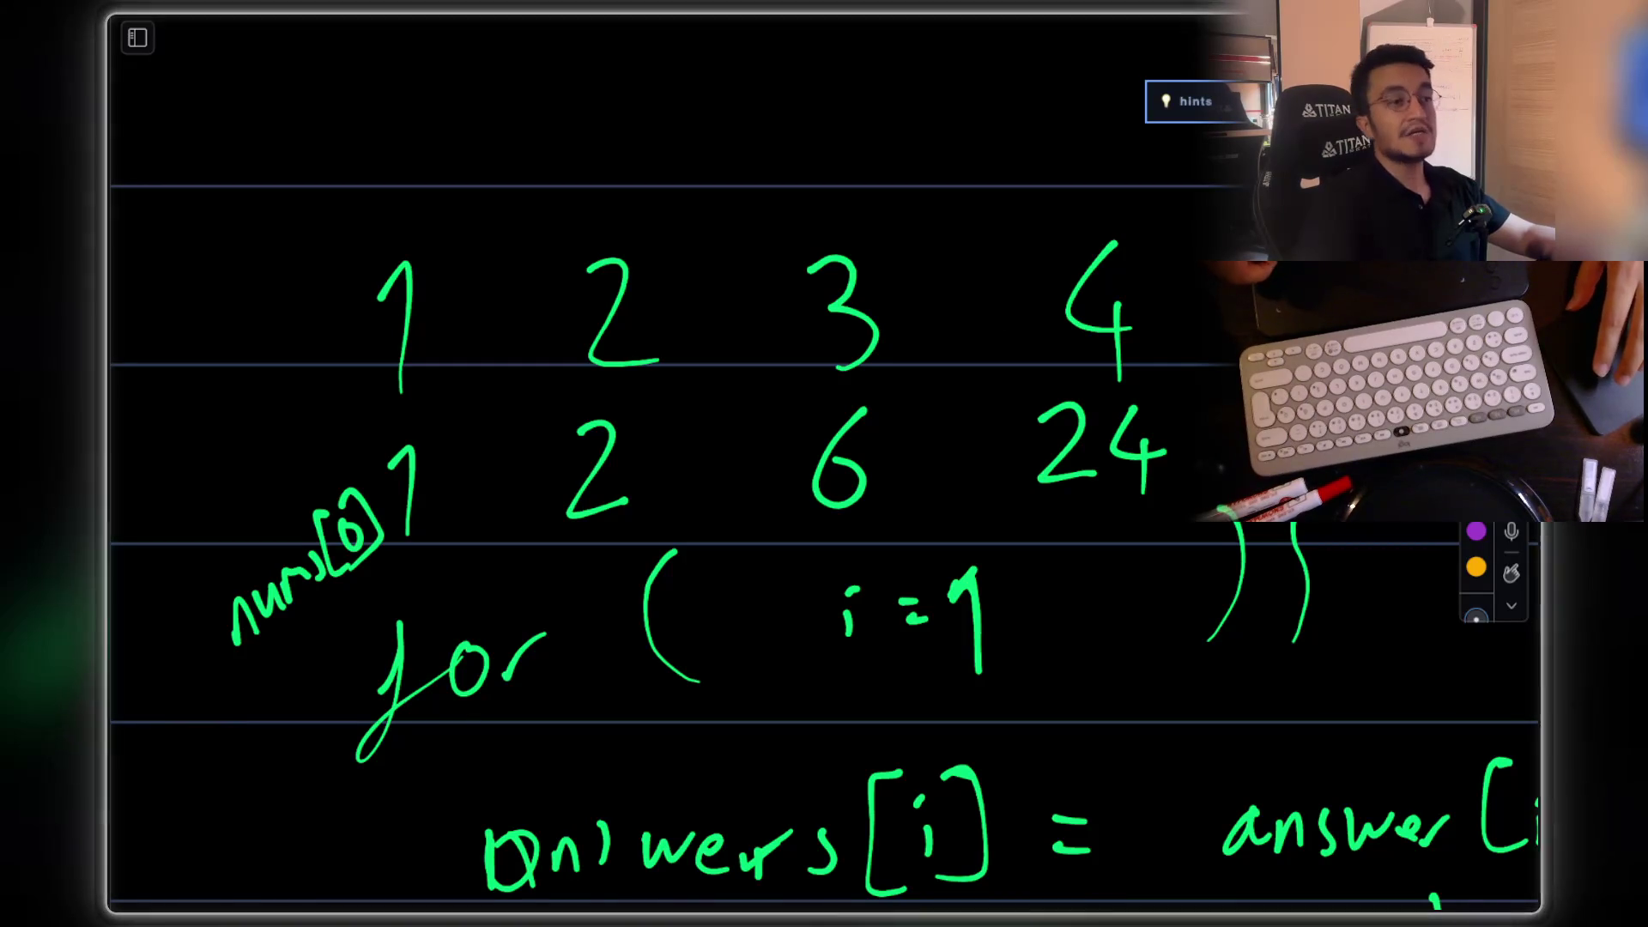
# Step: Write '(inclusive)' in red above the products and box the product row in red
pyautogui.moveTo(563, 186)
pyautogui.mouseDown()
pyautogui.moveTo(625, 183)
pyautogui.moveTo(710, 103)
pyautogui.moveTo(755, 169)
pyautogui.moveTo(801, 149)
pyautogui.moveTo(967, 159)
pyautogui.mouseUp()
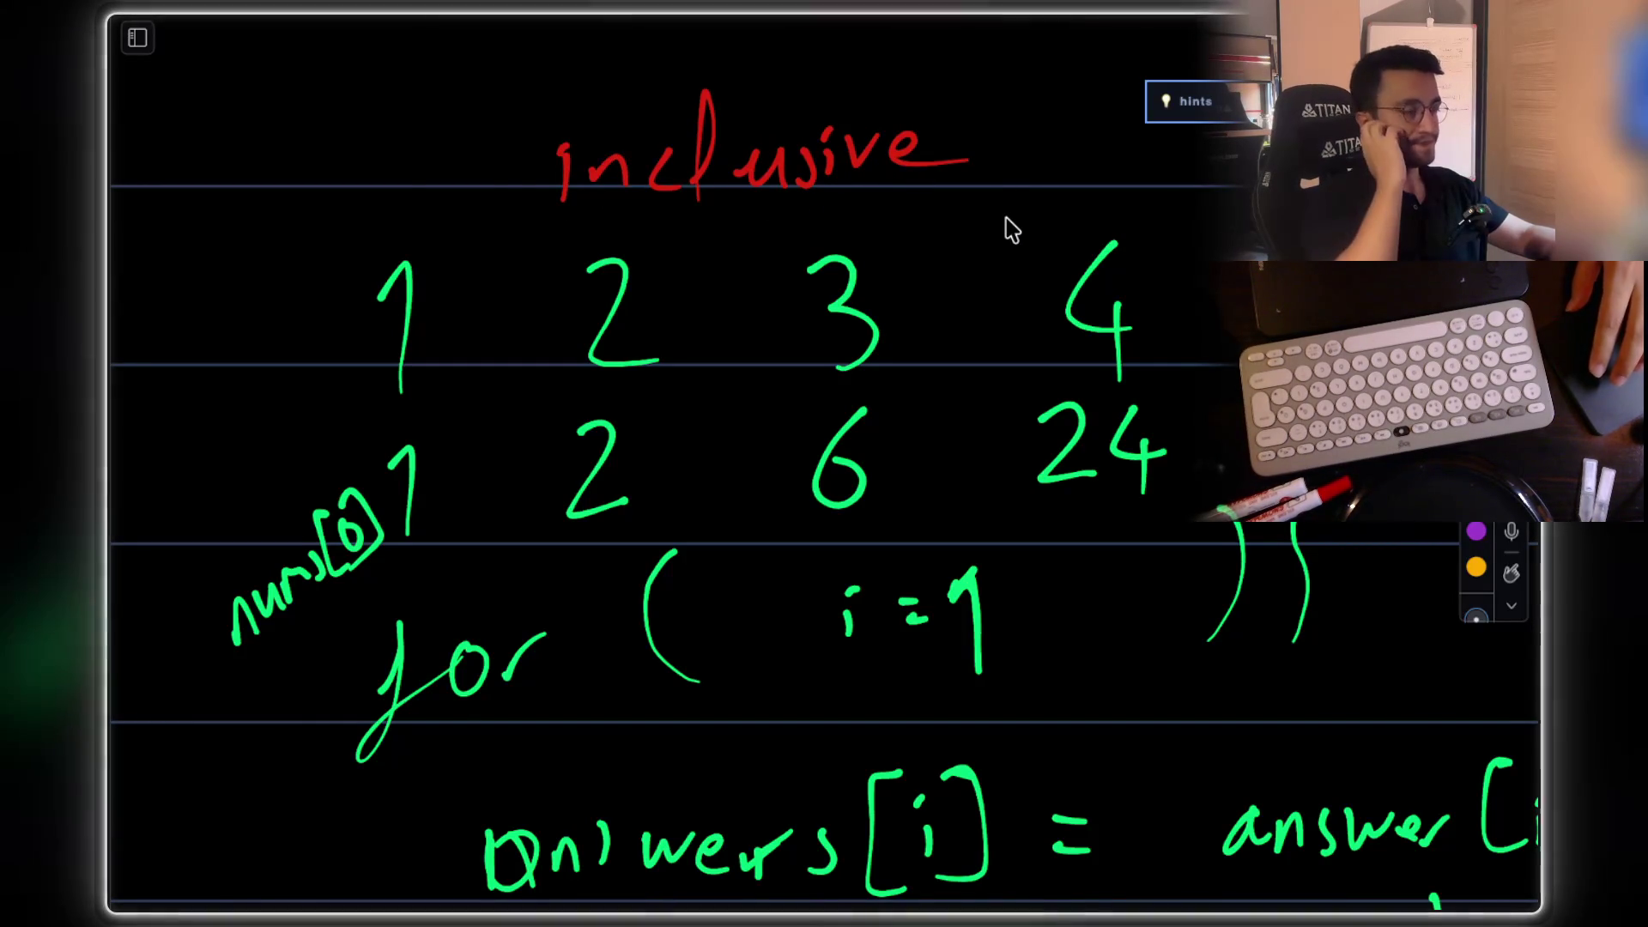
pyautogui.moveTo(534, 92); pyautogui.dragTo(550, 203)
pyautogui.moveTo(984, 75); pyautogui.dragTo(989, 193)
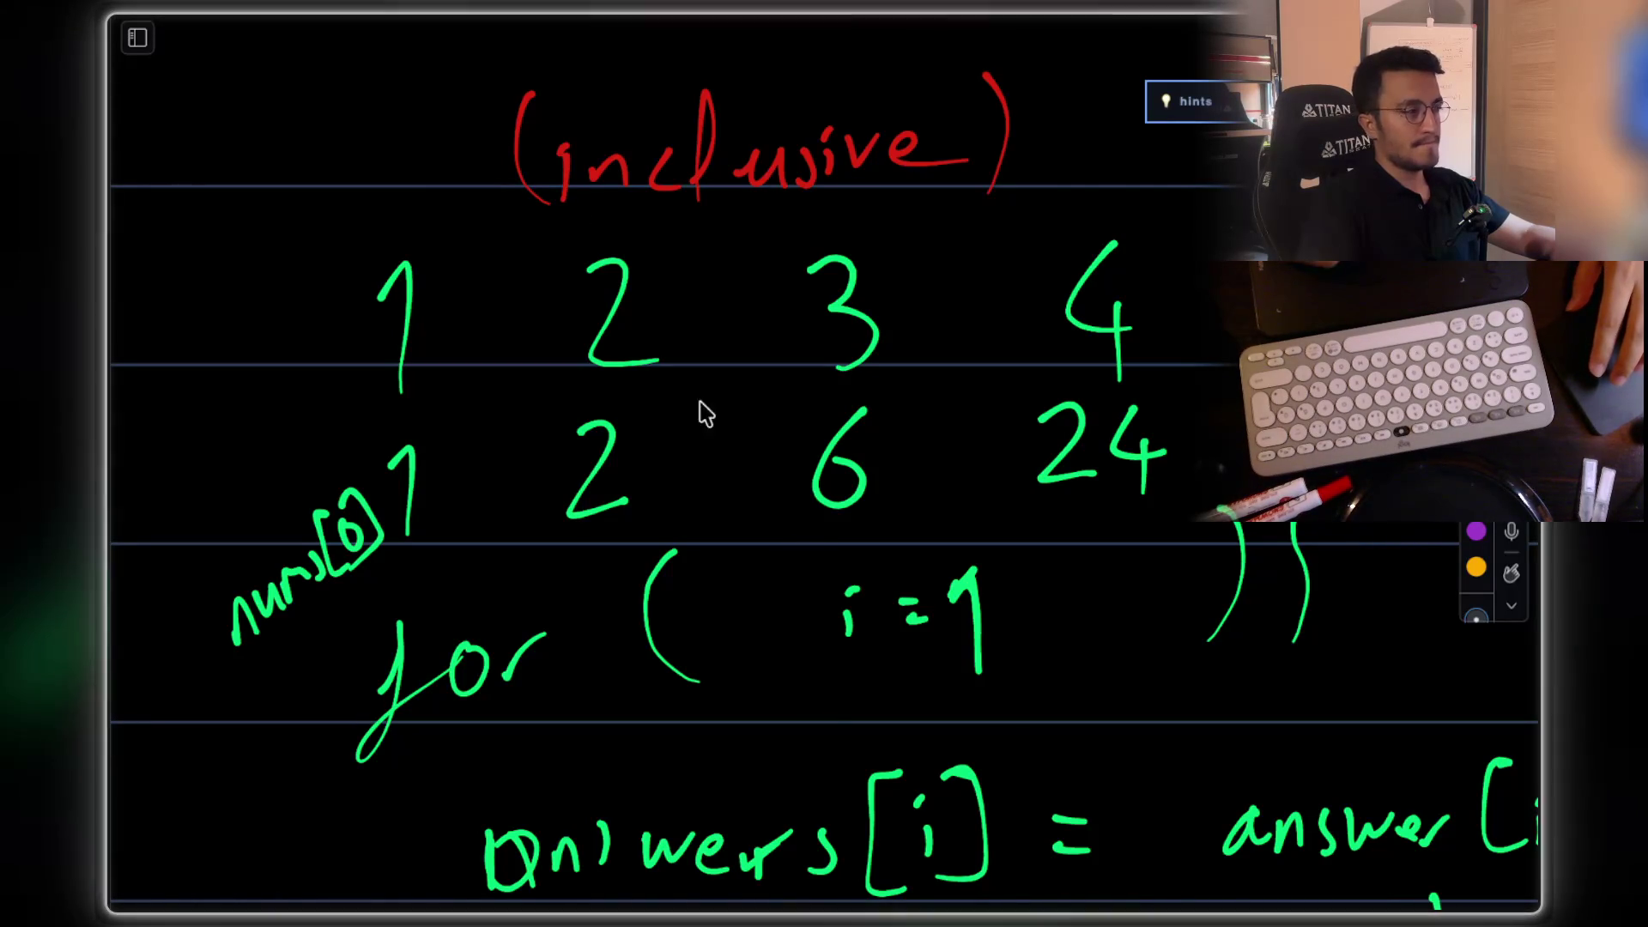
pyautogui.moveTo(397, 425)
pyautogui.mouseDown()
pyautogui.moveTo(386, 515)
pyautogui.moveTo(583, 556)
pyautogui.moveTo(1173, 522)
pyautogui.moveTo(1194, 378)
pyautogui.moveTo(560, 384)
pyautogui.moveTo(348, 421)
pyautogui.mouseUp()
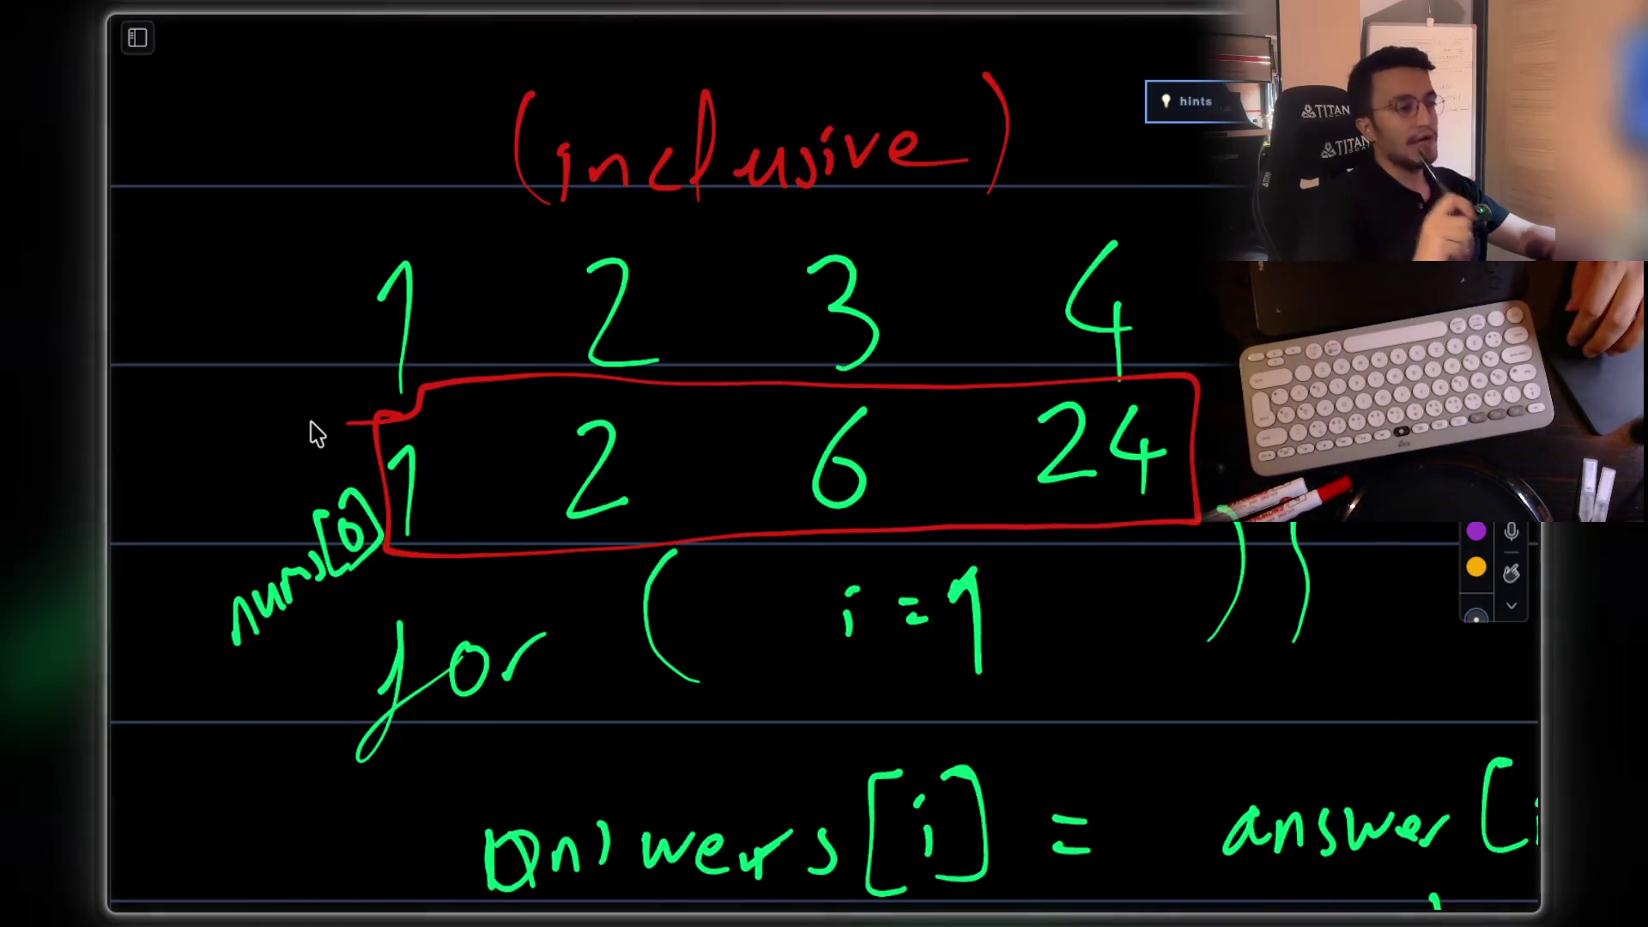
# Step: Draw a red down arrow under nums[i] and write red nums[i - 1] beneath it
pyautogui.scroll(-1, 313, 428)
pyautogui.scroll(-5, 316, 433)
pyautogui.scroll(3, 314, 432)
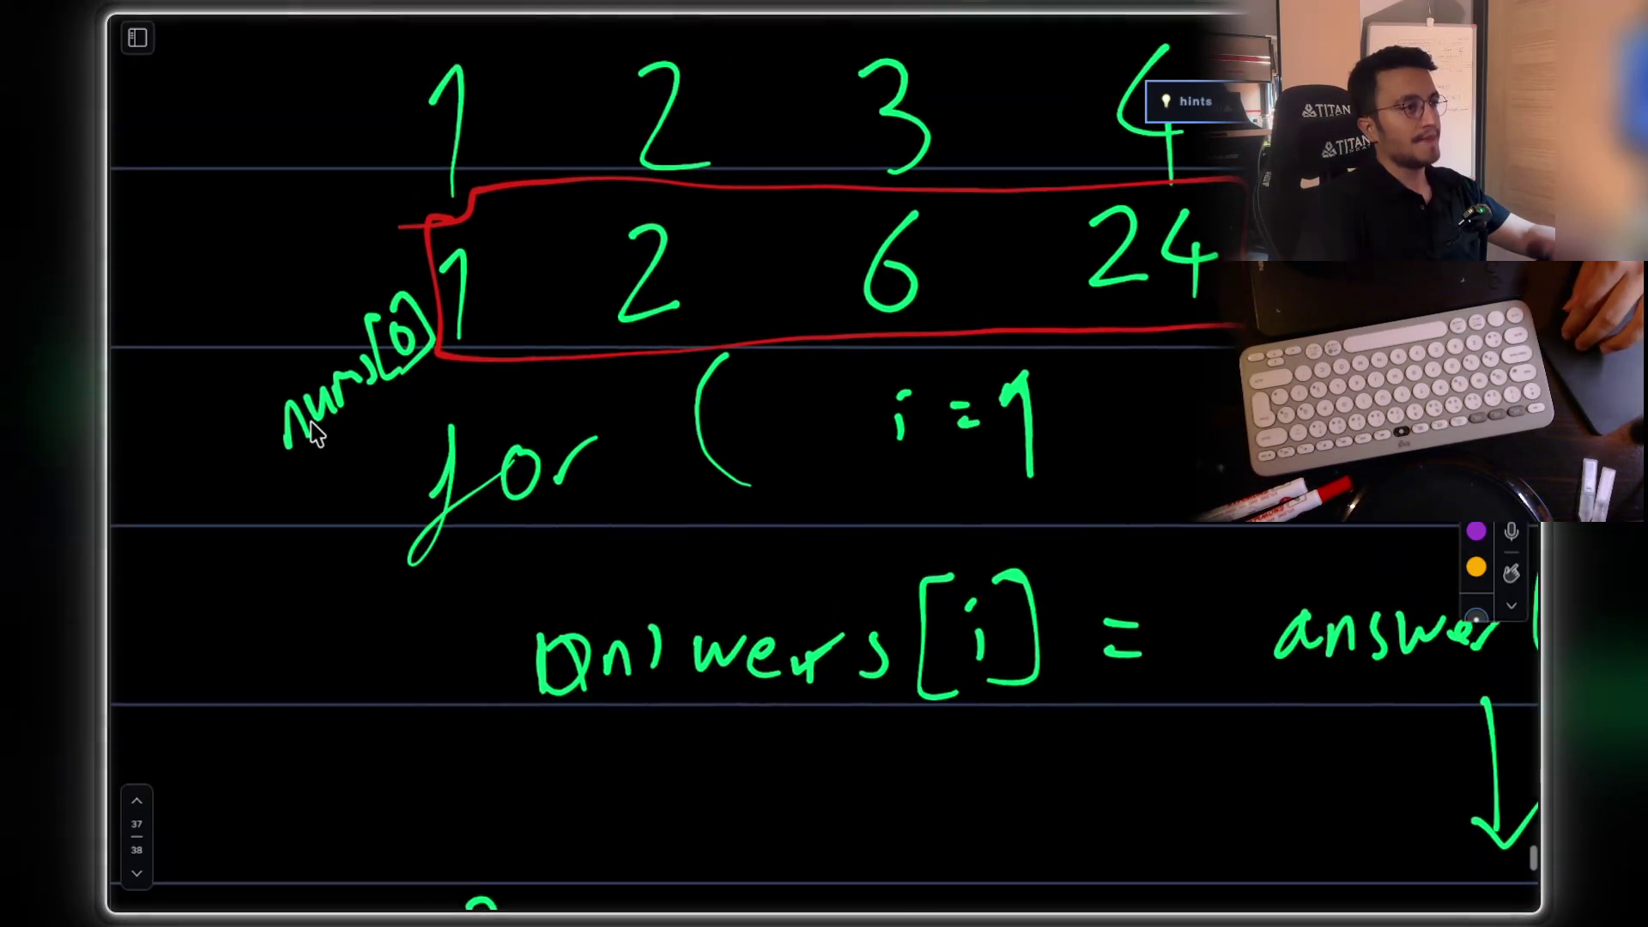
pyautogui.scroll(-6, 316, 433)
pyautogui.hscroll(10, 316, 433)
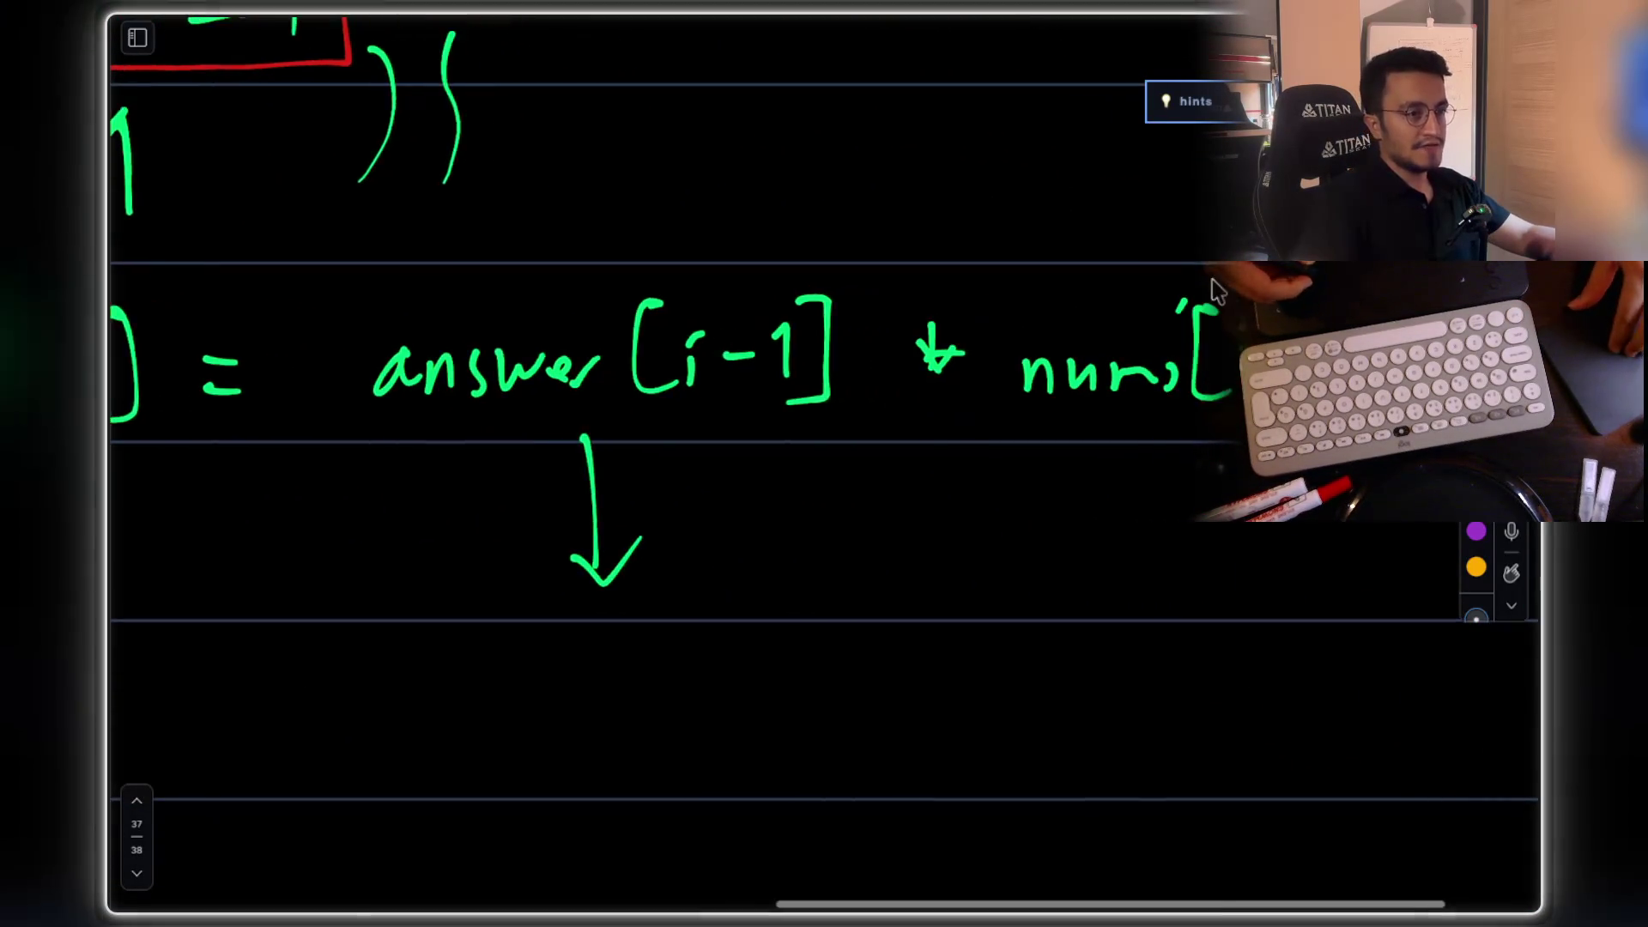
pyautogui.moveTo(1107, 442)
pyautogui.mouseDown()
pyautogui.moveTo(1108, 504)
pyautogui.moveTo(1130, 481)
pyautogui.mouseUp()
pyautogui.click(1000, 593)
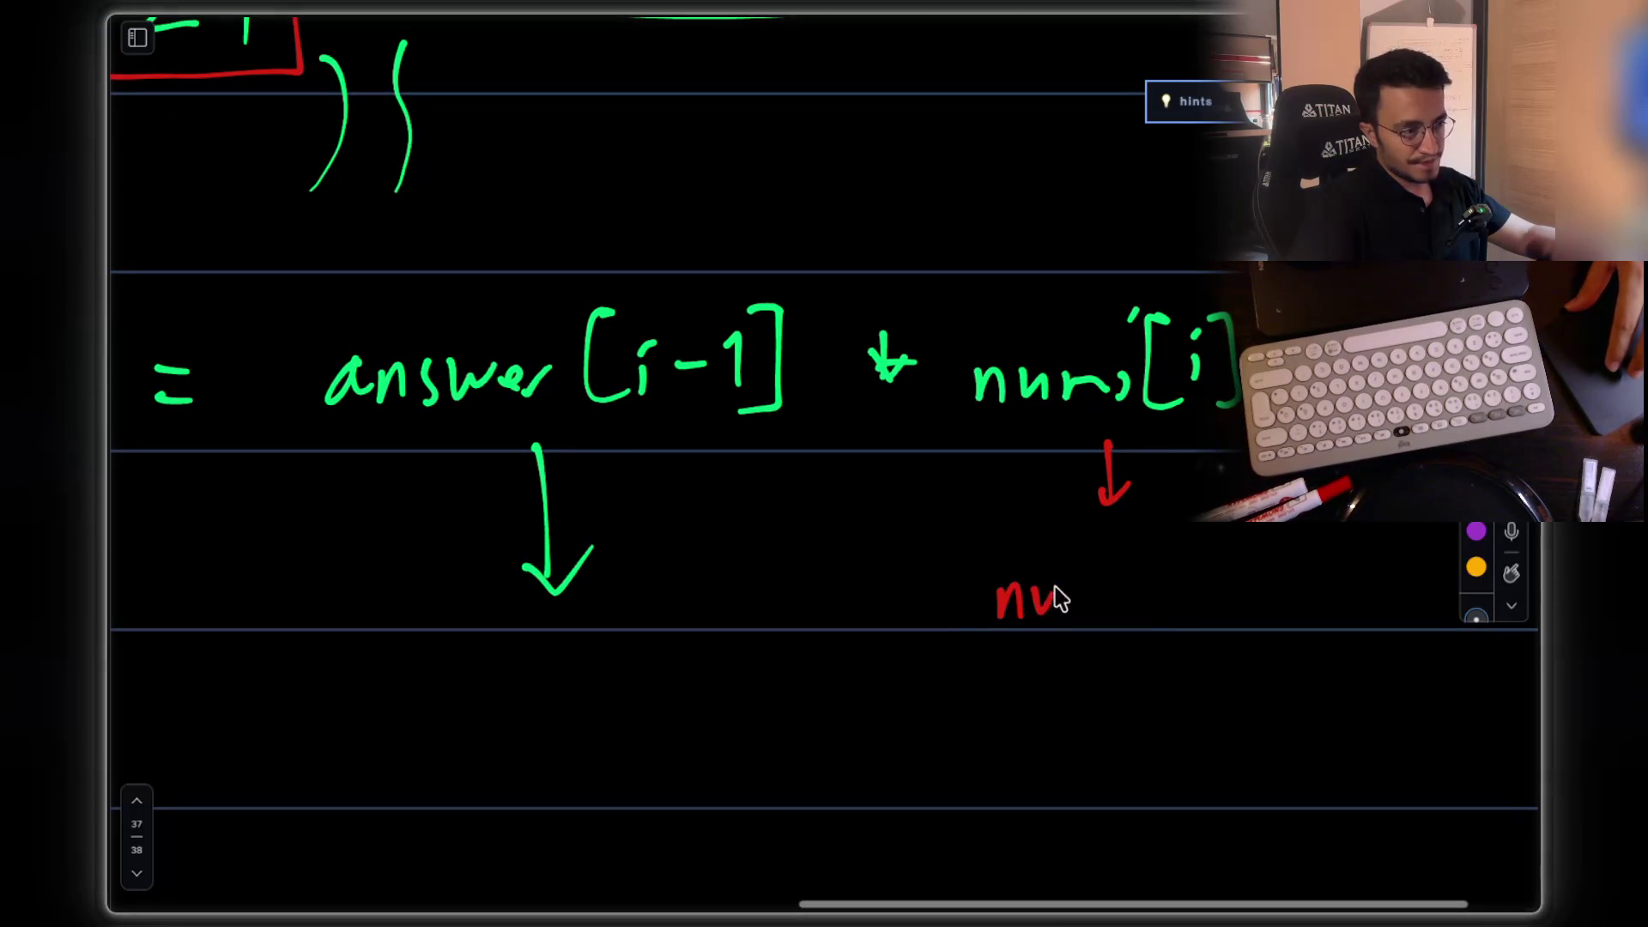
pyautogui.moveTo(1172, 556)
pyautogui.mouseDown()
pyautogui.moveTo(1187, 616)
pyautogui.moveTo(1255, 577)
pyautogui.mouseUp()
pyautogui.click(1191, 562)
pyautogui.moveTo(1284, 558); pyautogui.dragTo(1292, 594)
pyautogui.moveTo(1313, 530); pyautogui.dragTo(1347, 602)
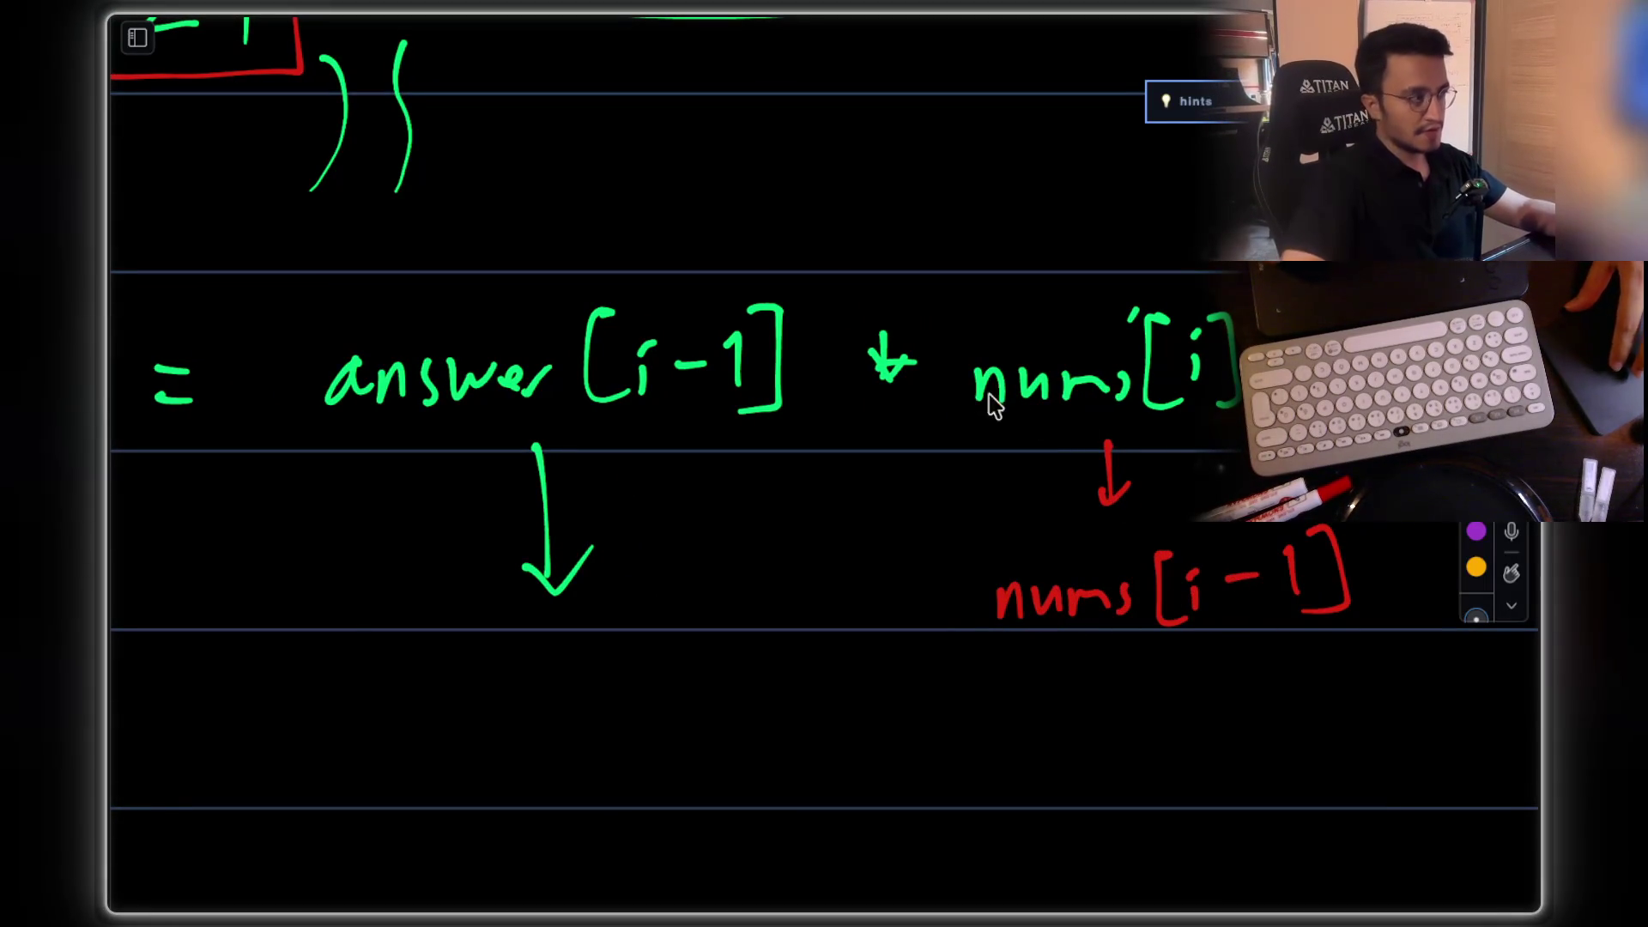
# Step: Circle the 3 and then the 2 in the top number row in red
pyautogui.hscroll(-3, 515, 320)
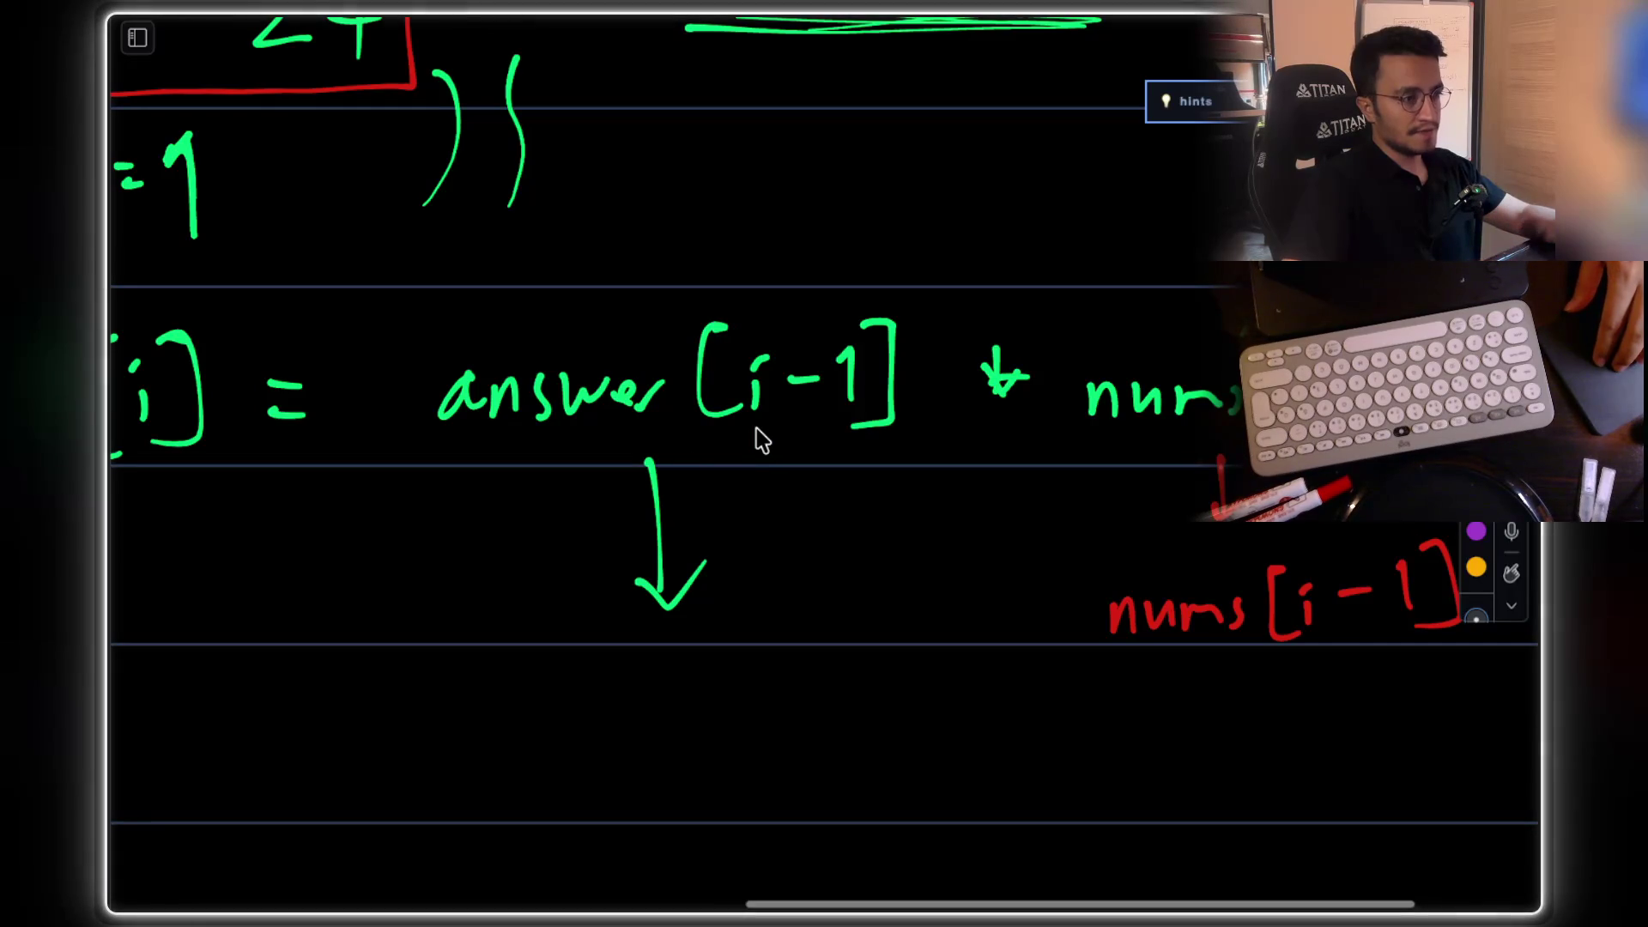
pyautogui.scroll(5, 816, 301)
pyautogui.hscroll(-5, 817, 302)
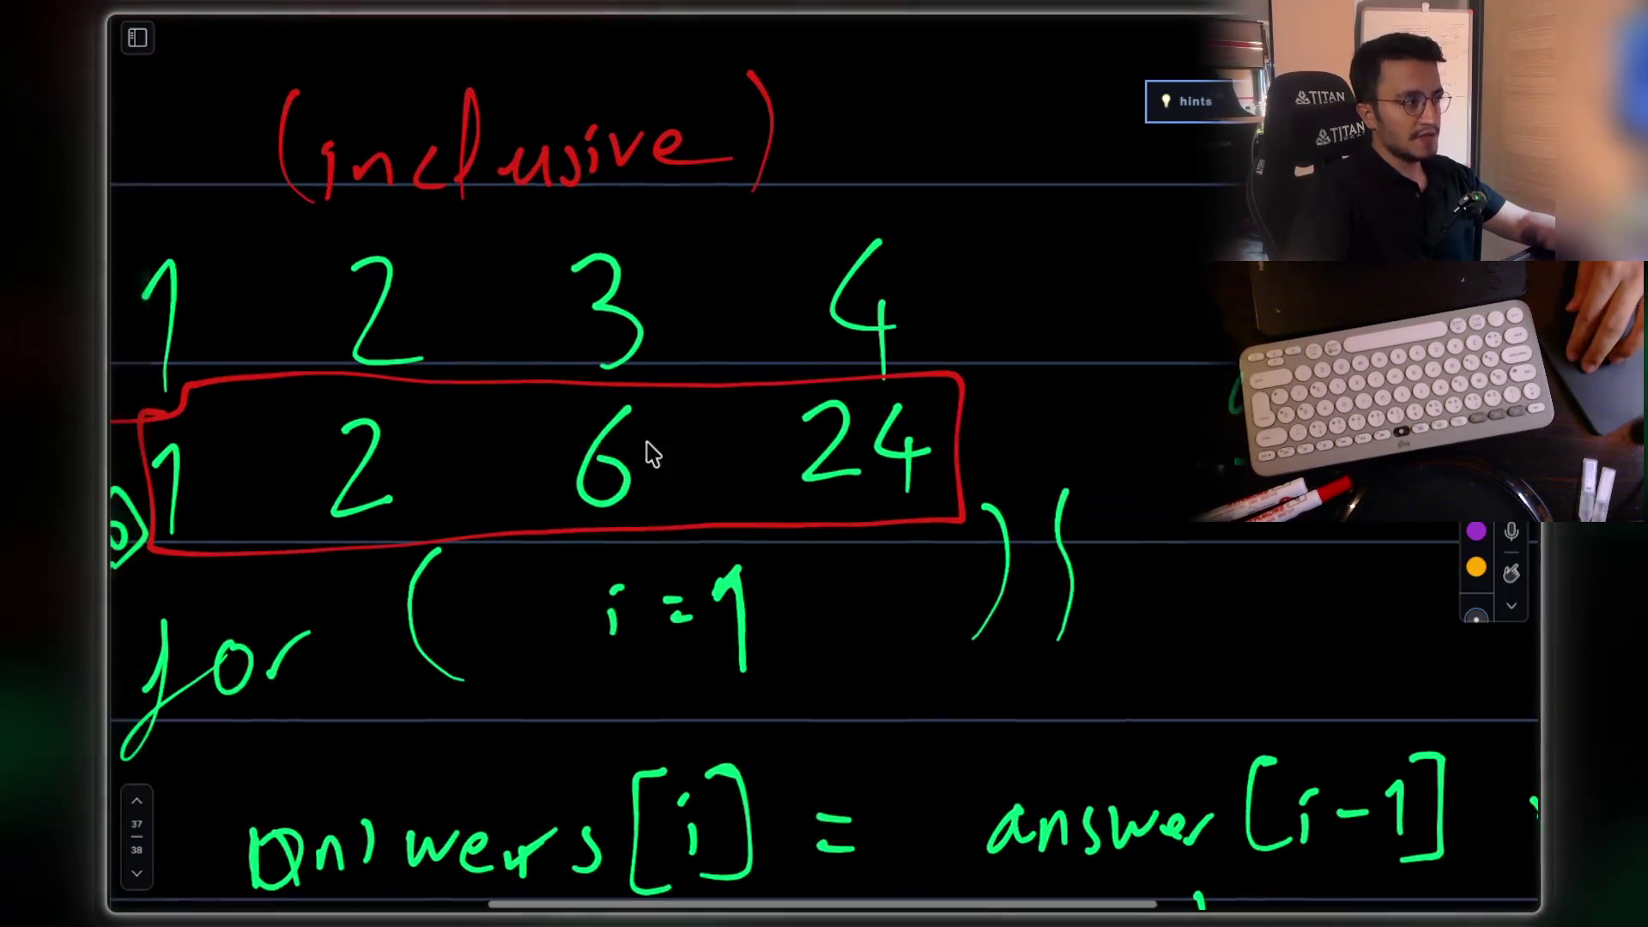
pyautogui.scroll(2, 755, 352)
pyautogui.hscroll(-5, 755, 352)
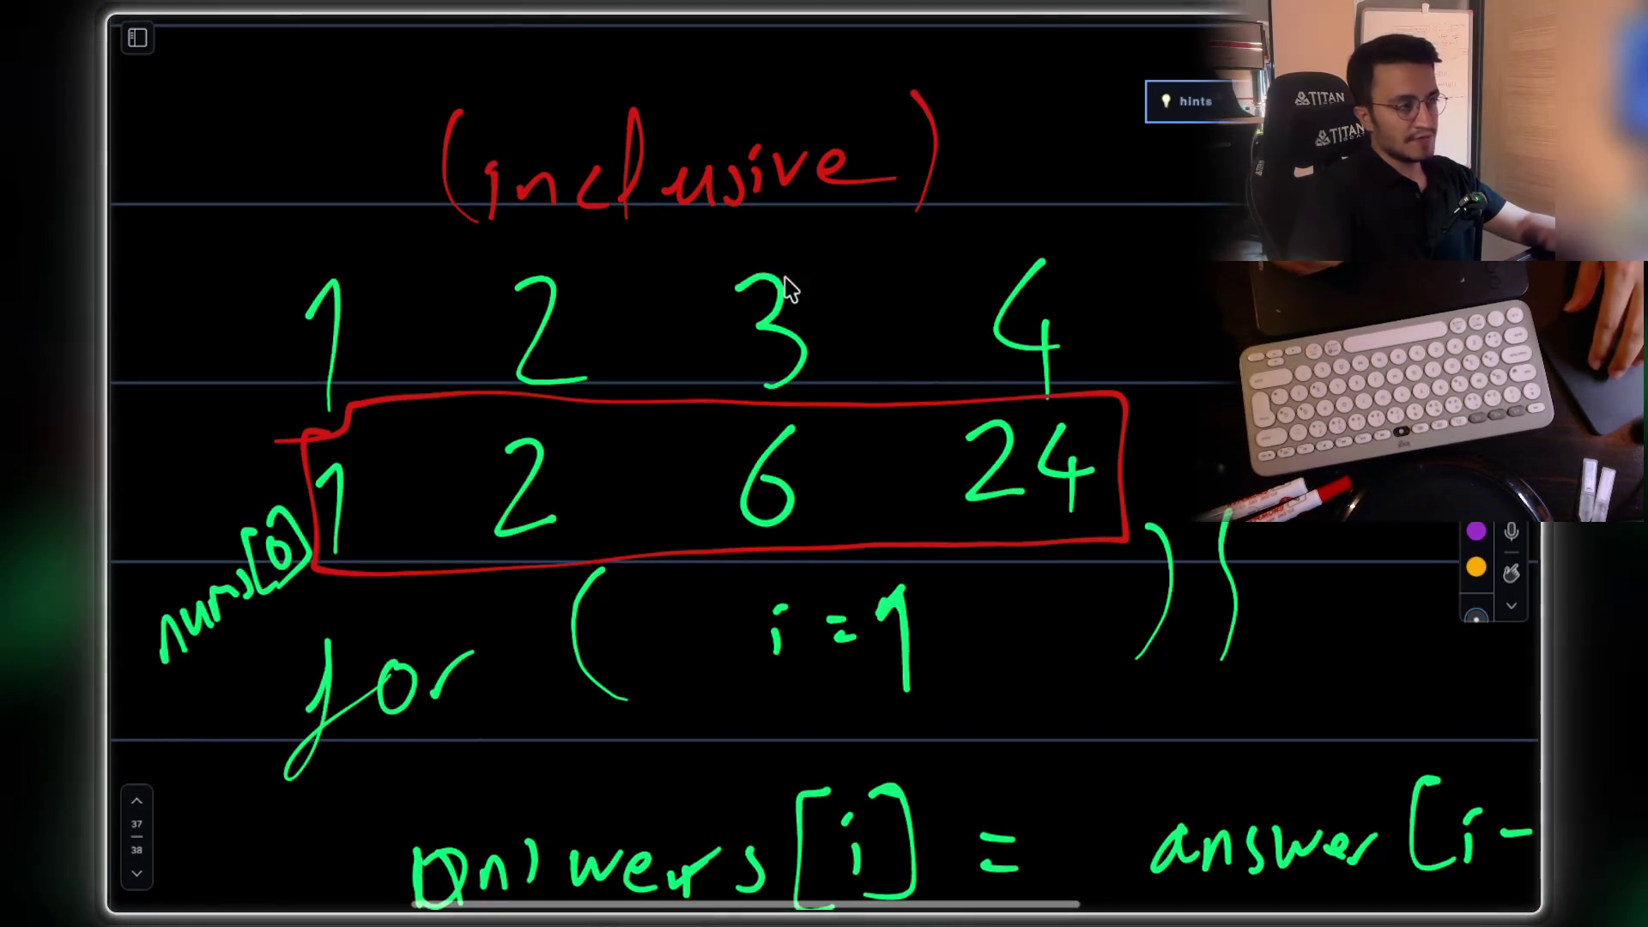
pyautogui.moveTo(727, 283)
pyautogui.mouseDown()
pyautogui.moveTo(773, 400)
pyautogui.moveTo(813, 266)
pyautogui.moveTo(735, 269)
pyautogui.mouseUp()
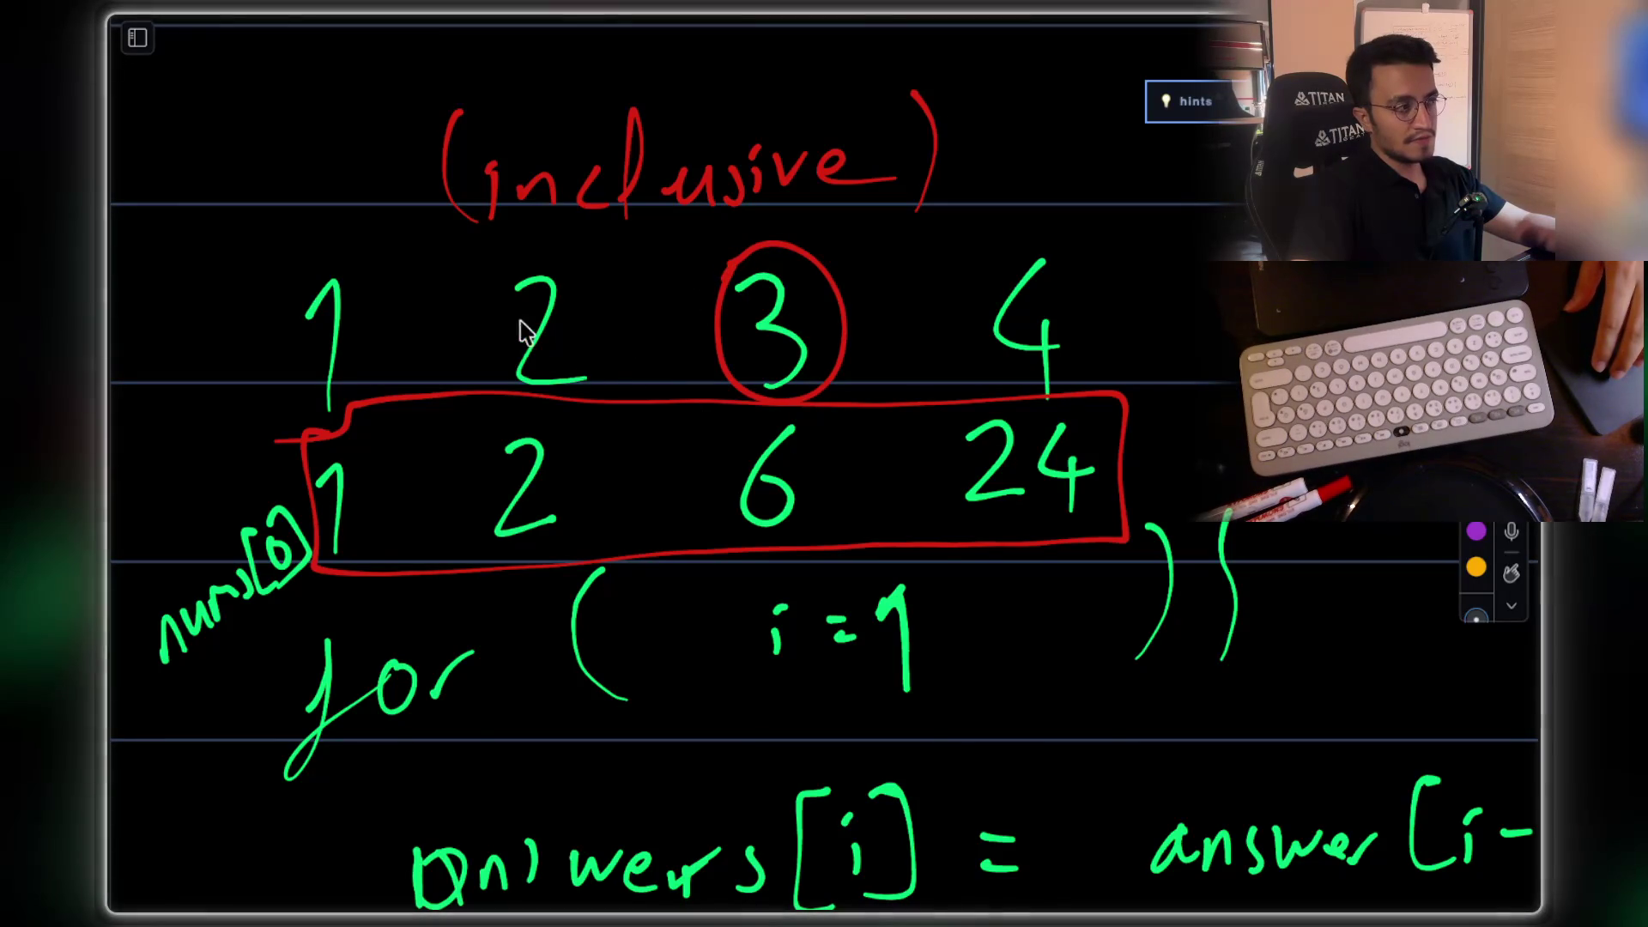
pyautogui.moveTo(504, 291)
pyautogui.mouseDown()
pyautogui.moveTo(558, 403)
pyautogui.moveTo(588, 287)
pyautogui.moveTo(513, 268)
pyautogui.mouseUp()
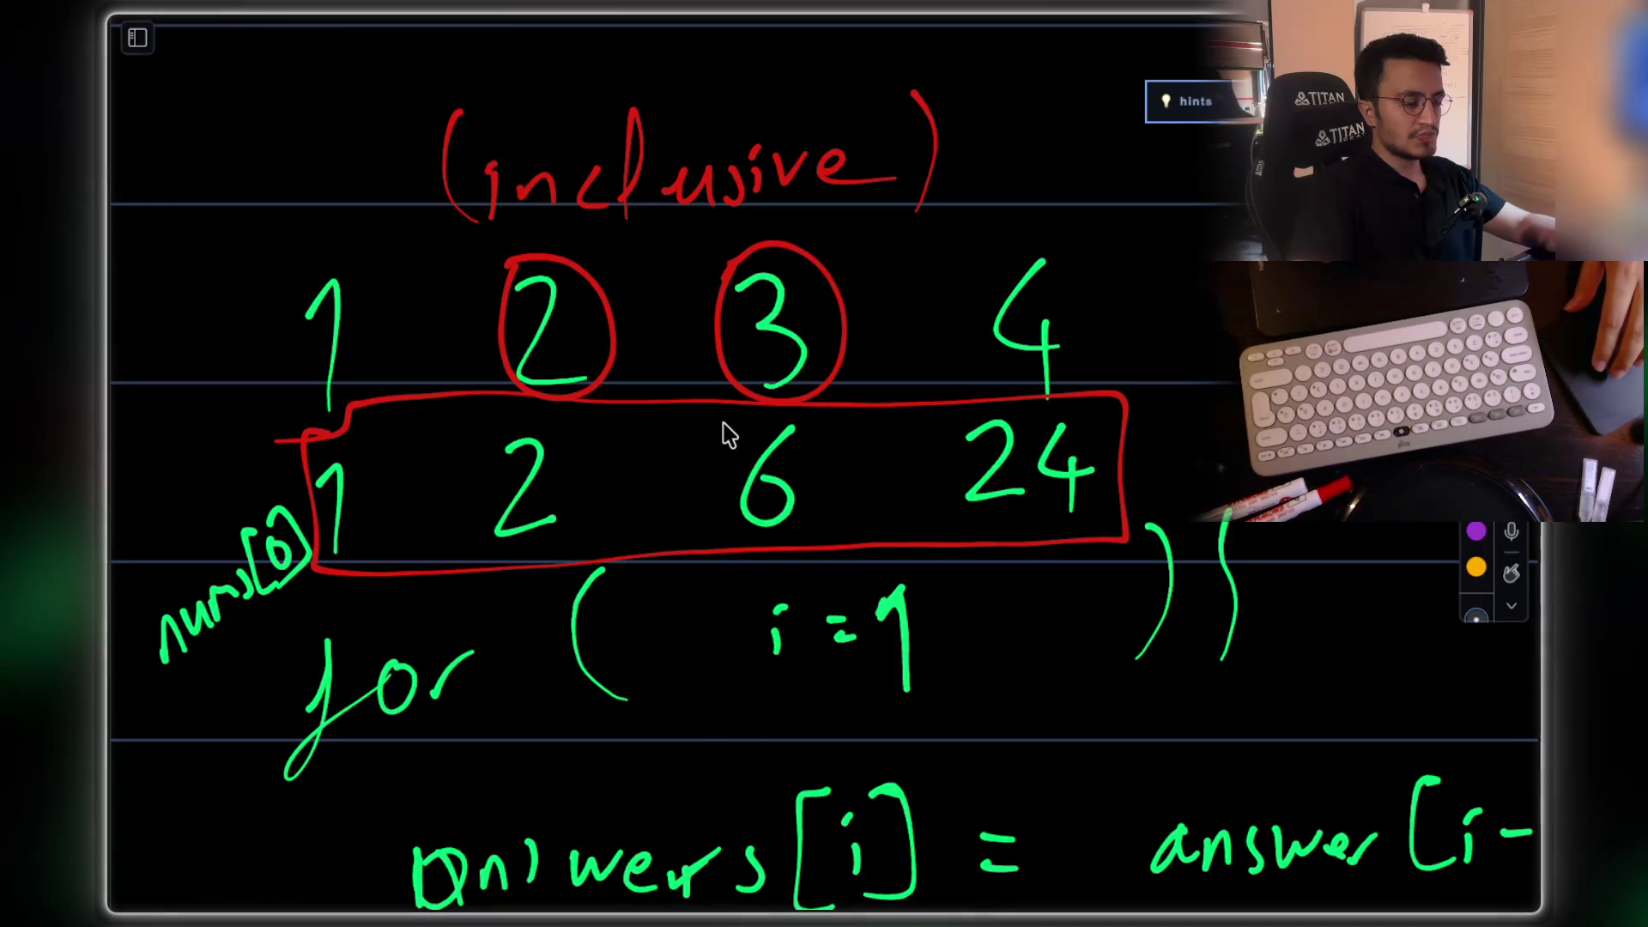
# Step: Pan the canvas and write red nums[i-1] under the down arrow
pyautogui.scroll(-5, 729, 438)
pyautogui.hscroll(5, 728, 437)
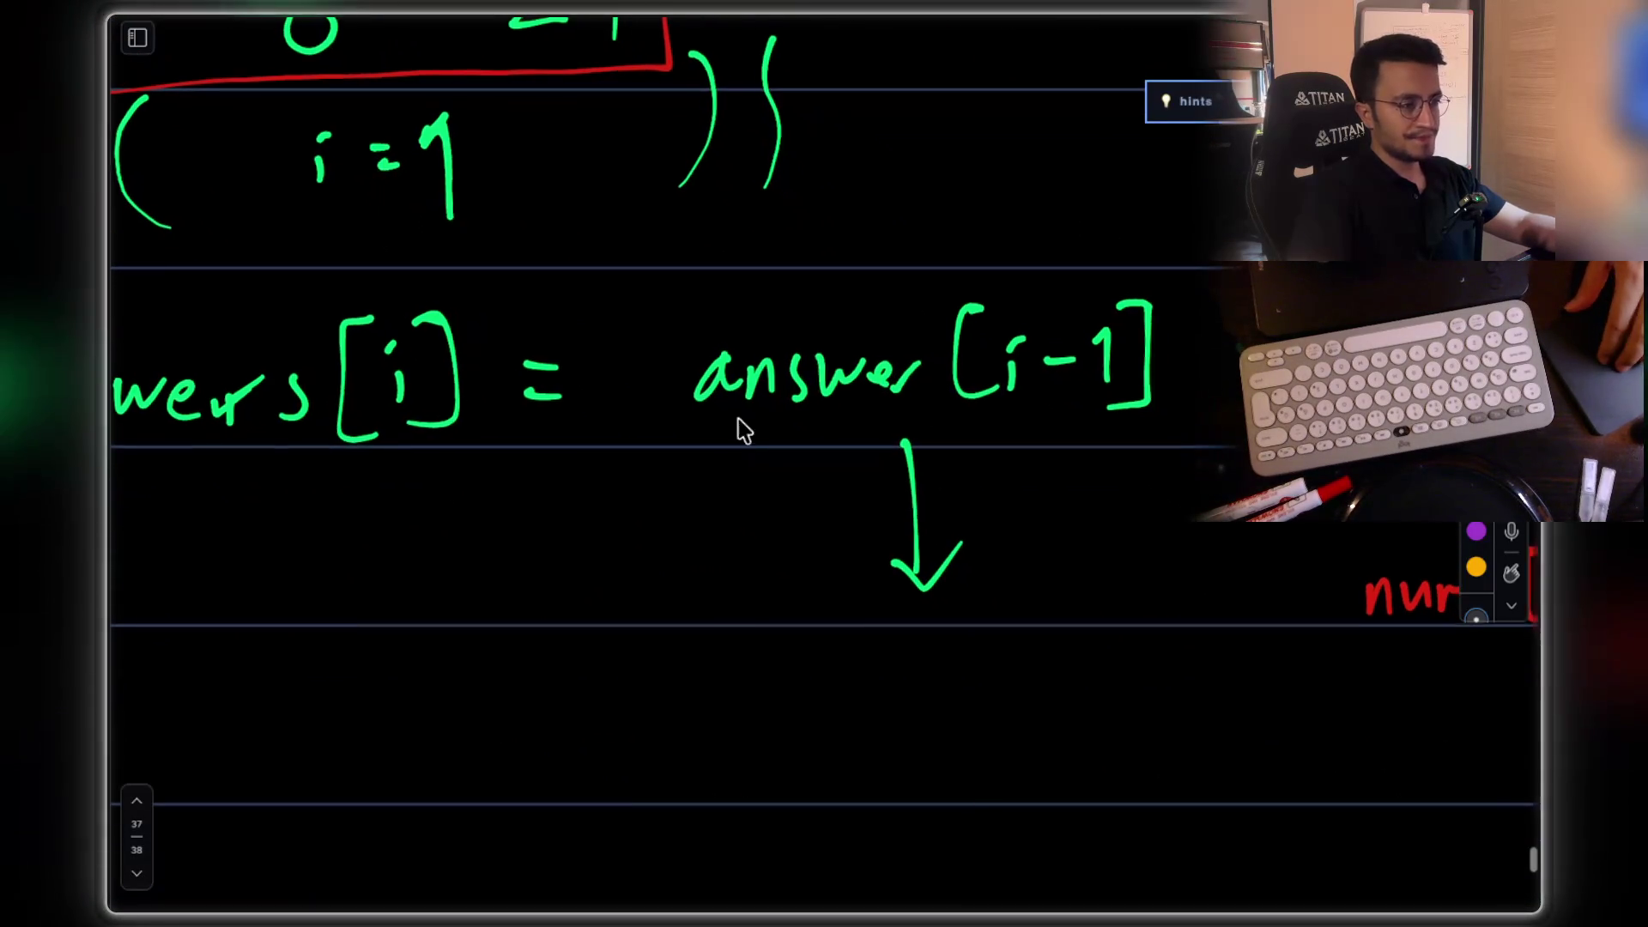
pyautogui.hscroll(-2, 1096, 369)
pyautogui.scroll(1, 1096, 368)
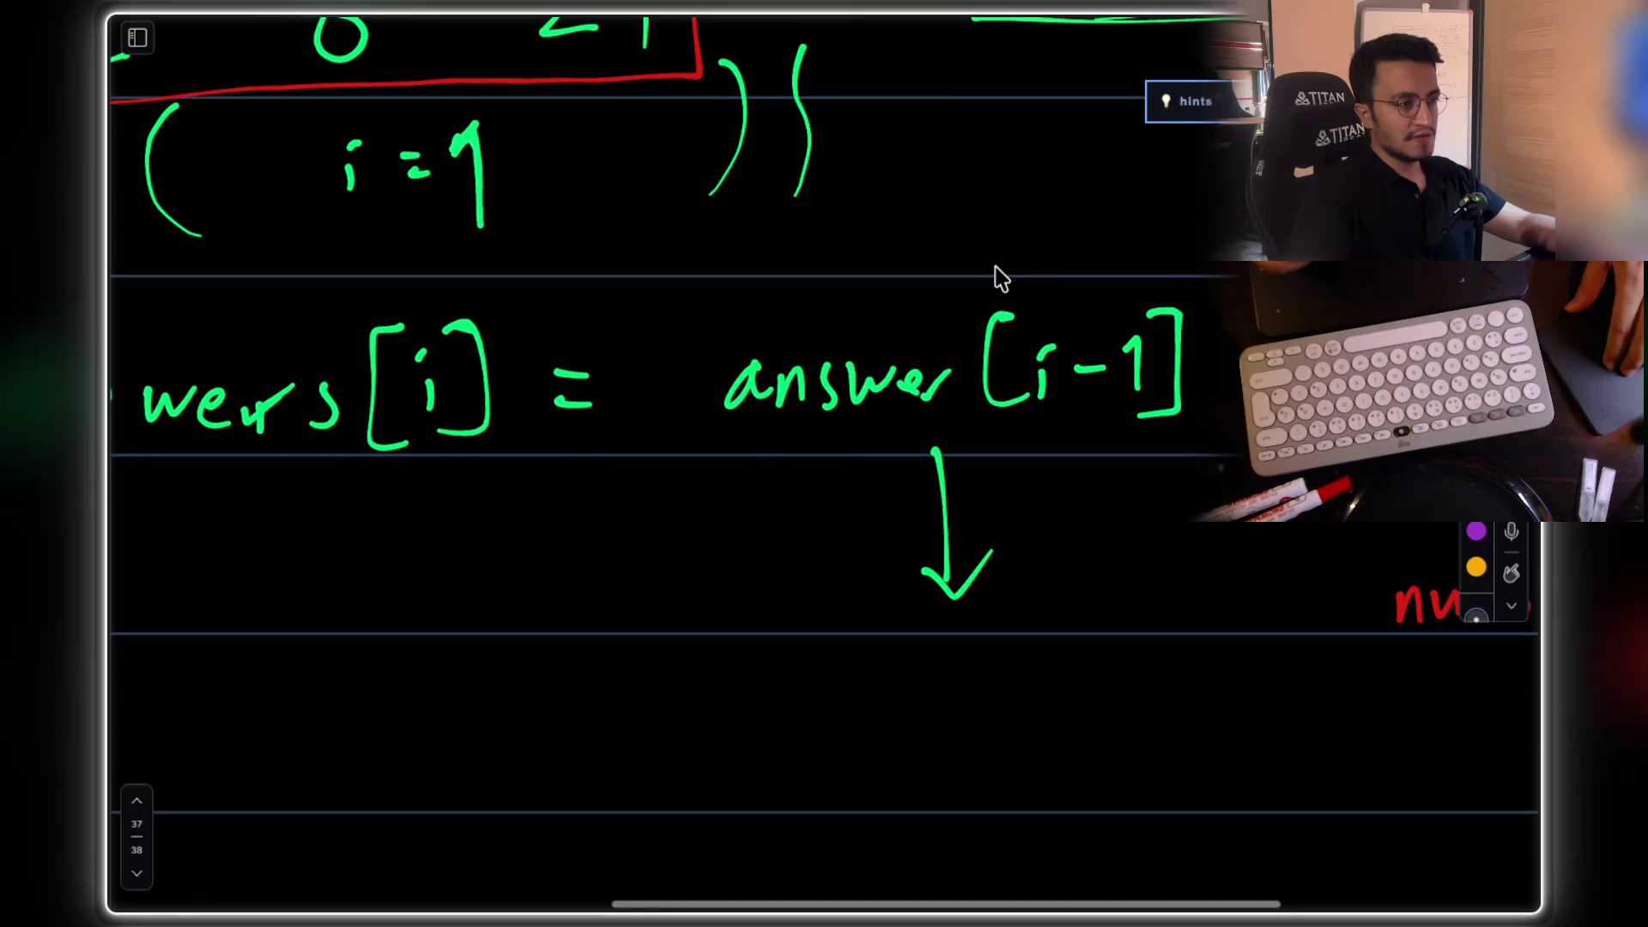
pyautogui.scroll(-1, 1115, 324)
pyautogui.hscroll(2, 1116, 324)
pyautogui.hscroll(1, 1116, 313)
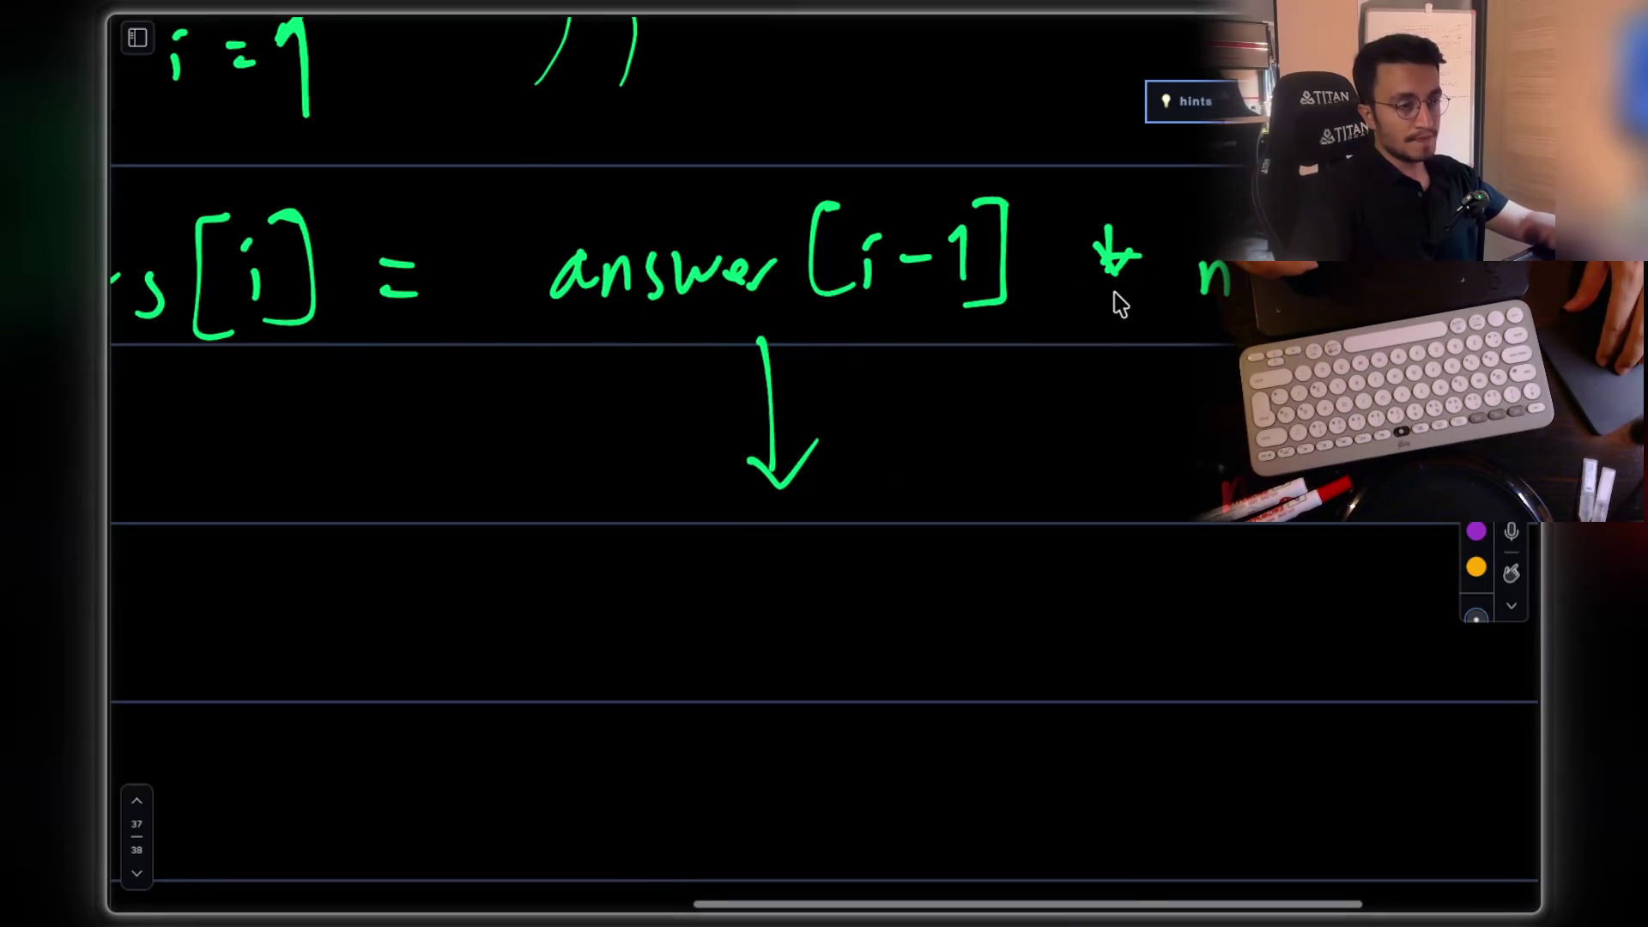
pyautogui.hscroll(2, 1116, 309)
pyautogui.hscroll(-3, 1116, 306)
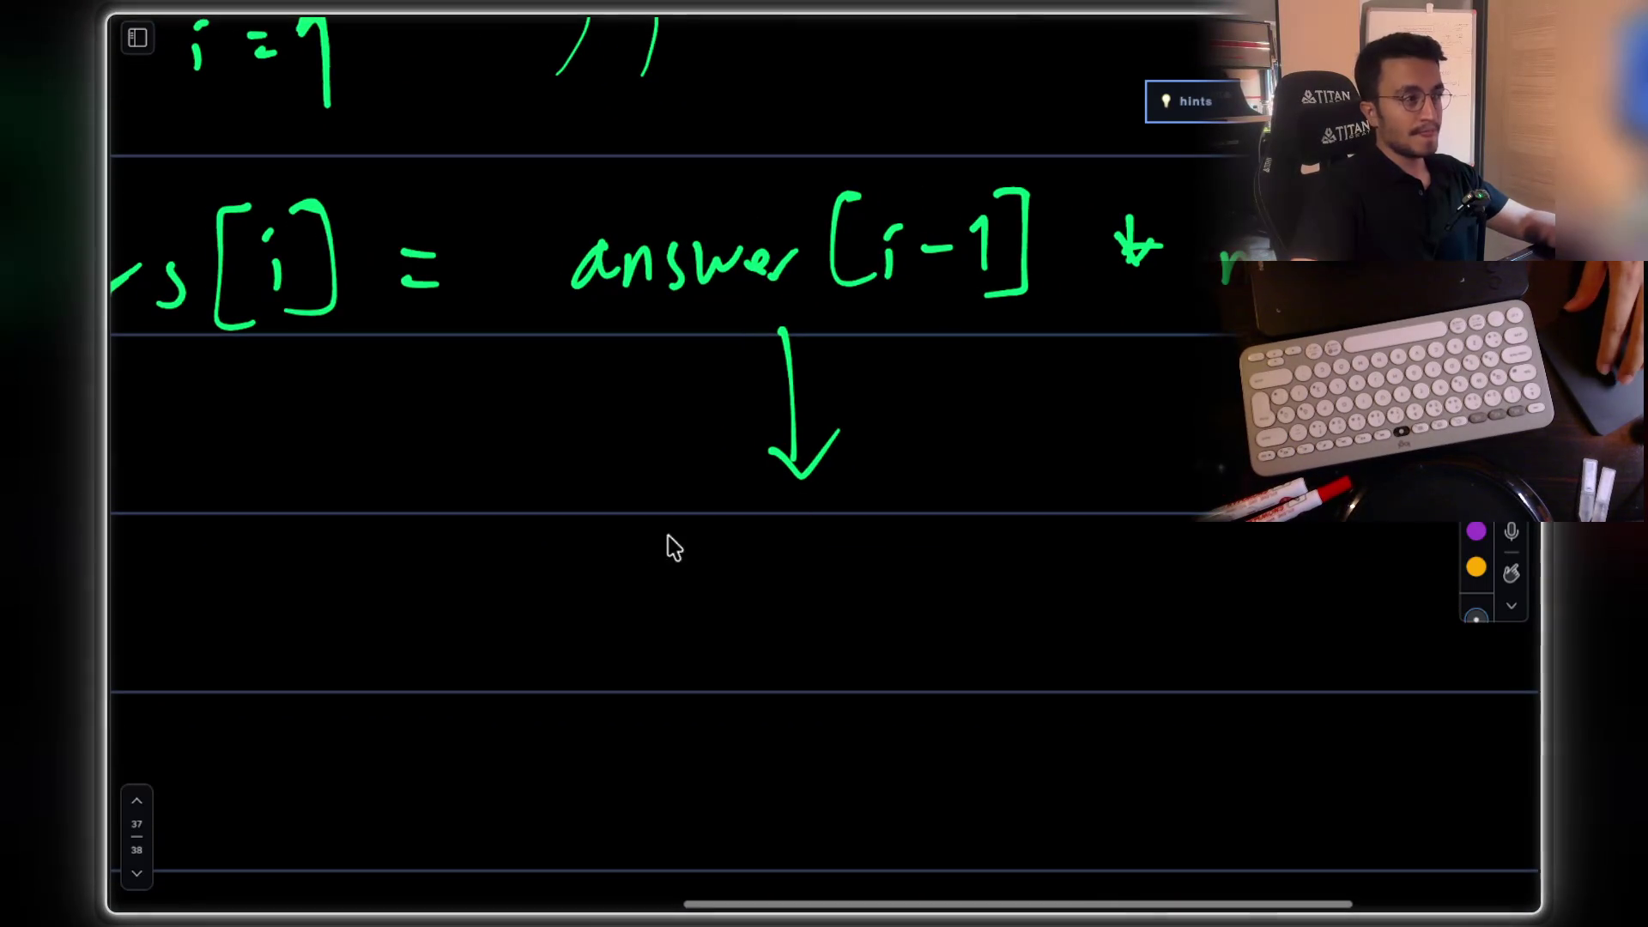
pyautogui.moveTo(648, 568); pyautogui.dragTo(691, 550)
pyautogui.moveTo(783, 513)
pyautogui.mouseDown()
pyautogui.moveTo(788, 587)
pyautogui.moveTo(868, 547)
pyautogui.moveTo(897, 564)
pyautogui.mouseUp()
pyautogui.moveTo(914, 494)
pyautogui.mouseDown()
pyautogui.moveTo(938, 526)
pyautogui.moveTo(897, 583)
pyautogui.mouseUp()
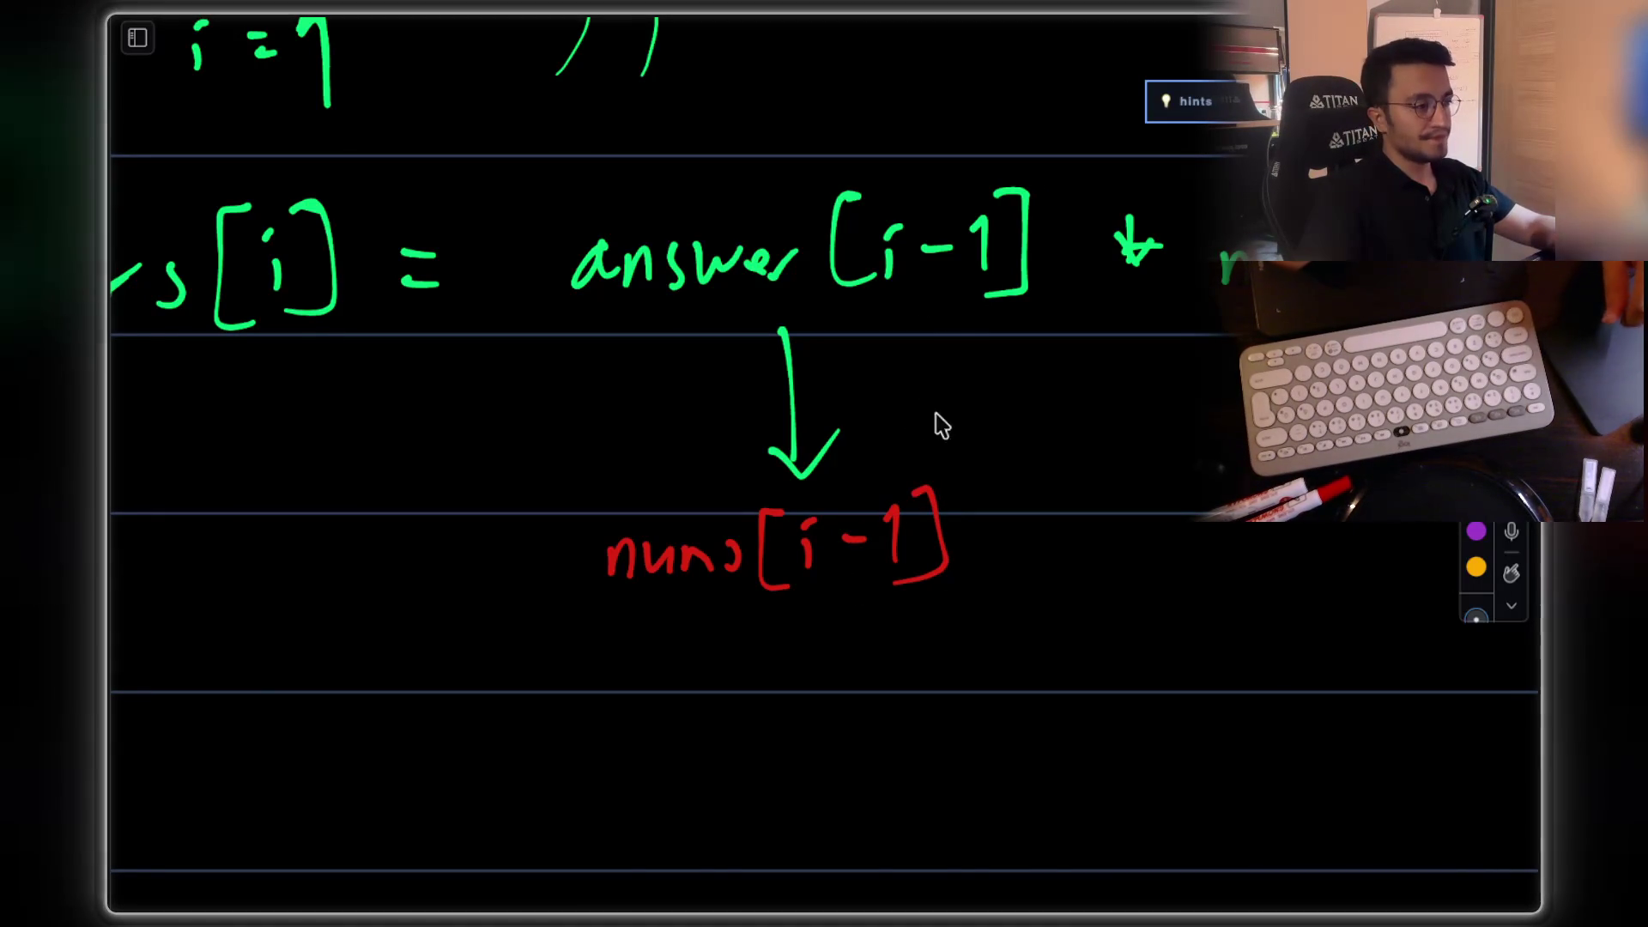
# Step: Draw a red arrow from the circled 3 labelled prefix[i-1] * nums[i-1]
pyautogui.scroll(8, 905, 281)
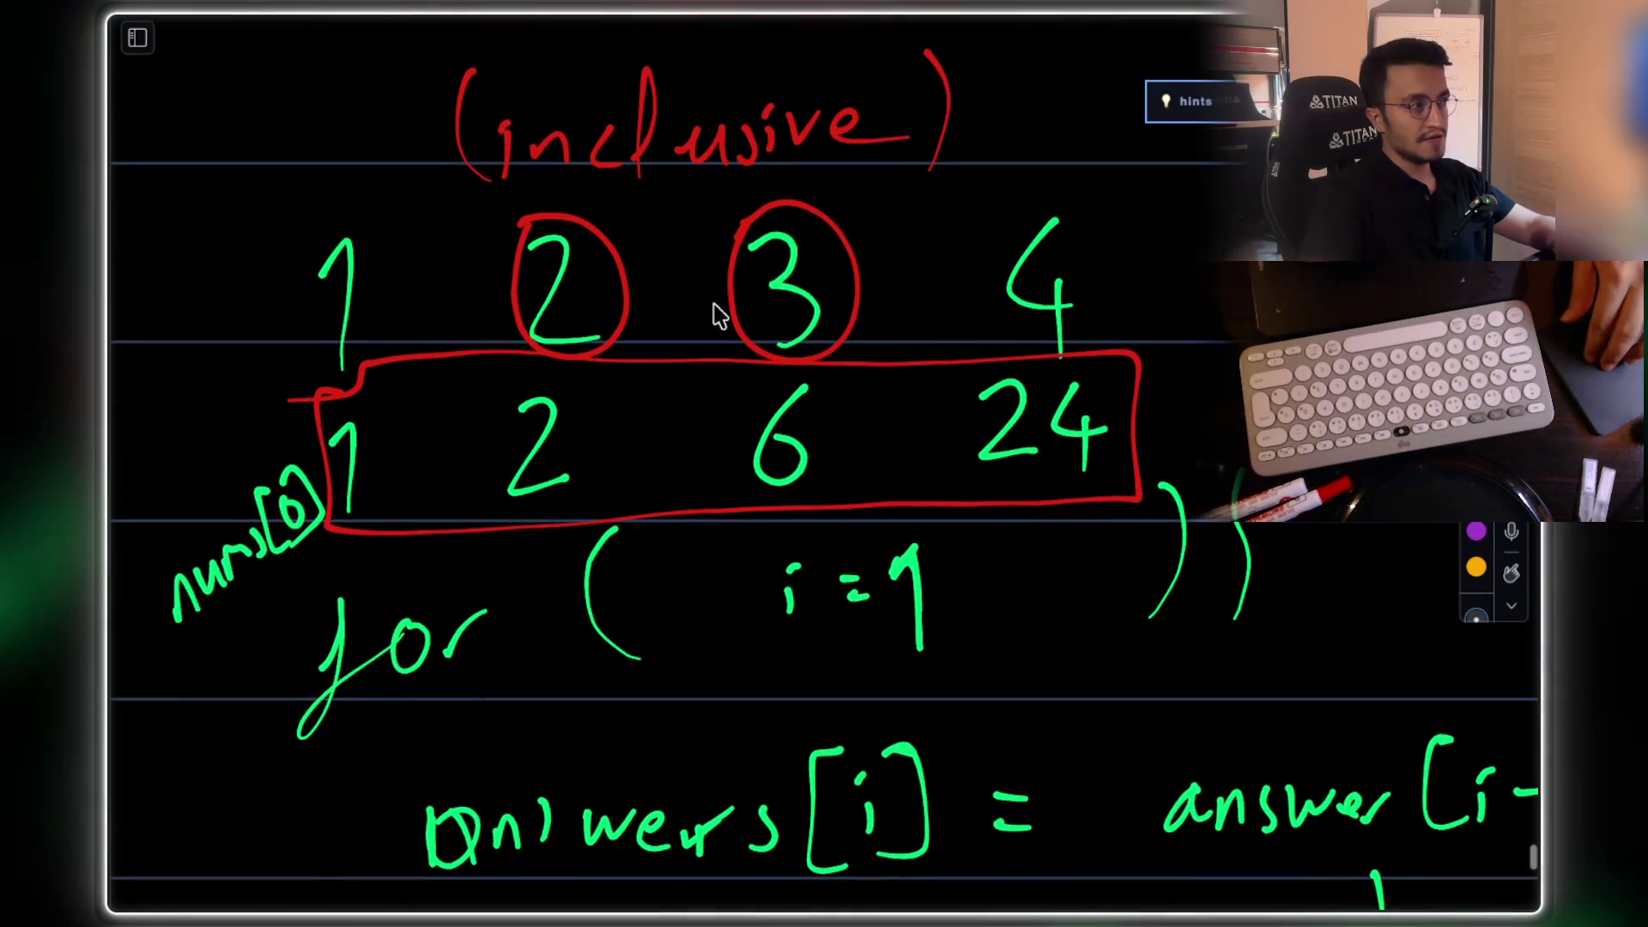
pyautogui.scroll(5, 788, 276)
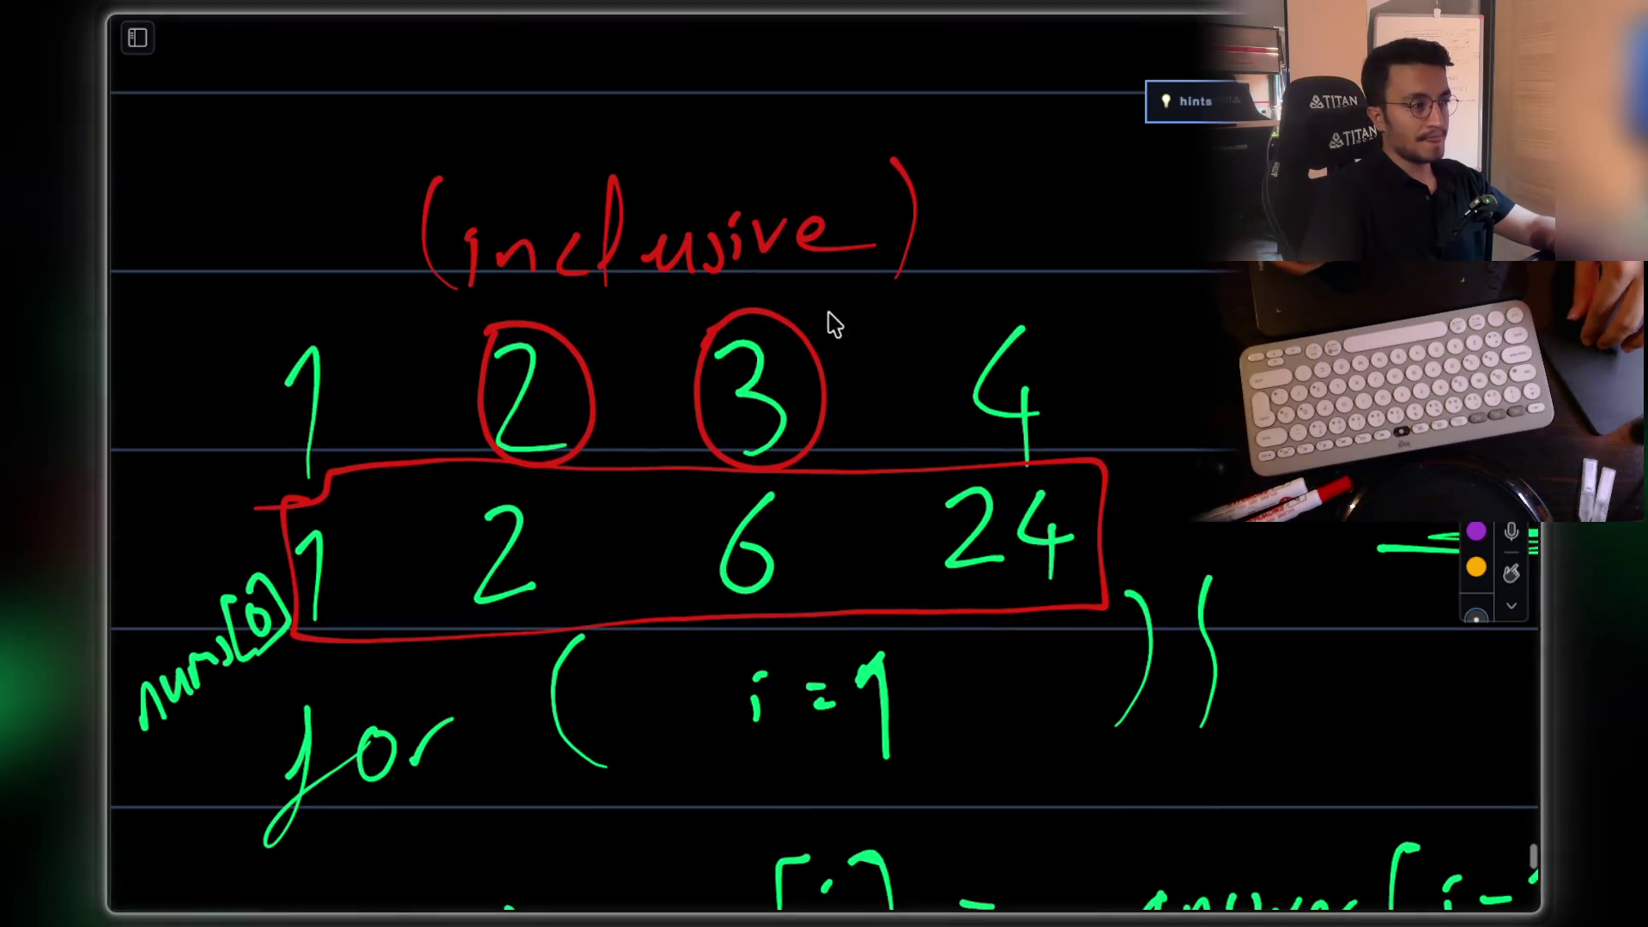
pyautogui.moveTo(788, 386)
pyautogui.mouseDown()
pyautogui.moveTo(1037, 246)
pyautogui.moveTo(1045, 275)
pyautogui.mouseUp()
pyautogui.hscroll(5, 1151, 265)
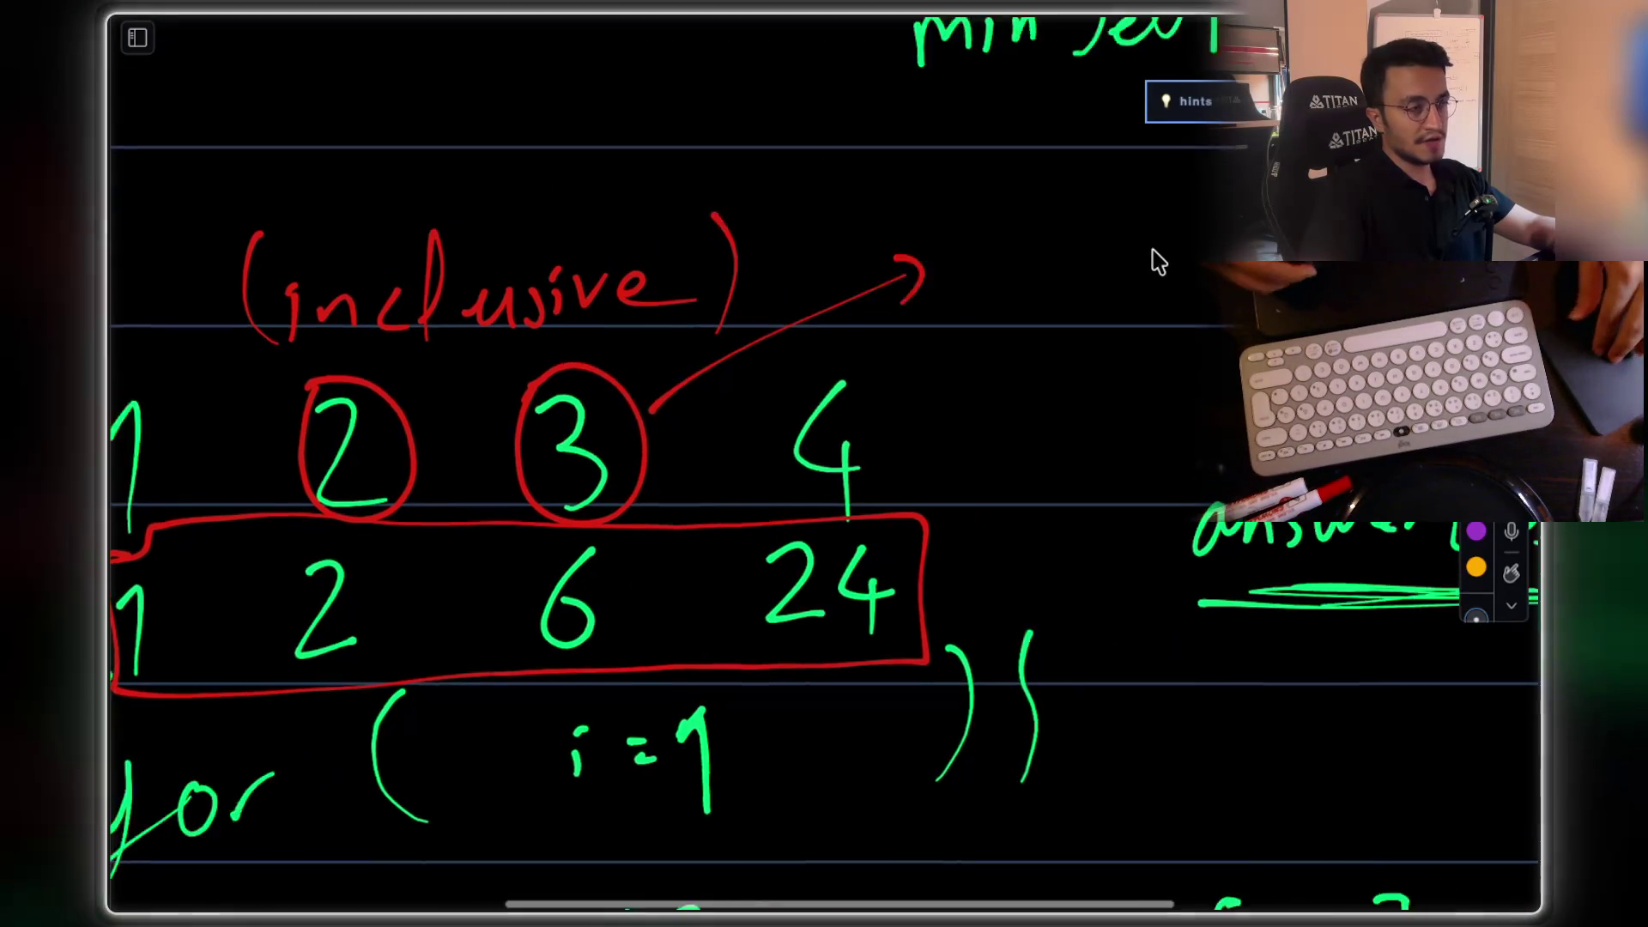
pyautogui.moveTo(1148, 255); pyautogui.dragTo(1182, 251)
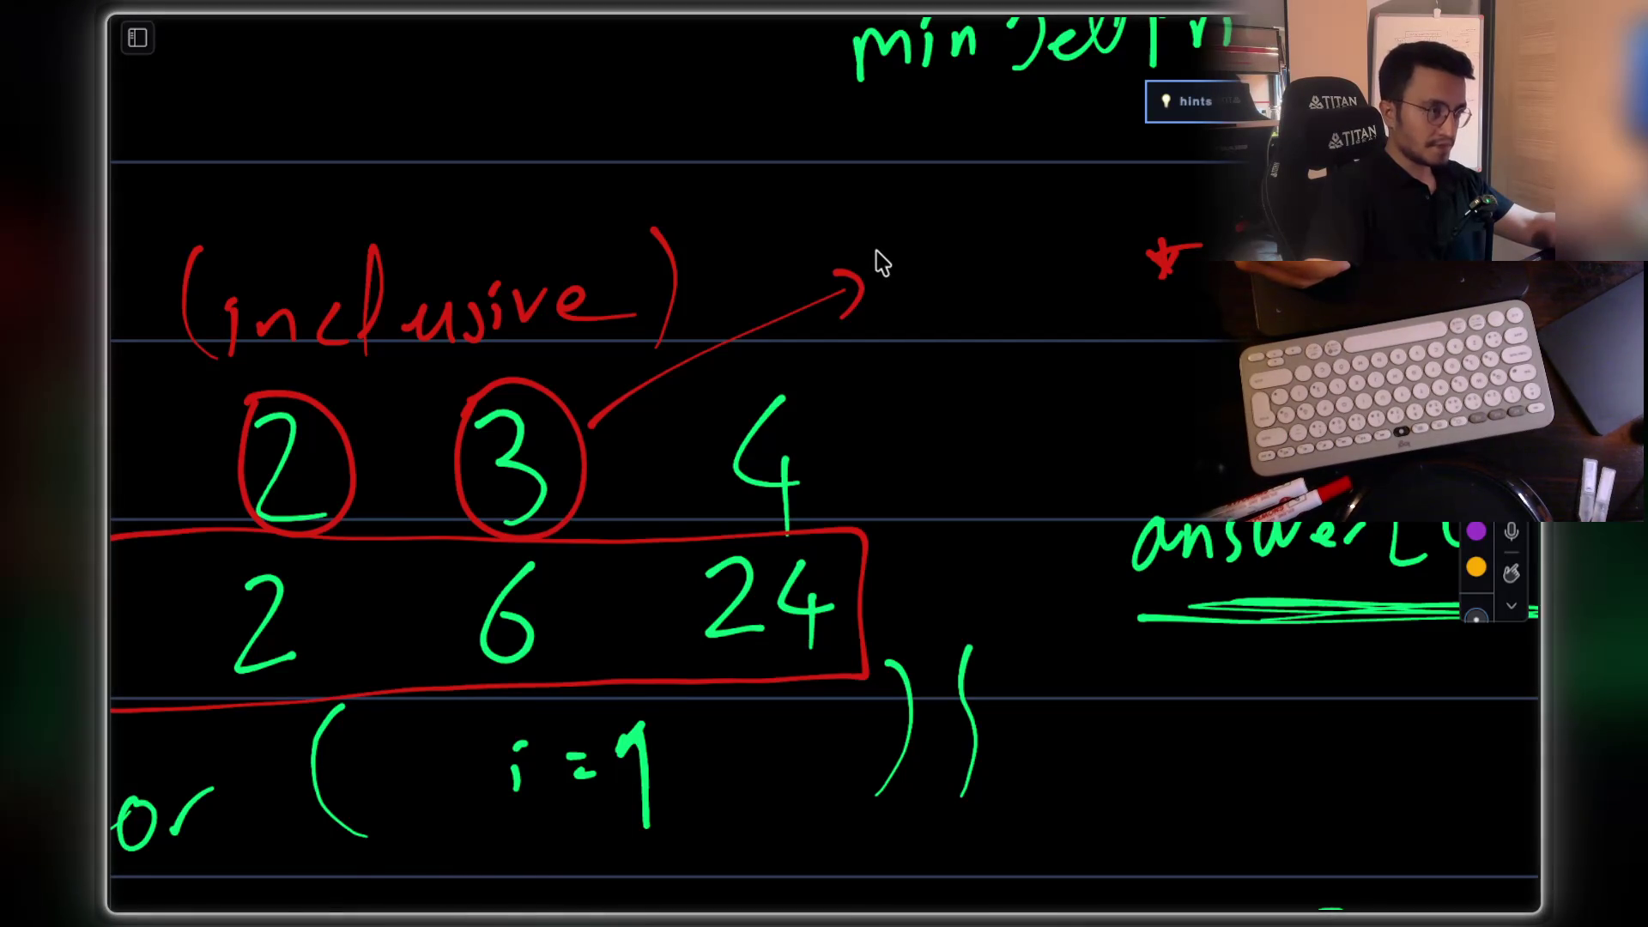
pyautogui.moveTo(884, 262)
pyautogui.mouseDown()
pyautogui.moveTo(958, 249)
pyautogui.moveTo(977, 273)
pyautogui.mouseUp()
pyautogui.moveTo(1018, 202)
pyautogui.mouseDown()
pyautogui.moveTo(993, 209)
pyautogui.moveTo(1001, 280)
pyautogui.moveTo(1067, 232)
pyautogui.moveTo(1096, 228)
pyautogui.moveTo(1114, 257)
pyautogui.mouseUp()
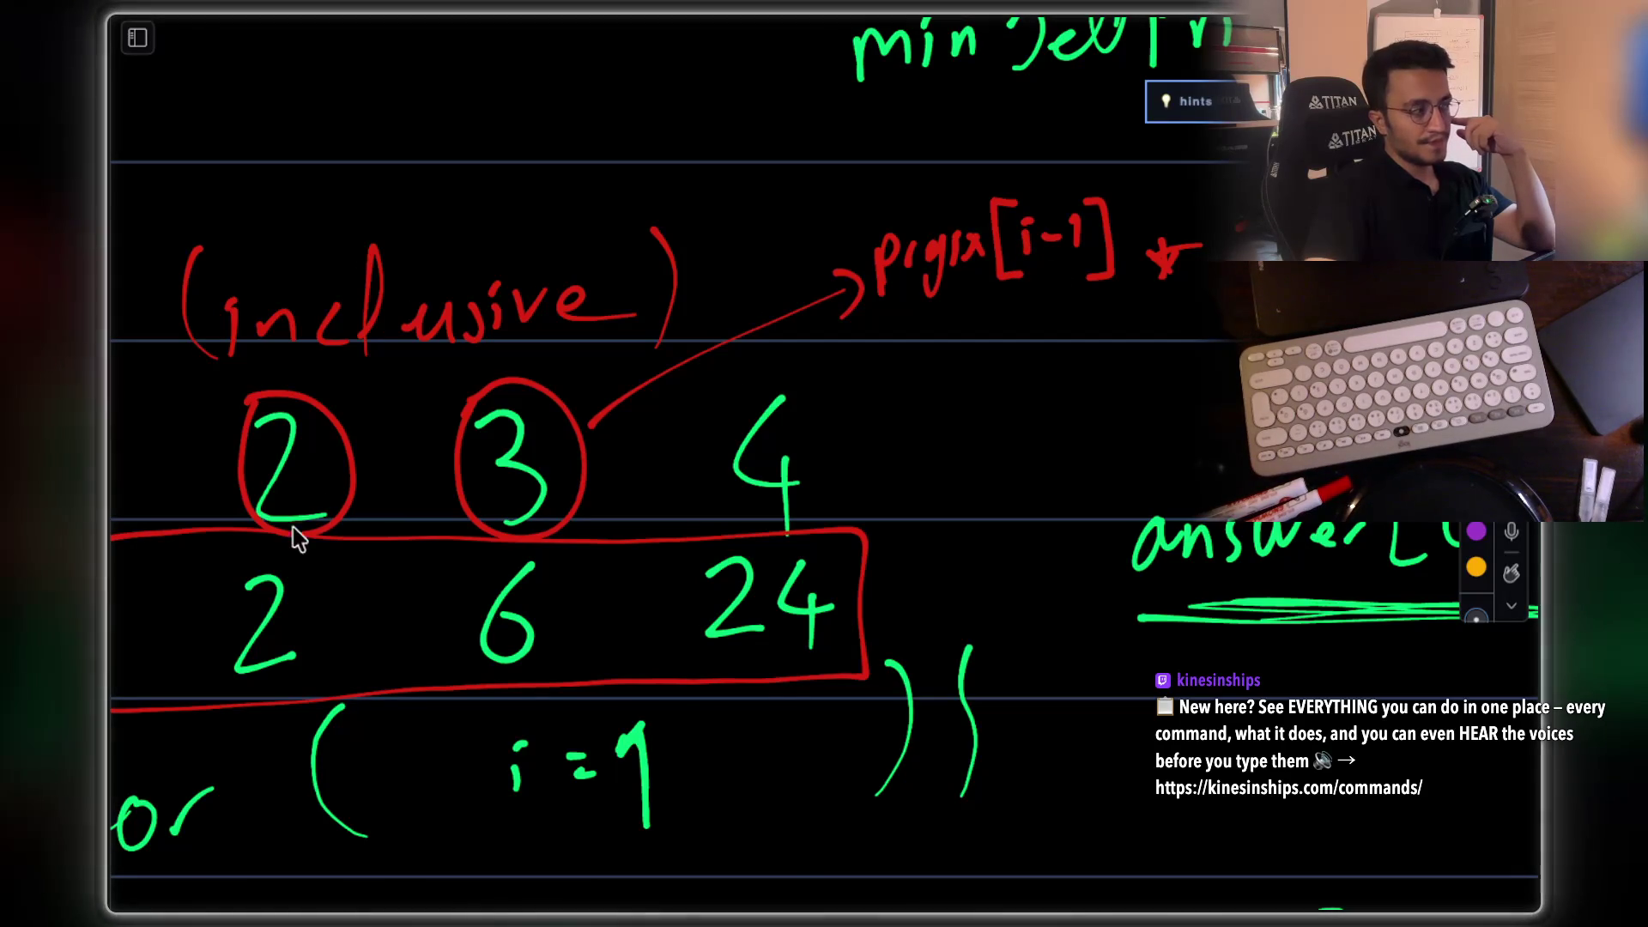
pyautogui.moveTo(879, 383)
pyautogui.mouseDown()
pyautogui.moveTo(973, 369)
pyautogui.moveTo(1012, 324)
pyautogui.moveTo(1034, 349)
pyautogui.moveTo(1108, 326)
pyautogui.mouseUp()
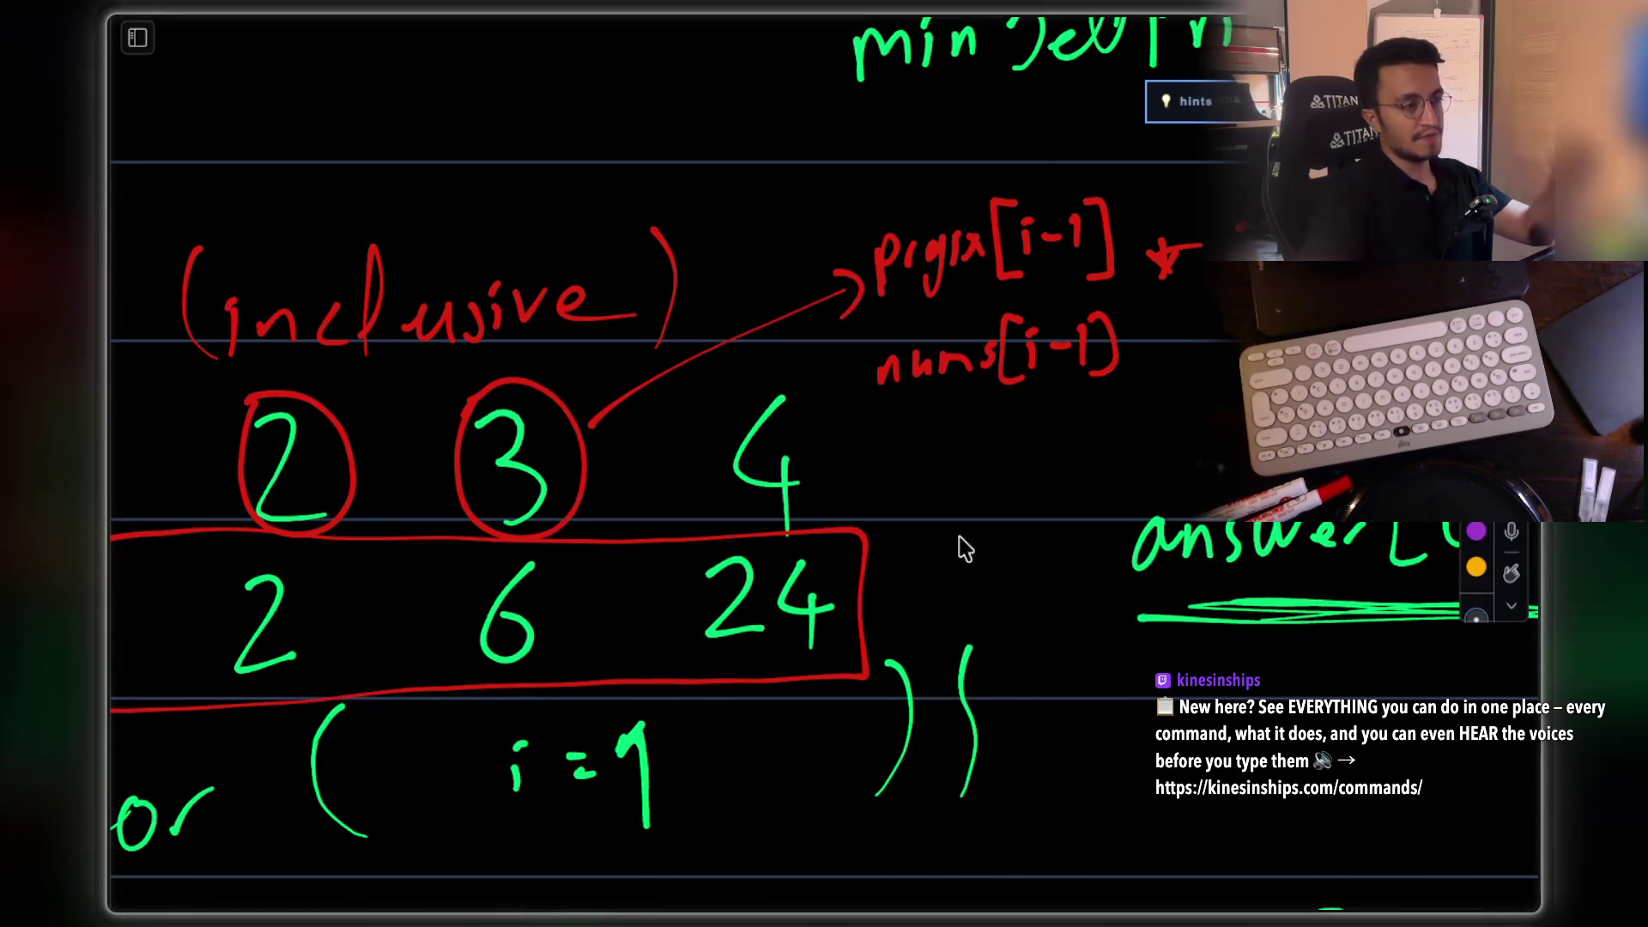
# Step: Scroll lower and write a fresh green 1 2 3 4 row
pyautogui.scroll(-3, 1079, 611)
pyautogui.scroll(-3, 1073, 623)
pyautogui.hscroll(-2, 1064, 626)
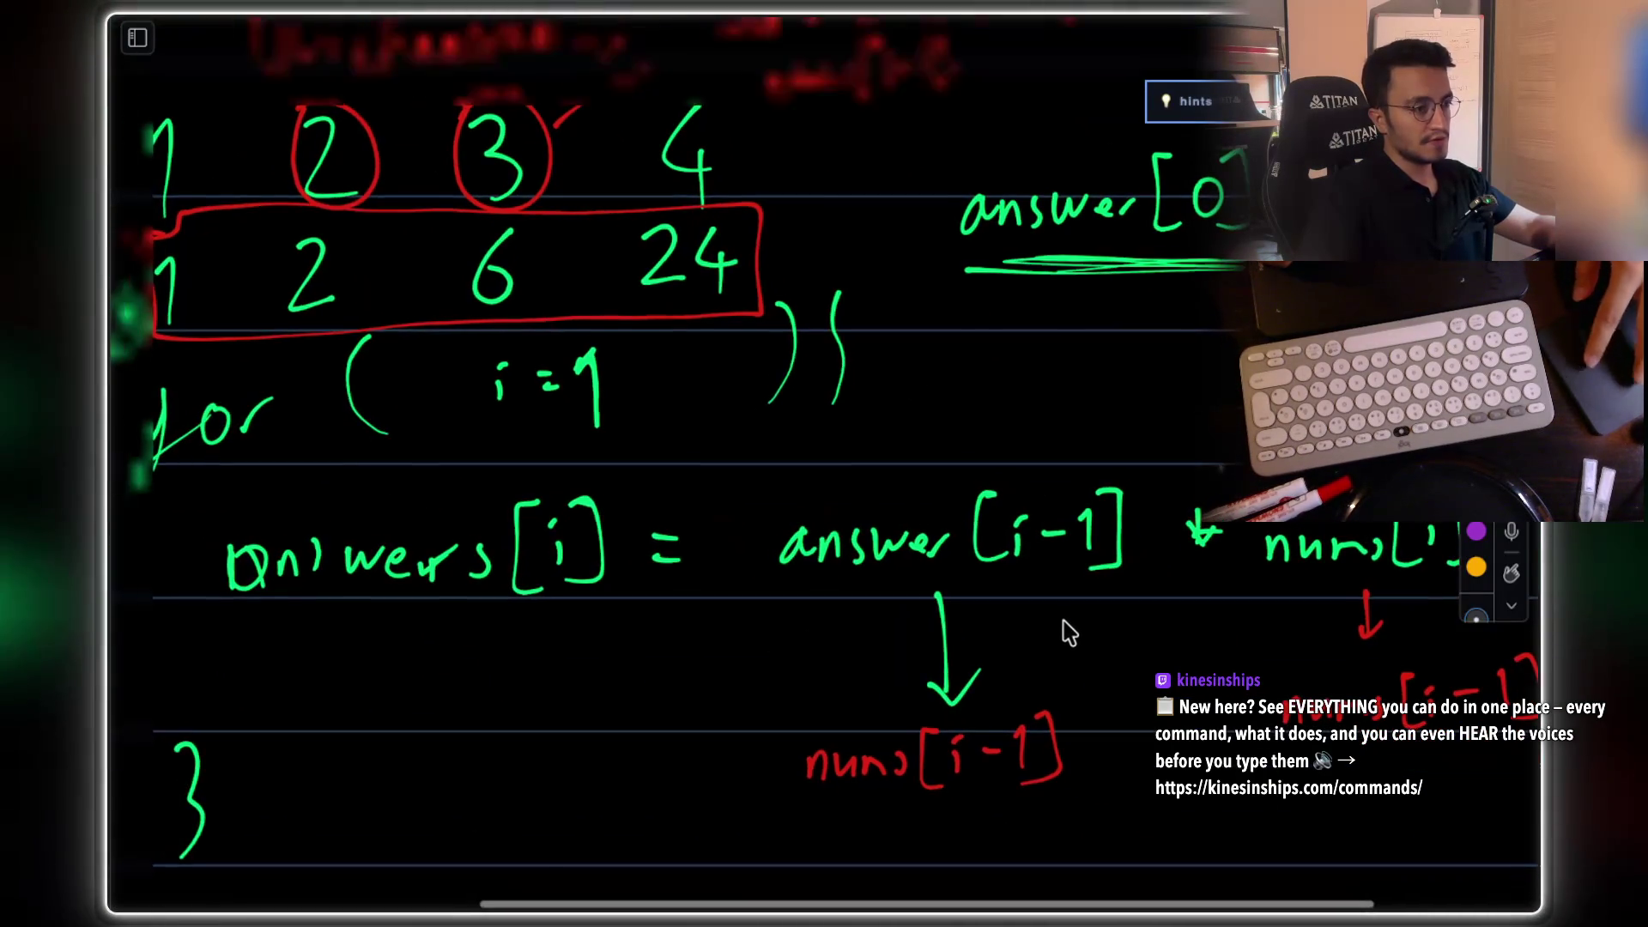
pyautogui.scroll(-2, 1030, 515)
pyautogui.scroll(-1, 1021, 496)
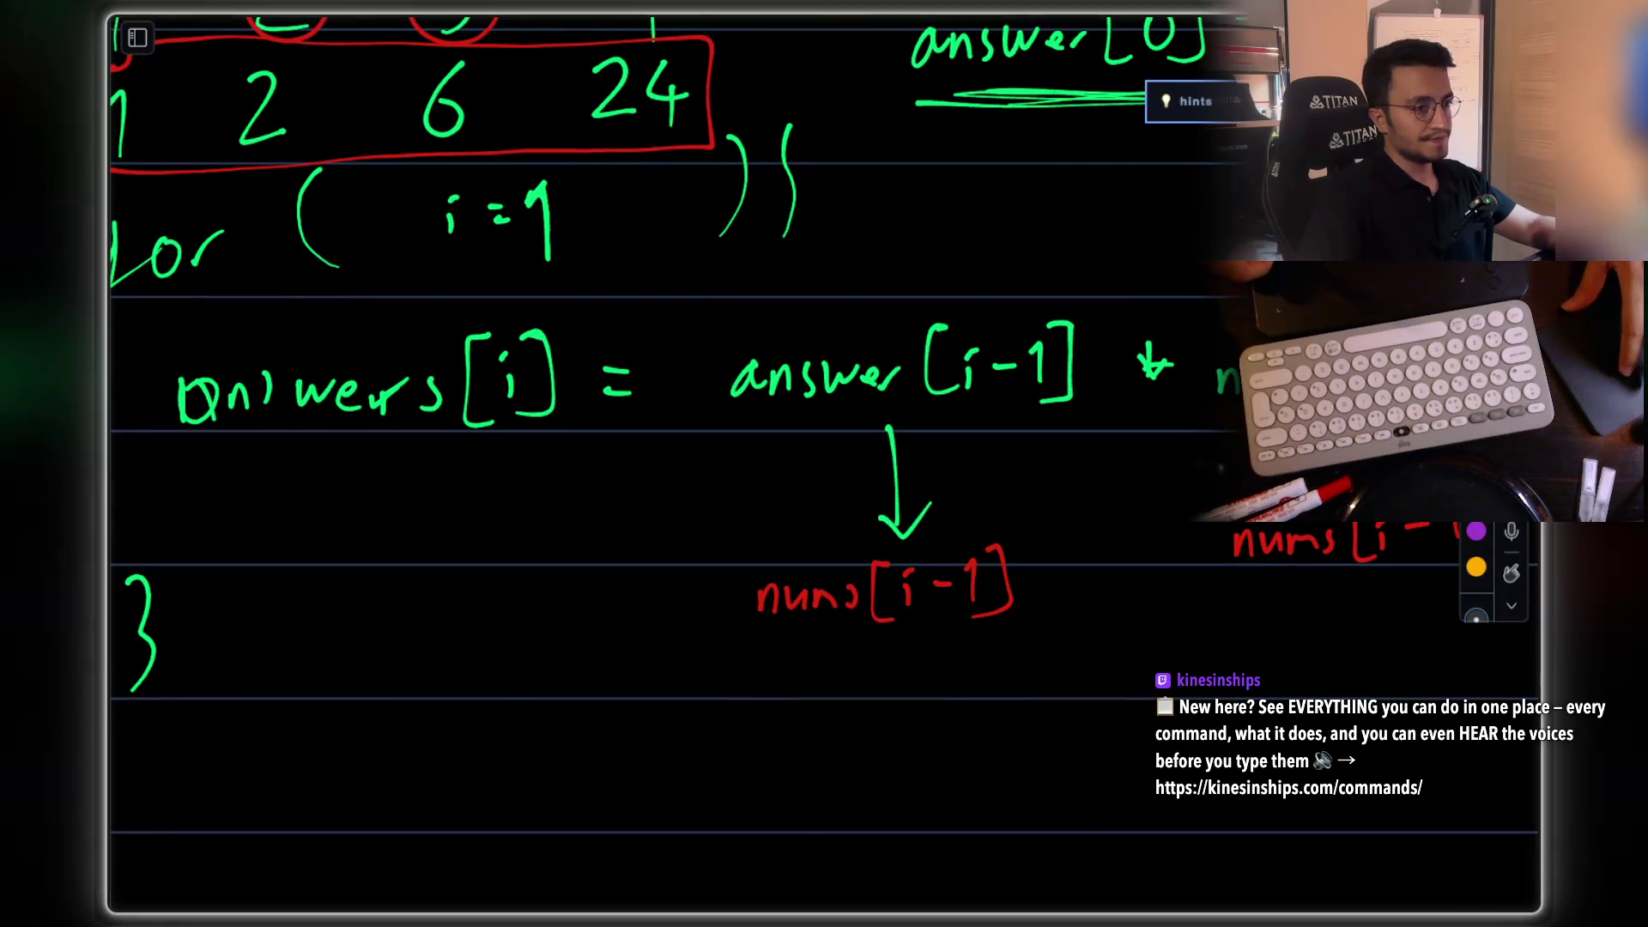
pyautogui.hscroll(-4, 974, 433)
pyautogui.scroll(3, 948, 412)
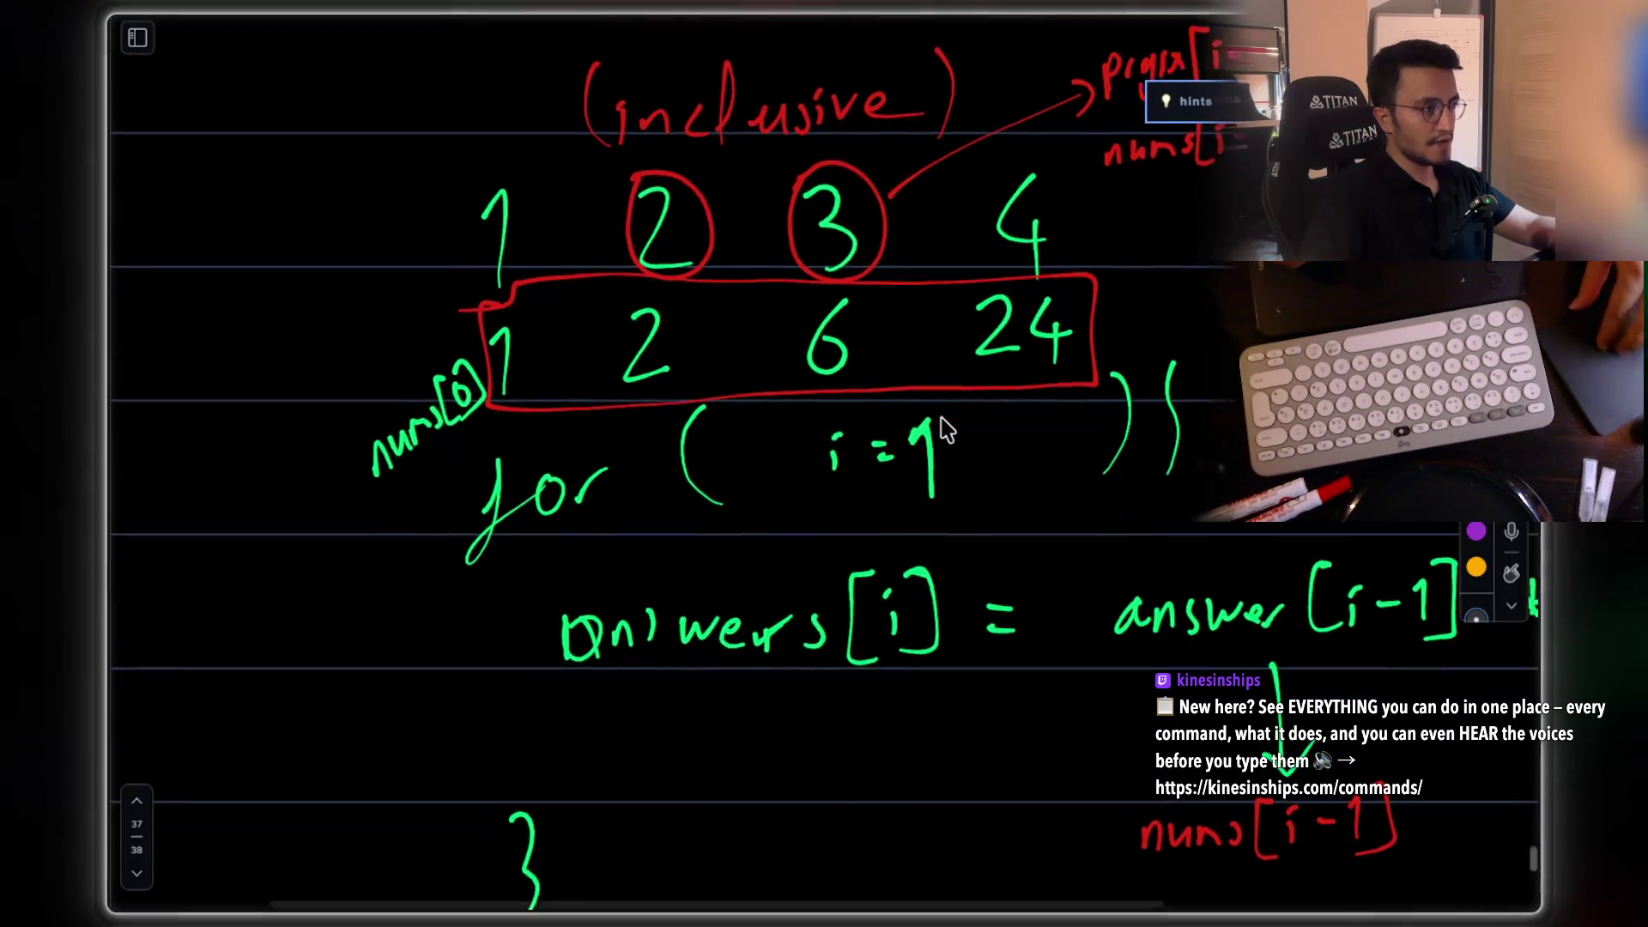
pyautogui.scroll(-5, 944, 426)
pyautogui.moveTo(525, 539)
pyautogui.mouseDown()
pyautogui.moveTo(549, 546)
pyautogui.moveTo(546, 594)
pyautogui.mouseUp()
pyautogui.moveTo(694, 528); pyautogui.dragTo(756, 582)
pyautogui.moveTo(917, 519)
pyautogui.mouseDown()
pyautogui.moveTo(942, 533)
pyautogui.moveTo(927, 582)
pyautogui.mouseUp()
pyautogui.moveTo(1142, 502); pyautogui.dragTo(1157, 597)
# Step: Write 1 under the row's first number and label it nums[i]
pyautogui.scroll(-2, 1084, 453)
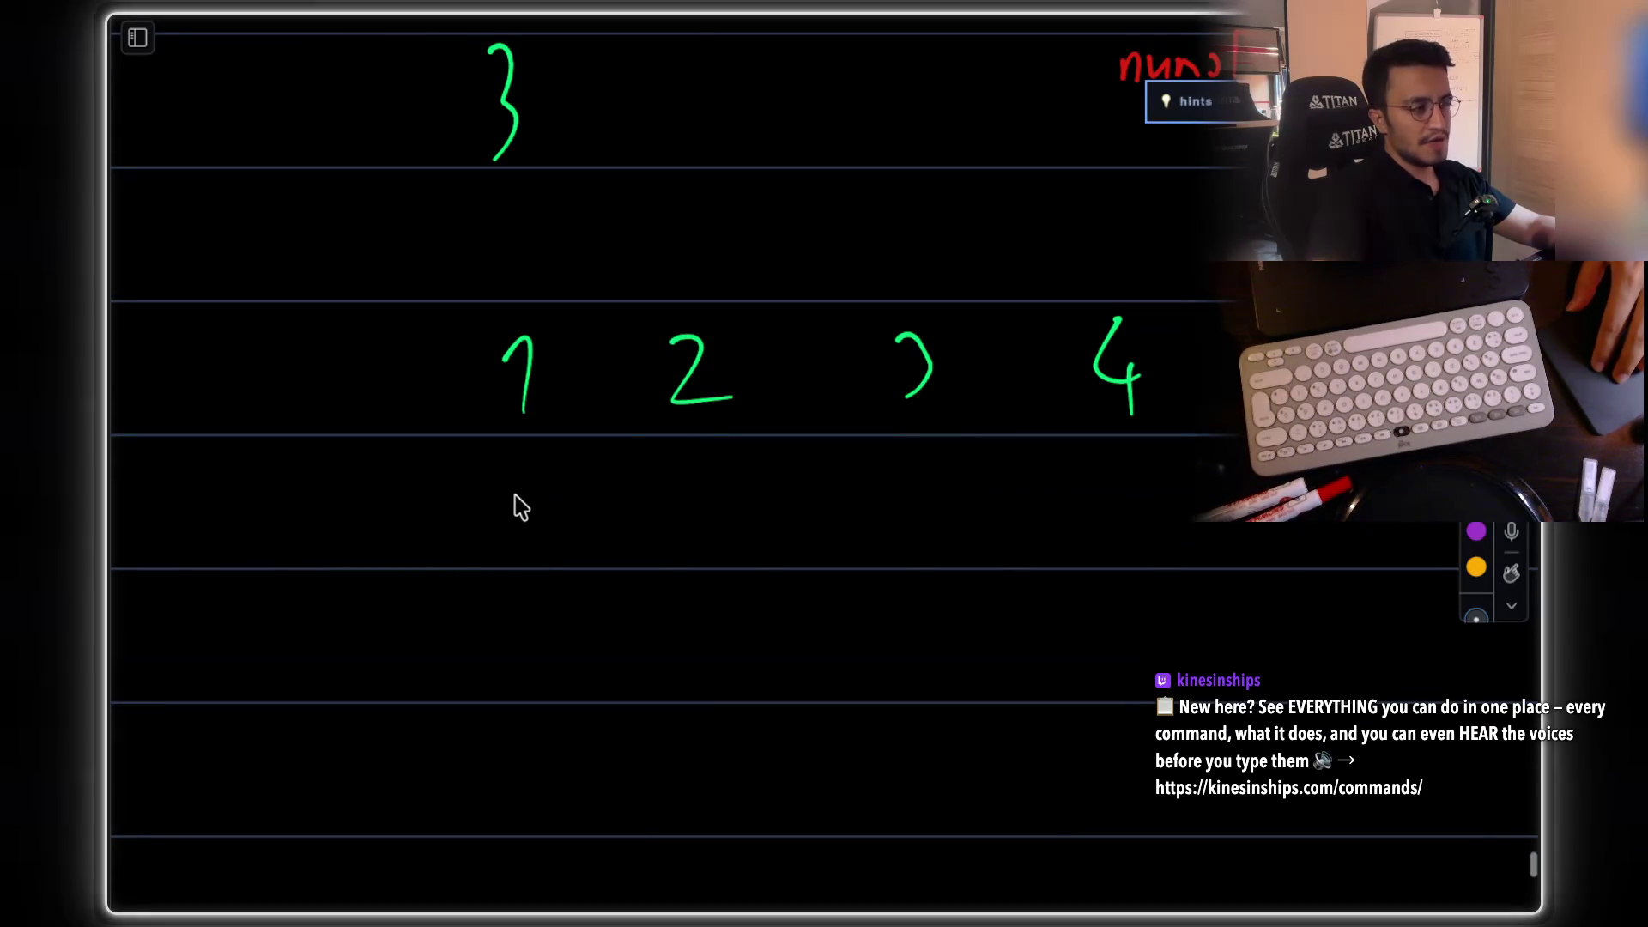
pyautogui.moveTo(517, 476); pyautogui.dragTo(527, 562)
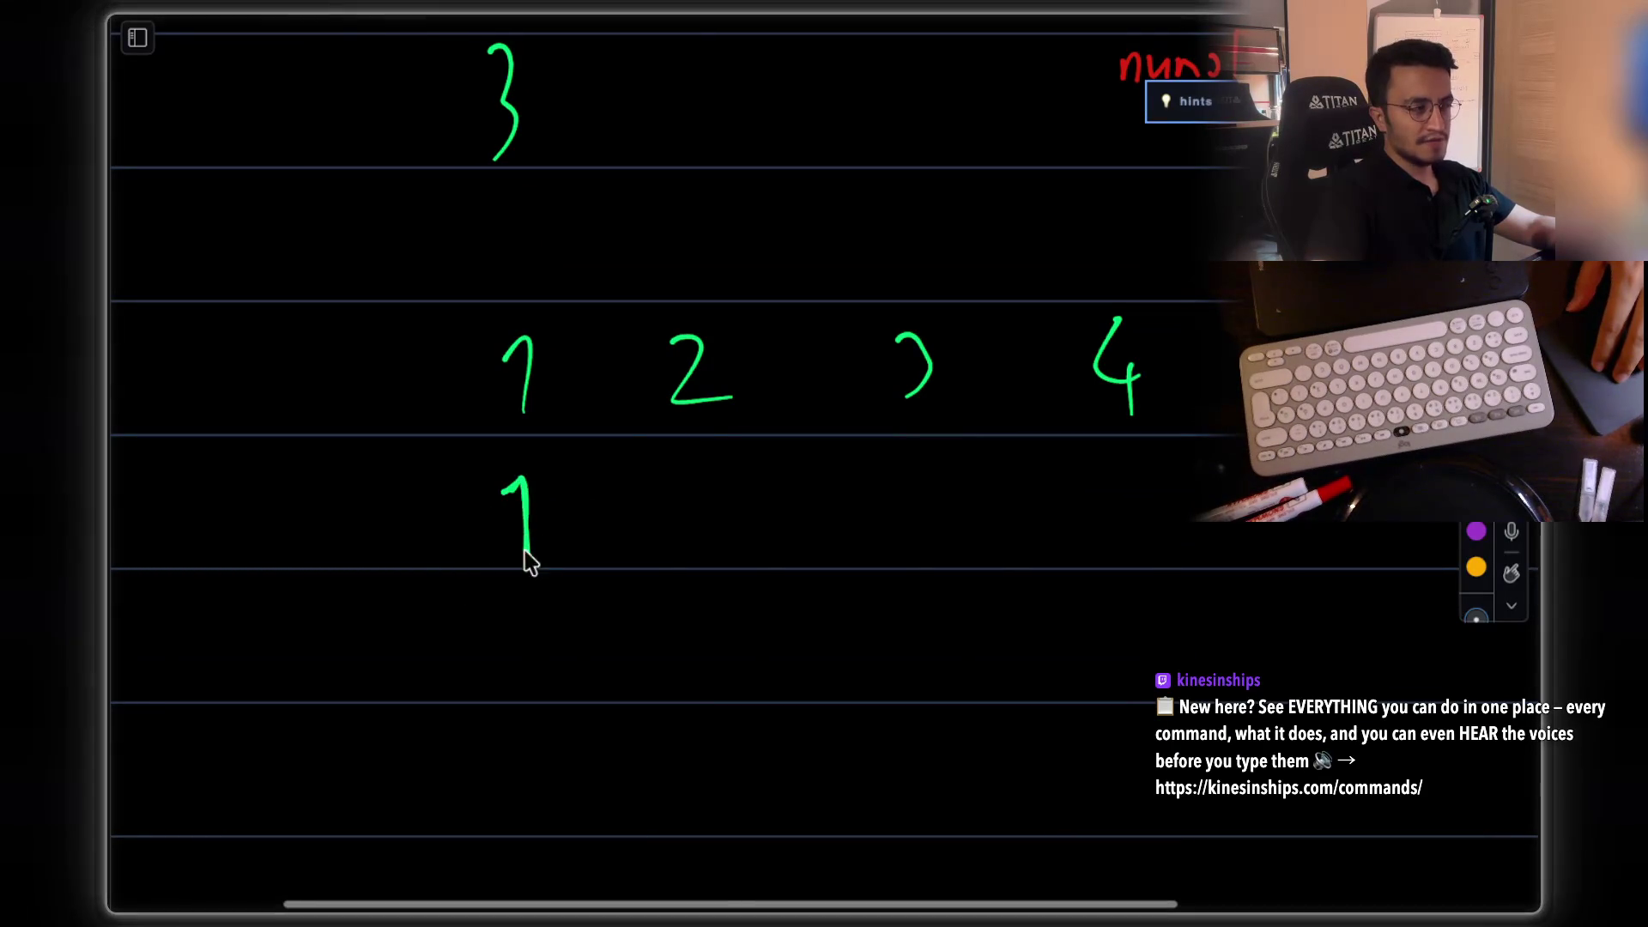
pyautogui.moveTo(502, 496); pyautogui.dragTo(519, 494)
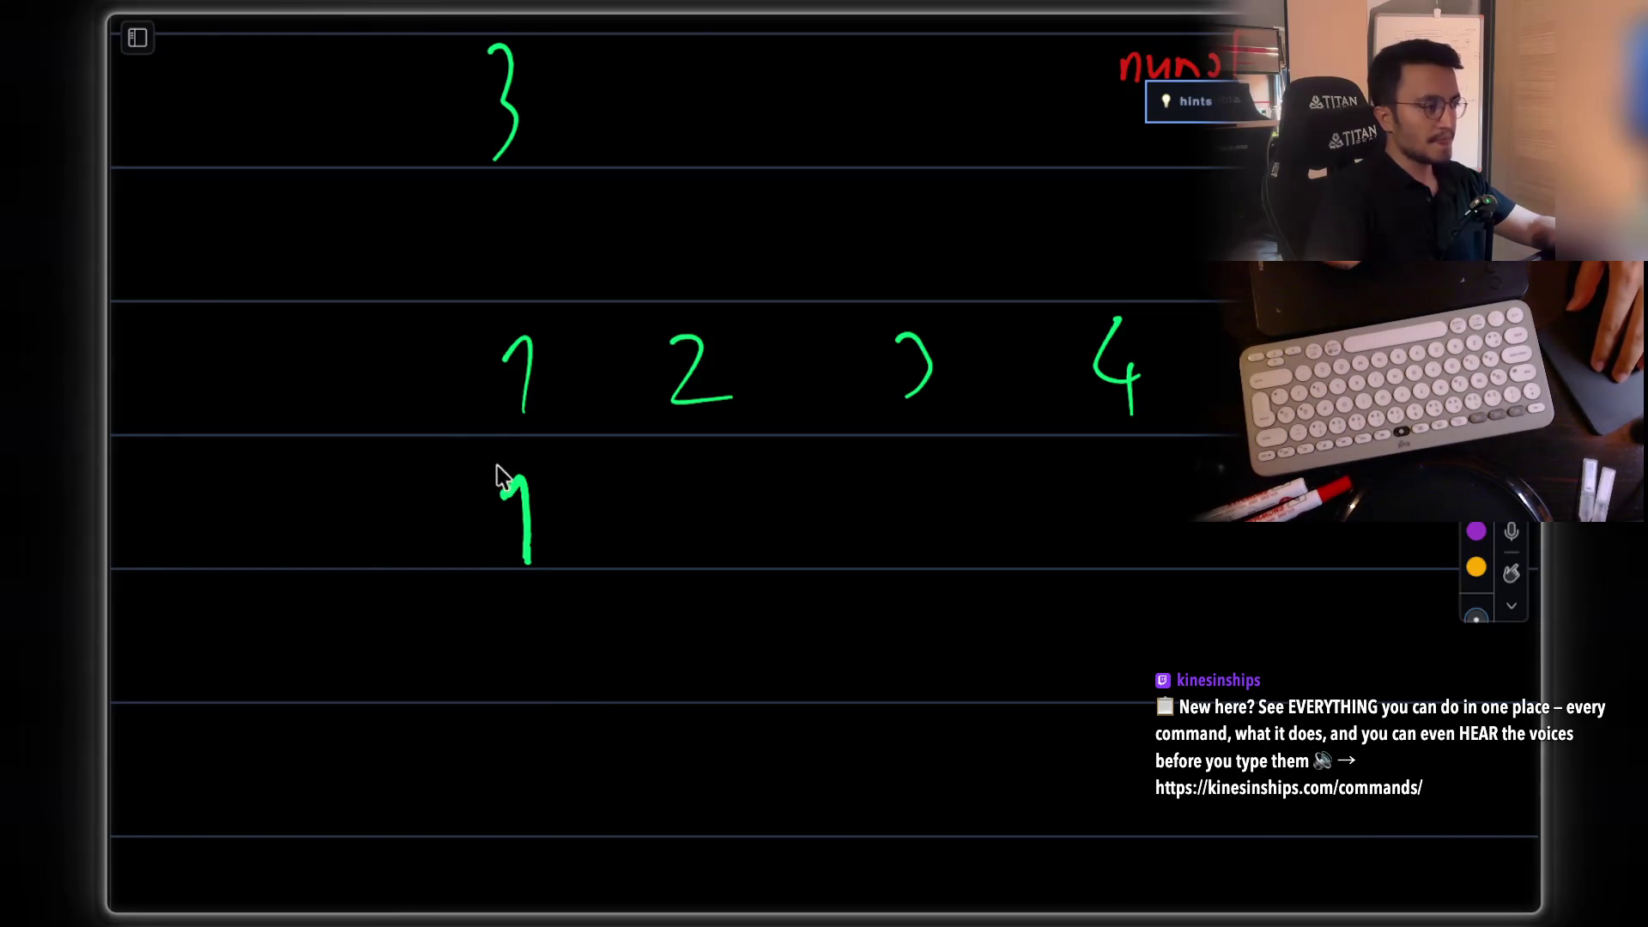
pyautogui.moveTo(403, 631)
pyautogui.mouseDown()
pyautogui.moveTo(467, 614)
pyautogui.moveTo(489, 578)
pyautogui.moveTo(518, 605)
pyautogui.mouseUp()
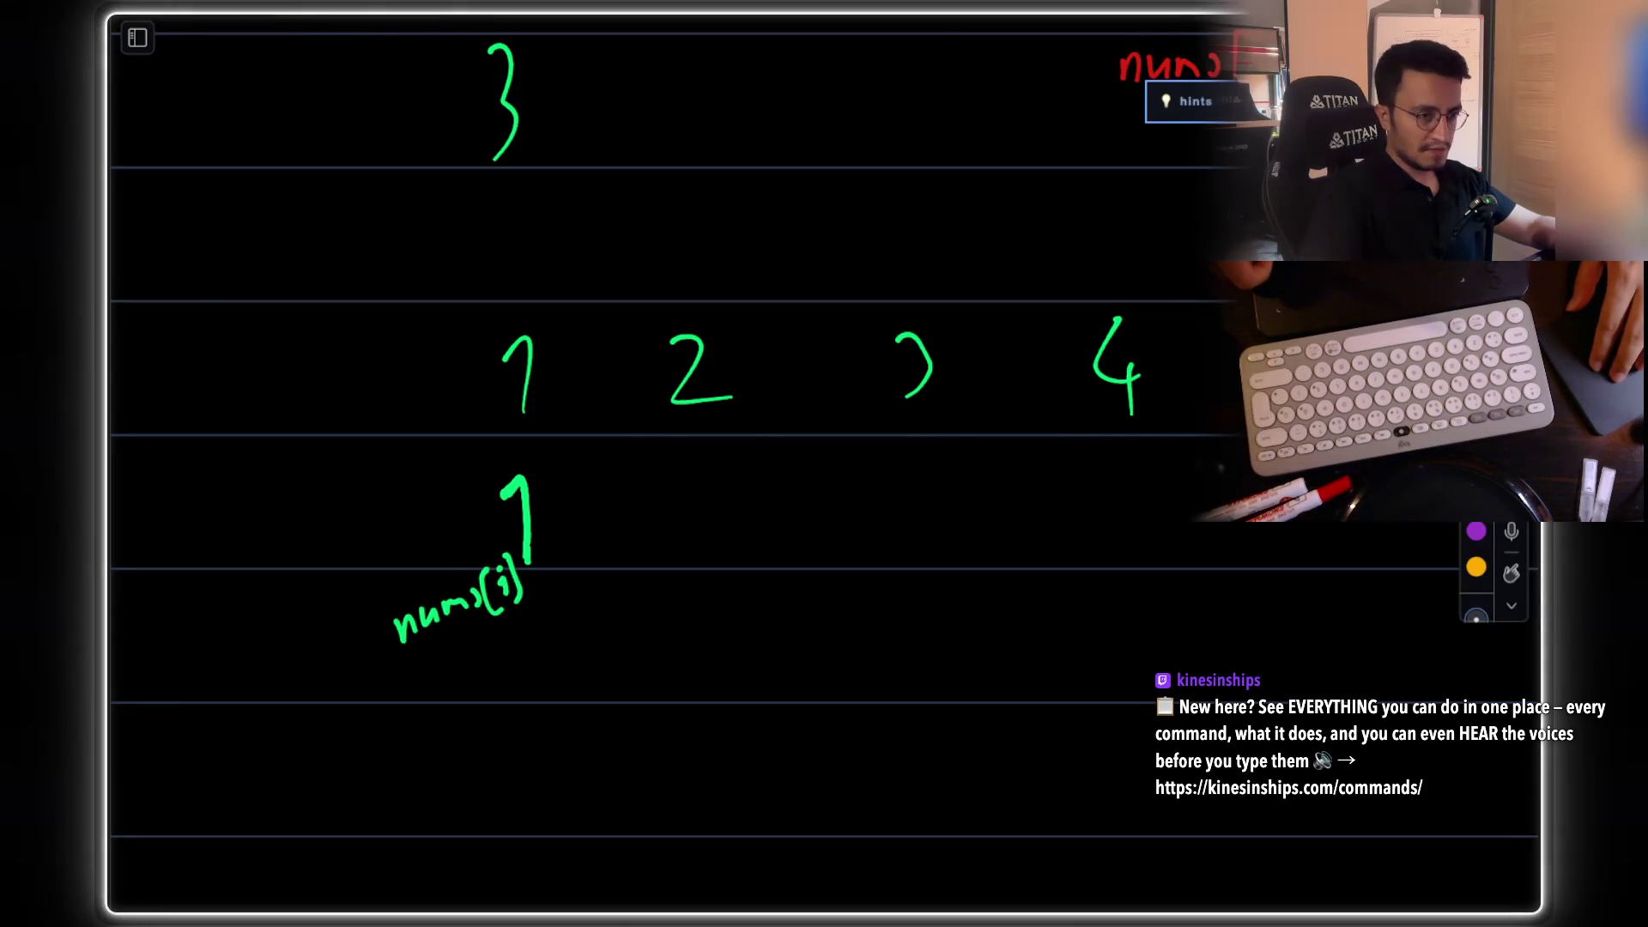
# Step: Replace the row's leading 1 with 5 and write prefix[0]=1 below nums[i]
pyautogui.press('e')
pyautogui.moveTo(542, 375); pyautogui.dragTo(513, 391)
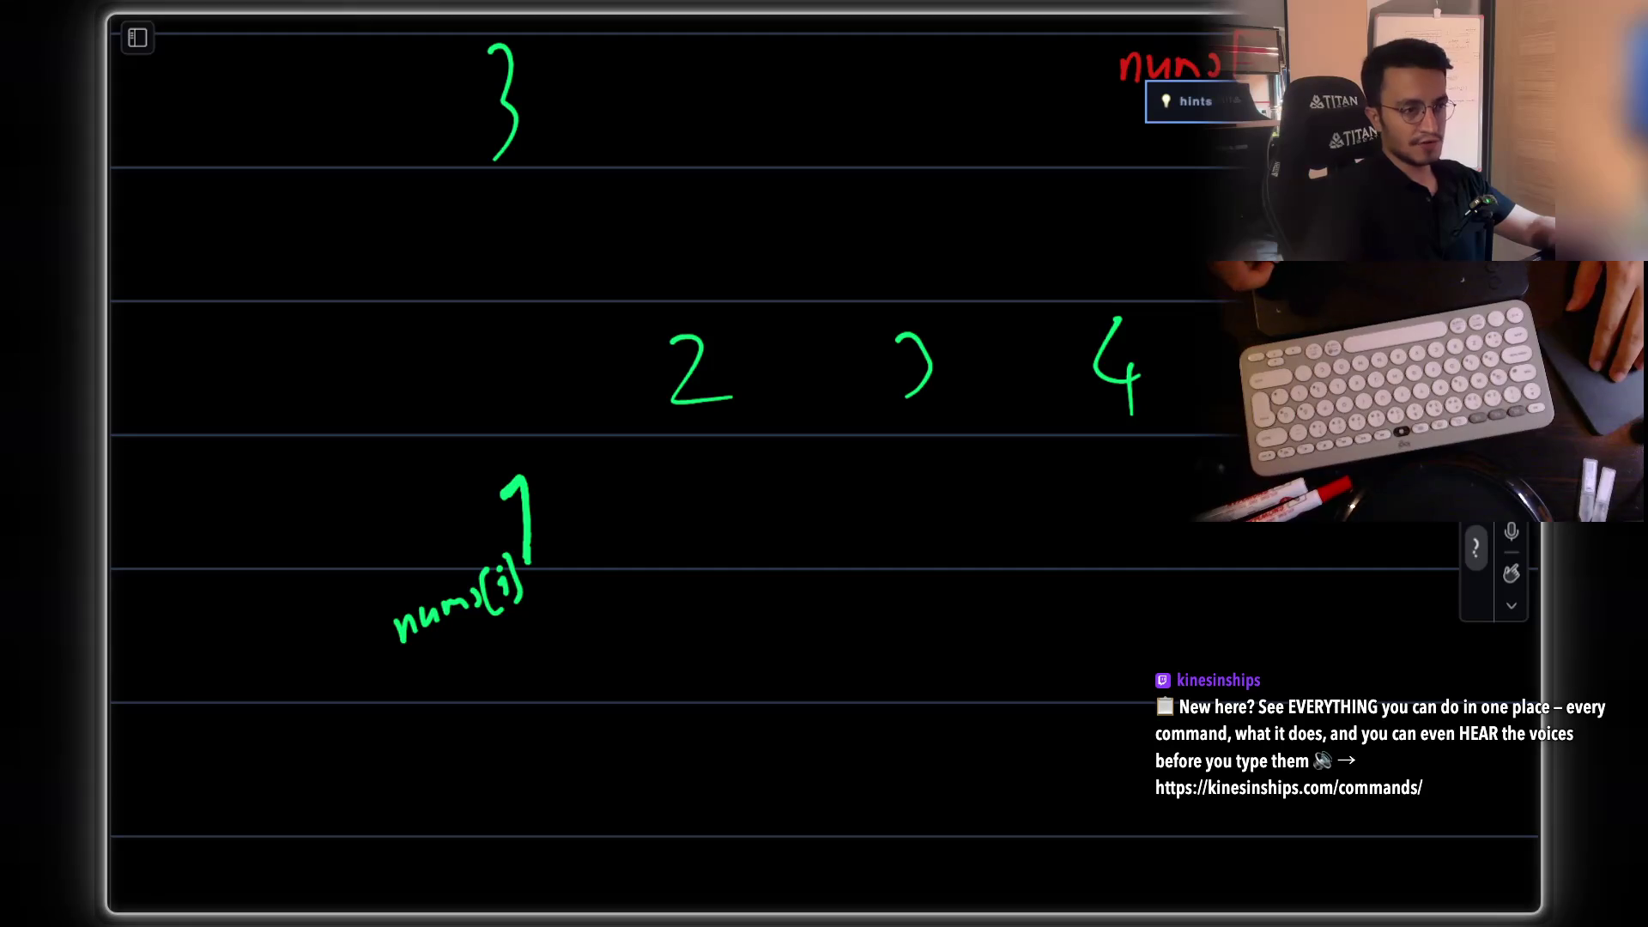
pyautogui.press('p')
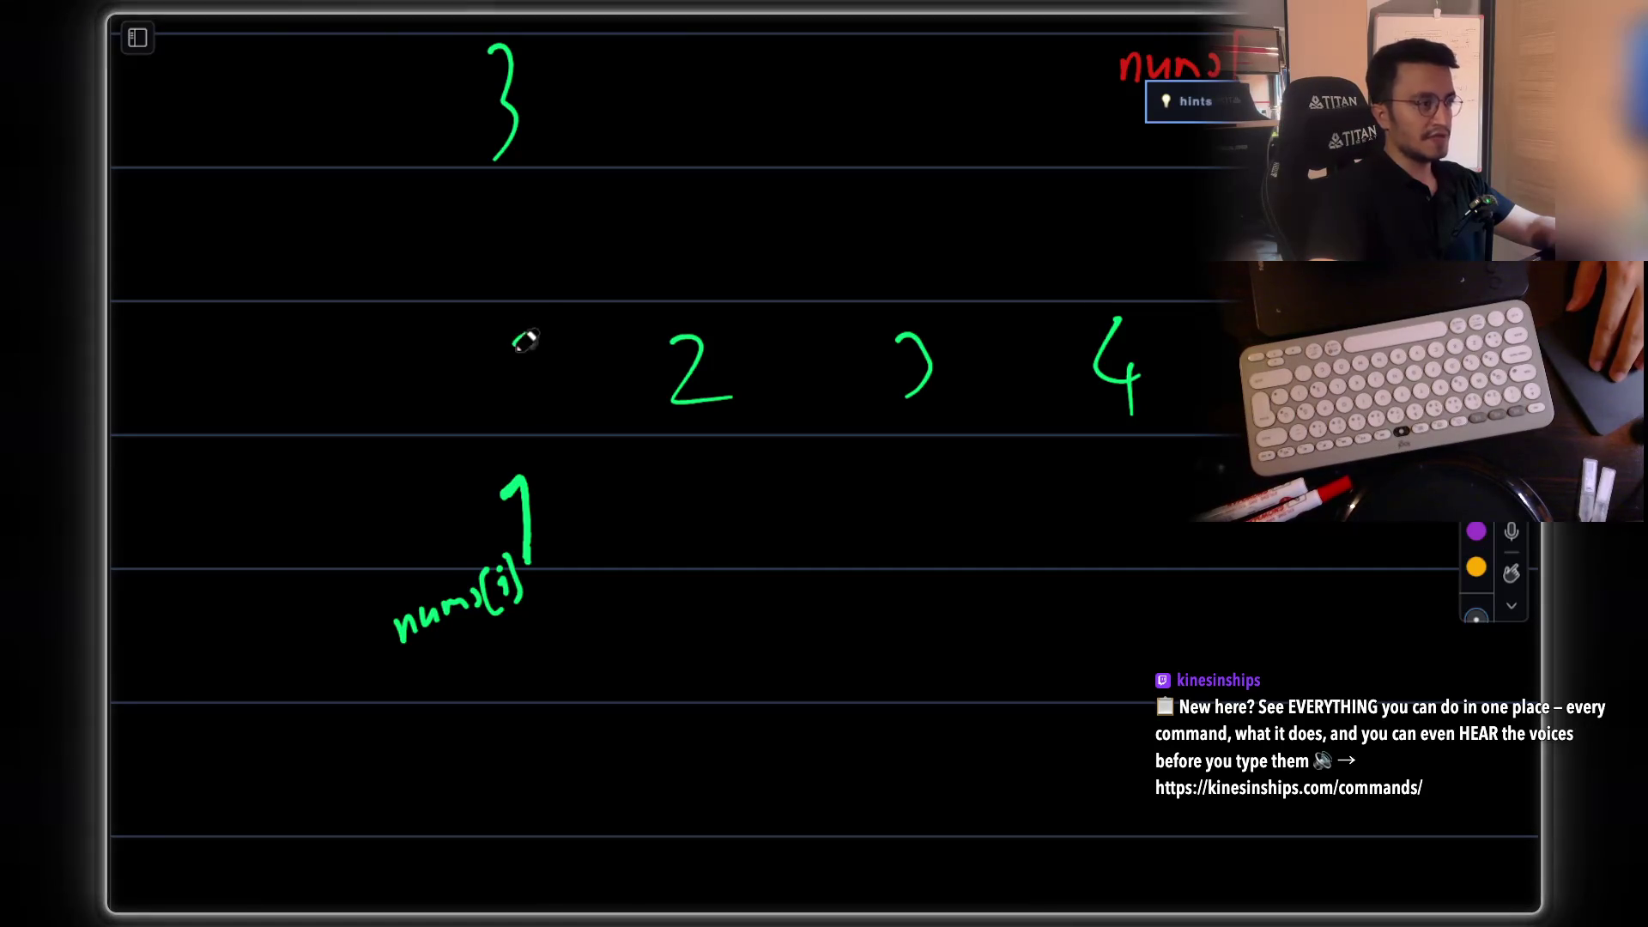
pyautogui.moveTo(519, 325); pyautogui.dragTo(513, 380)
pyautogui.moveTo(520, 324); pyautogui.dragTo(556, 318)
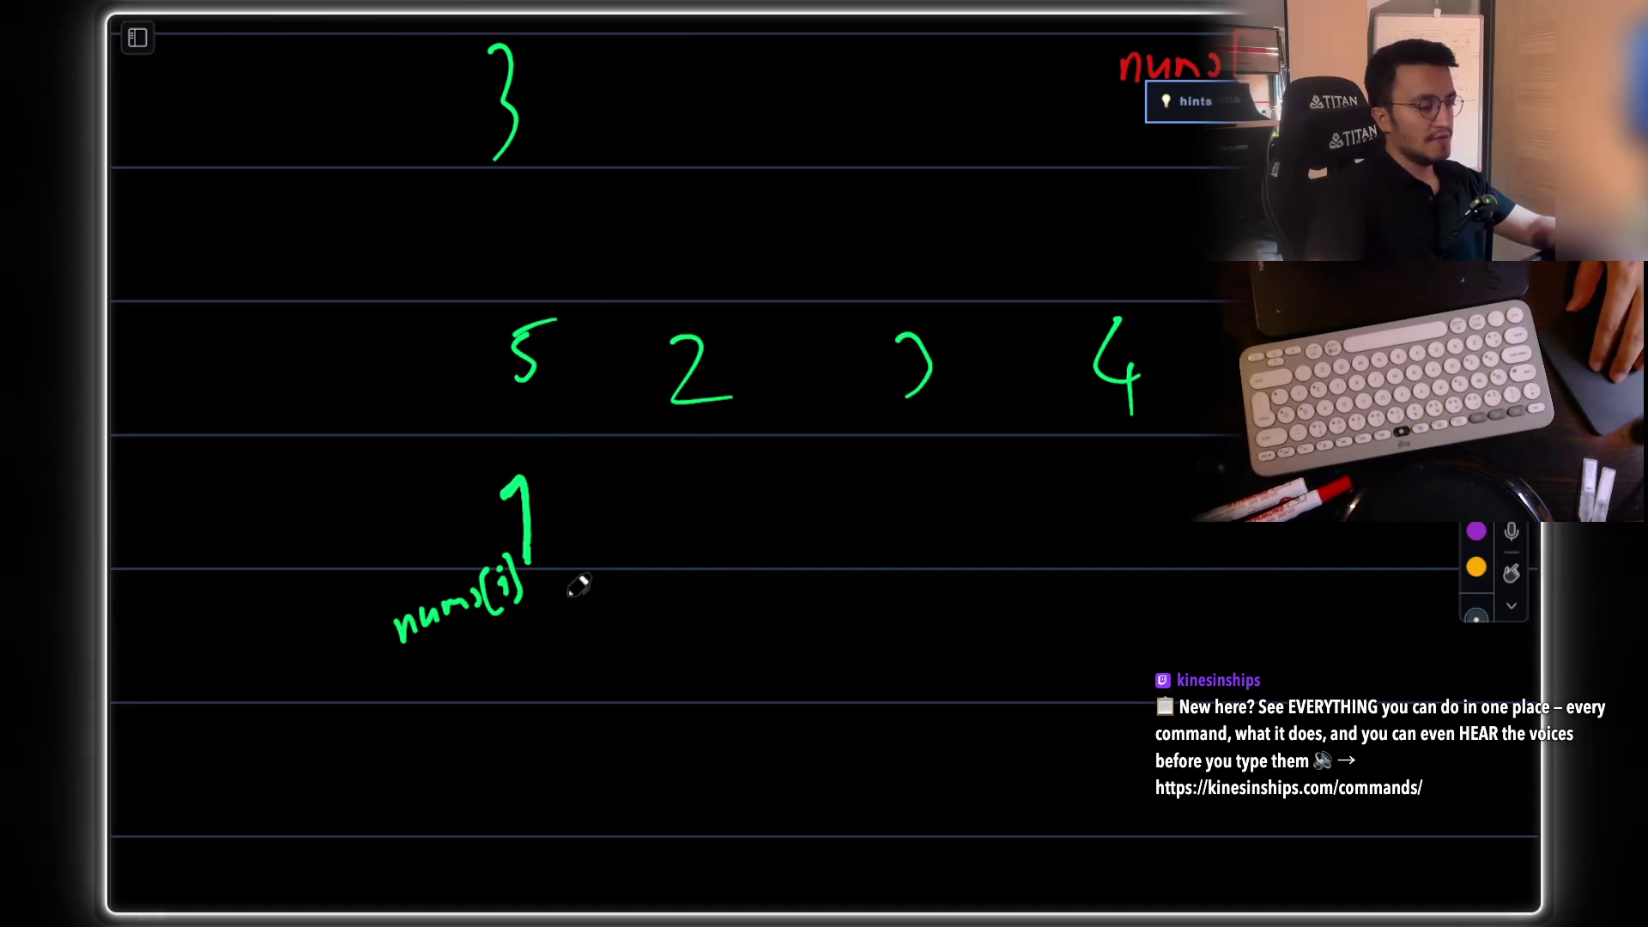
pyautogui.moveTo(327, 775)
pyautogui.mouseDown()
pyautogui.moveTo(343, 824)
pyautogui.moveTo(404, 739)
pyautogui.moveTo(419, 803)
pyautogui.moveTo(445, 721)
pyautogui.moveTo(526, 696)
pyautogui.moveTo(573, 717)
pyautogui.mouseUp()
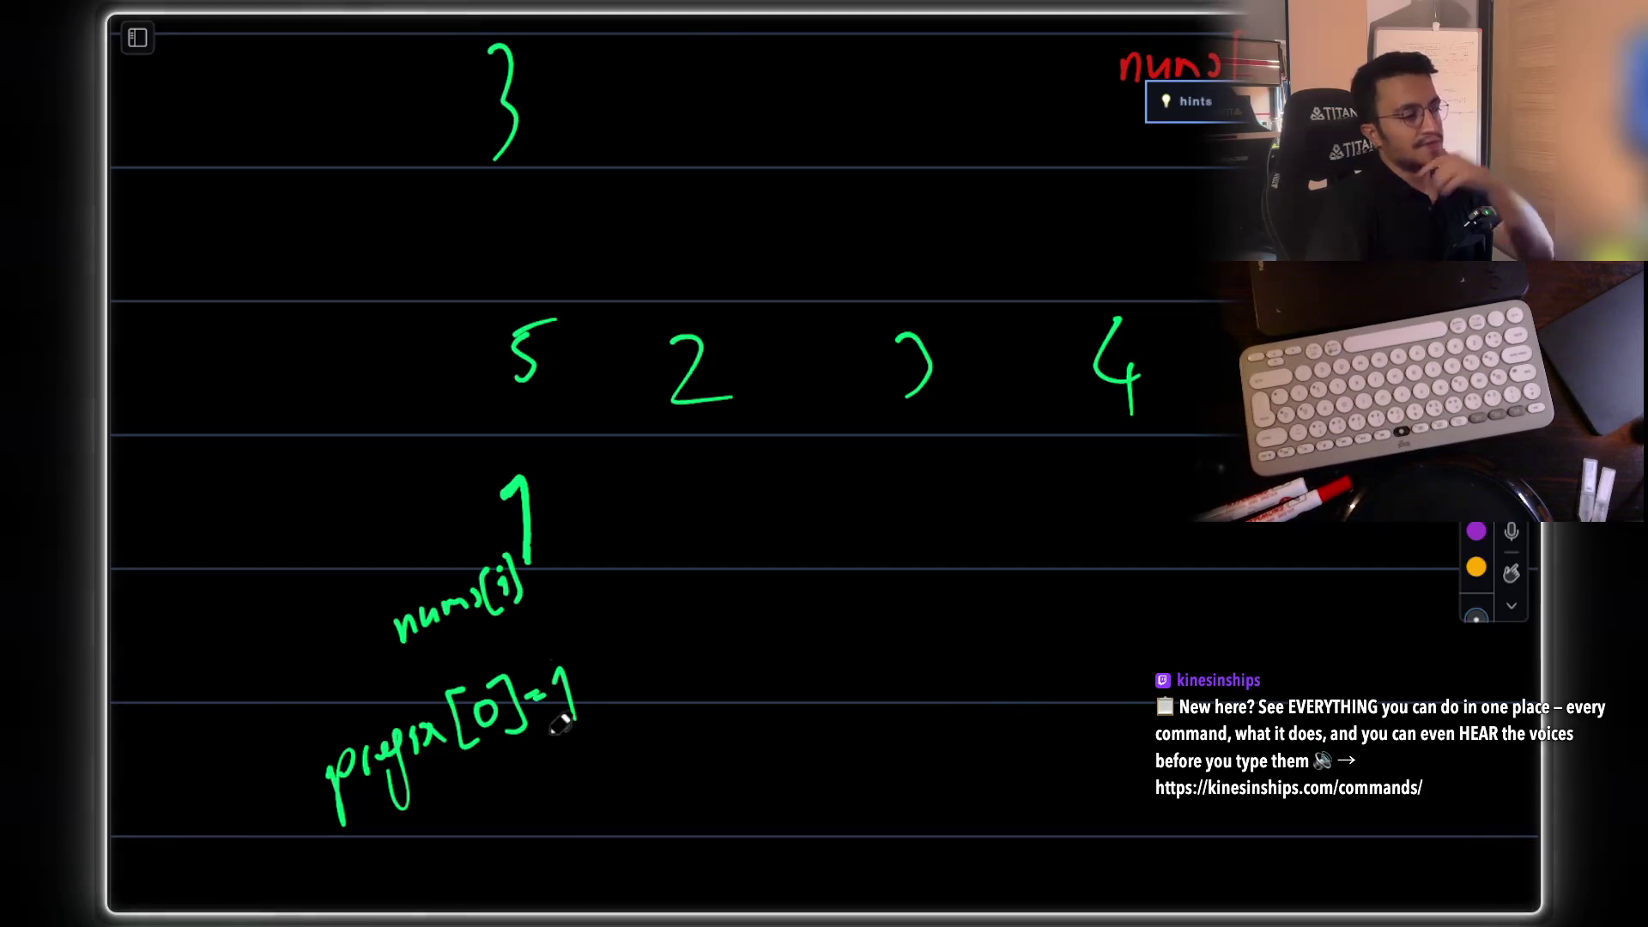
pyautogui.scroll(1, 547, 504)
# Step: Circle nums[0] in green and change the earlier example's first number and boxed product from 1 to 5
pyautogui.scroll(12, 547, 503)
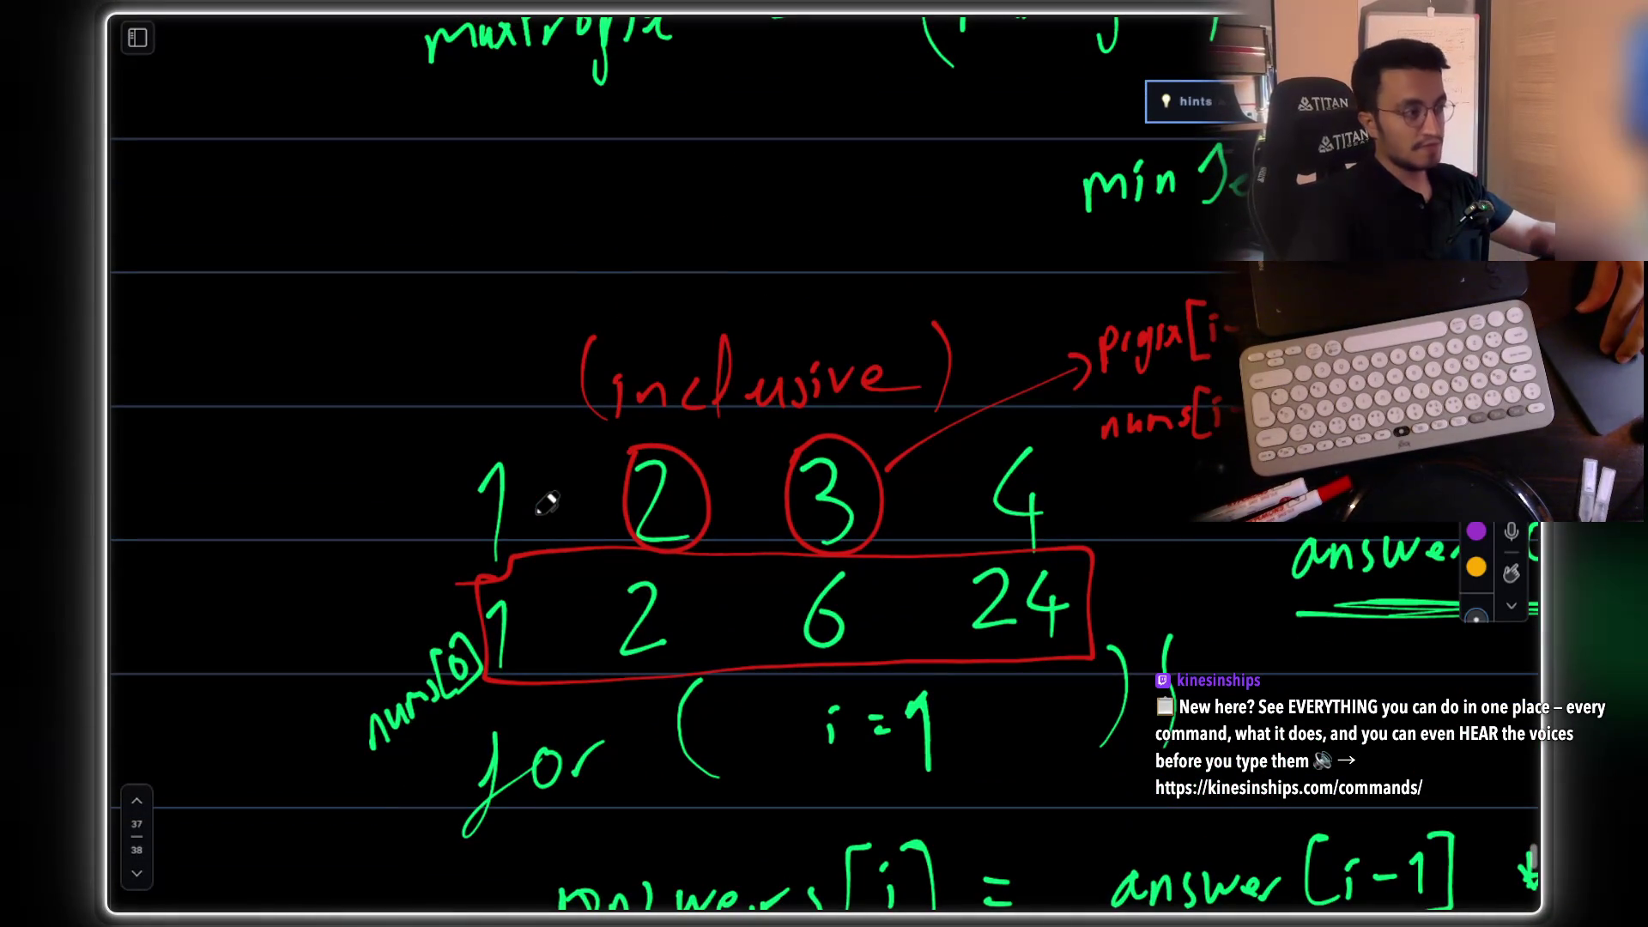
pyautogui.scroll(-1, 934, 621)
pyautogui.moveTo(464, 609)
pyautogui.mouseDown()
pyautogui.moveTo(373, 665)
pyautogui.moveTo(539, 558)
pyautogui.moveTo(327, 791)
pyautogui.mouseUp()
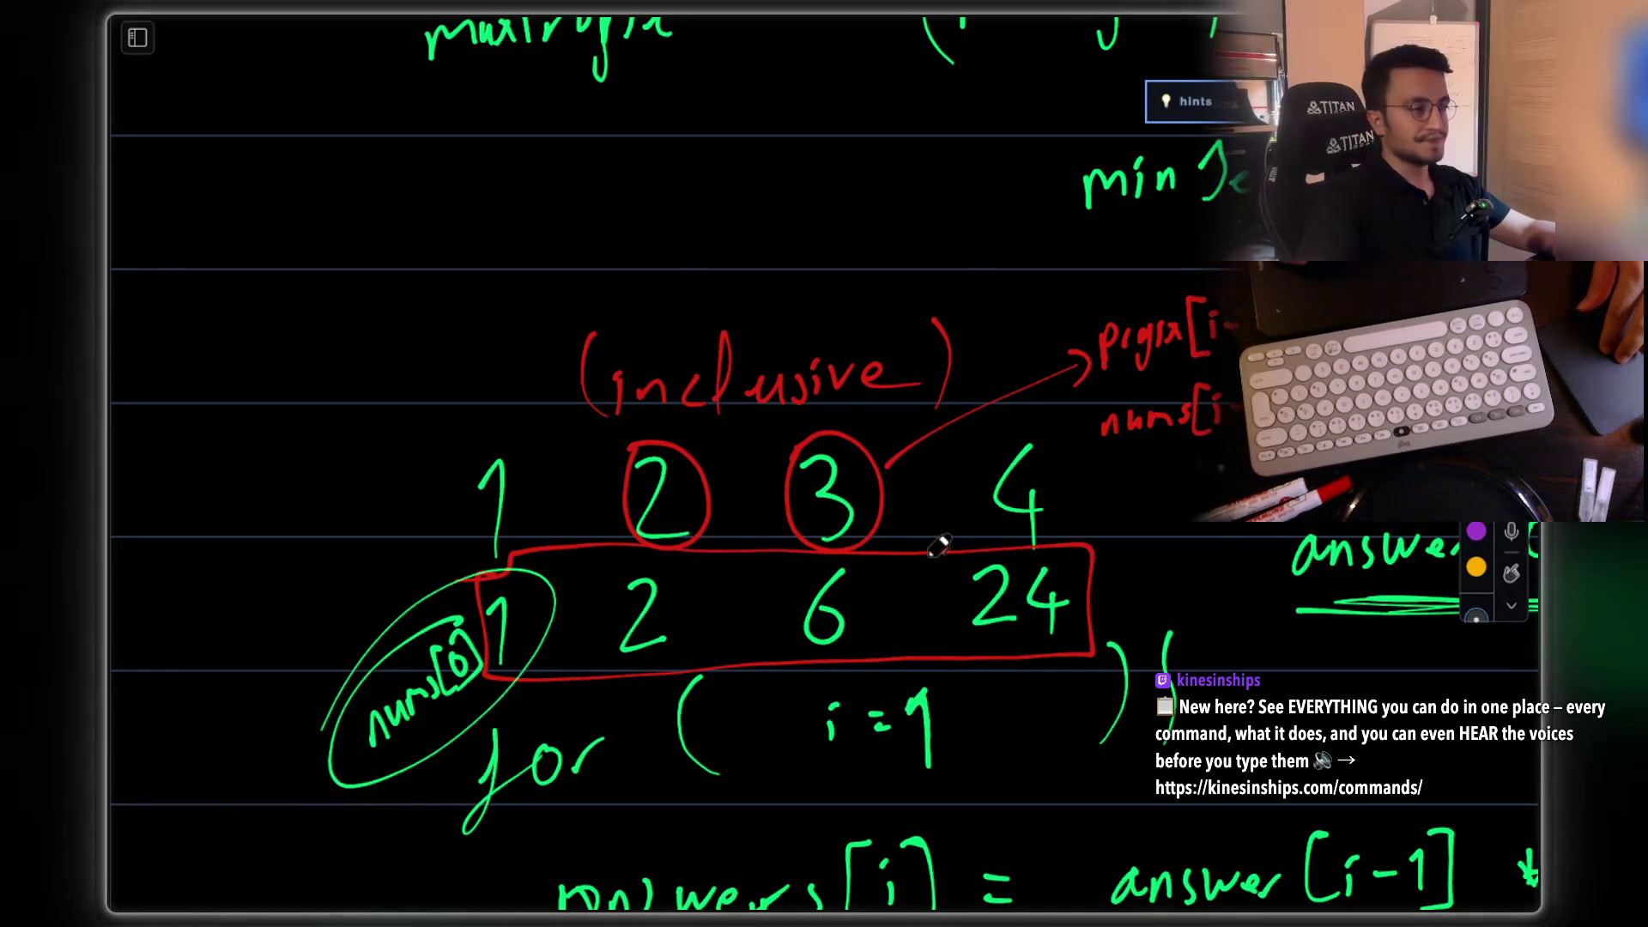
pyautogui.moveTo(521, 452)
pyautogui.mouseDown()
pyautogui.moveTo(525, 510)
pyautogui.moveTo(532, 468)
pyautogui.mouseUp()
pyautogui.moveTo(506, 586)
pyautogui.mouseDown()
pyautogui.moveTo(501, 619)
pyautogui.moveTo(507, 589)
pyautogui.moveTo(532, 582)
pyautogui.mouseUp()
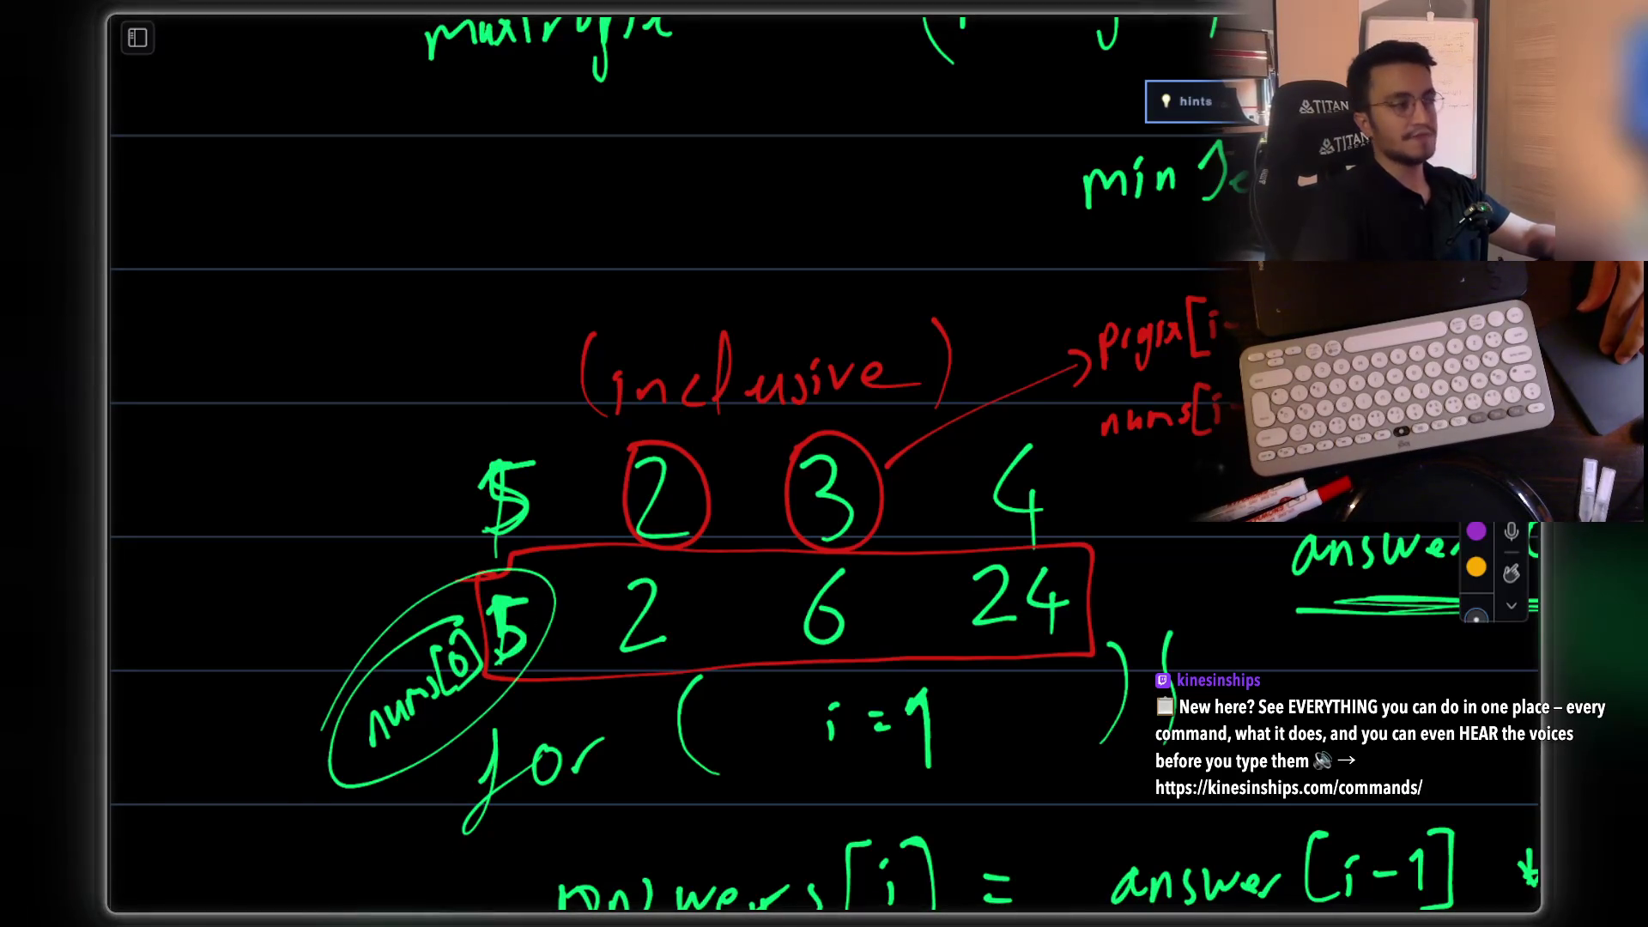
pyautogui.scroll(-15, 692, 710)
pyautogui.scroll(3, 581, 475)
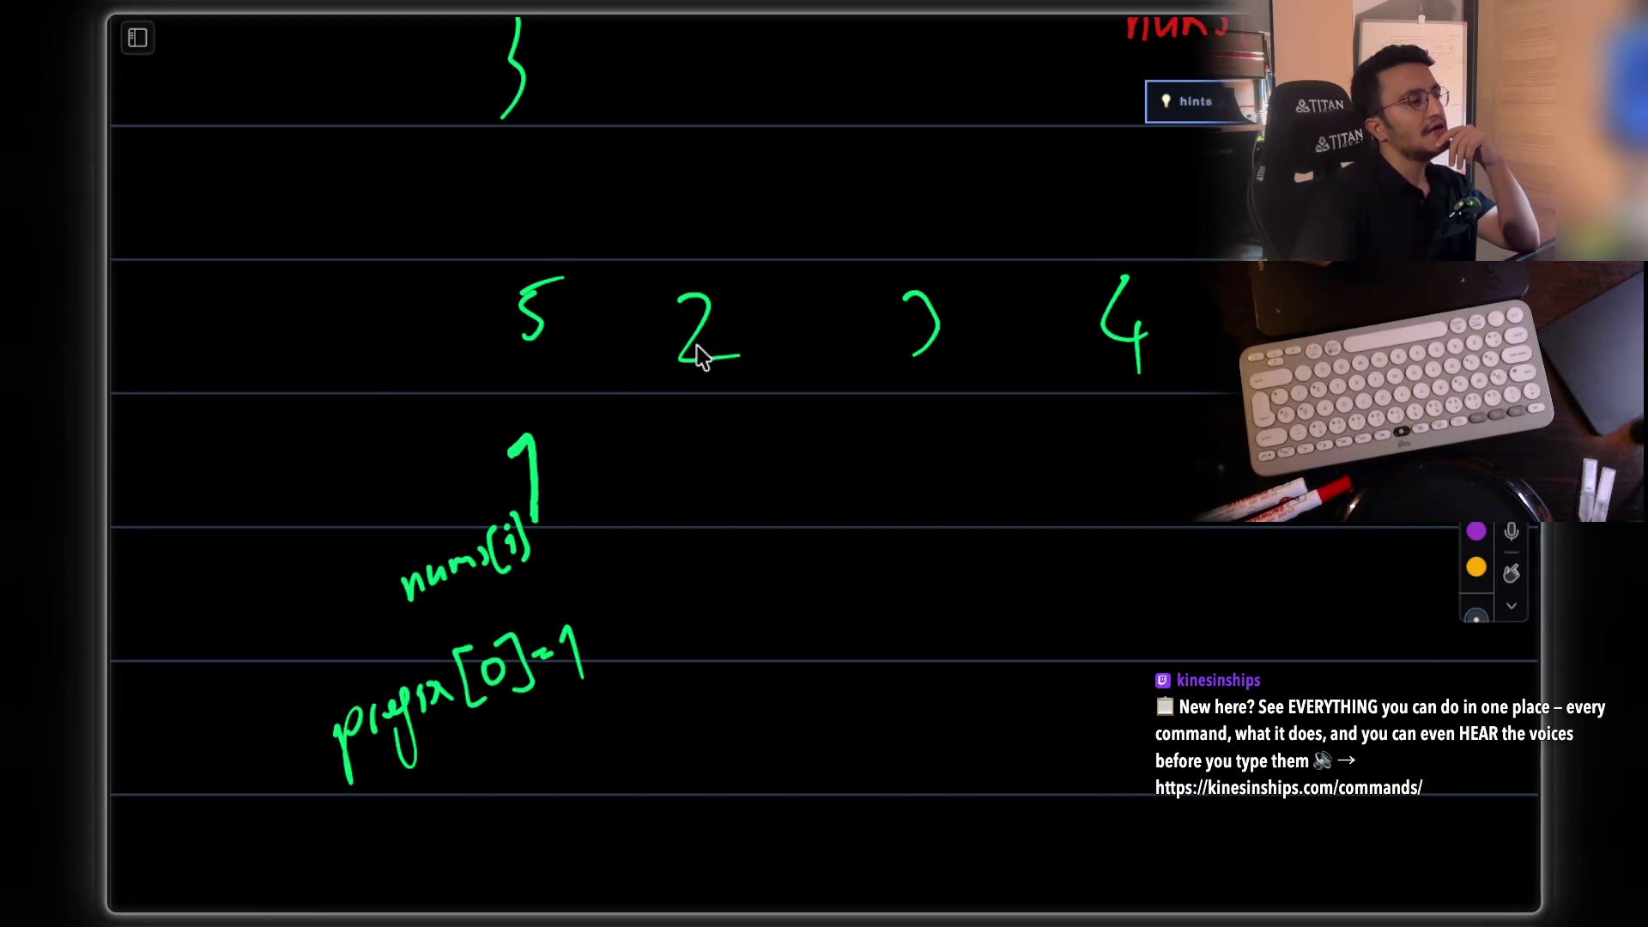
# Step: Write and underline the word prefix on the left, undoing a stray circle and 5 under the 2
pyautogui.moveTo(171, 378)
pyautogui.mouseDown()
pyautogui.moveTo(292, 355)
pyautogui.moveTo(272, 359)
pyautogui.mouseUp()
pyautogui.moveTo(137, 496); pyautogui.dragTo(339, 407)
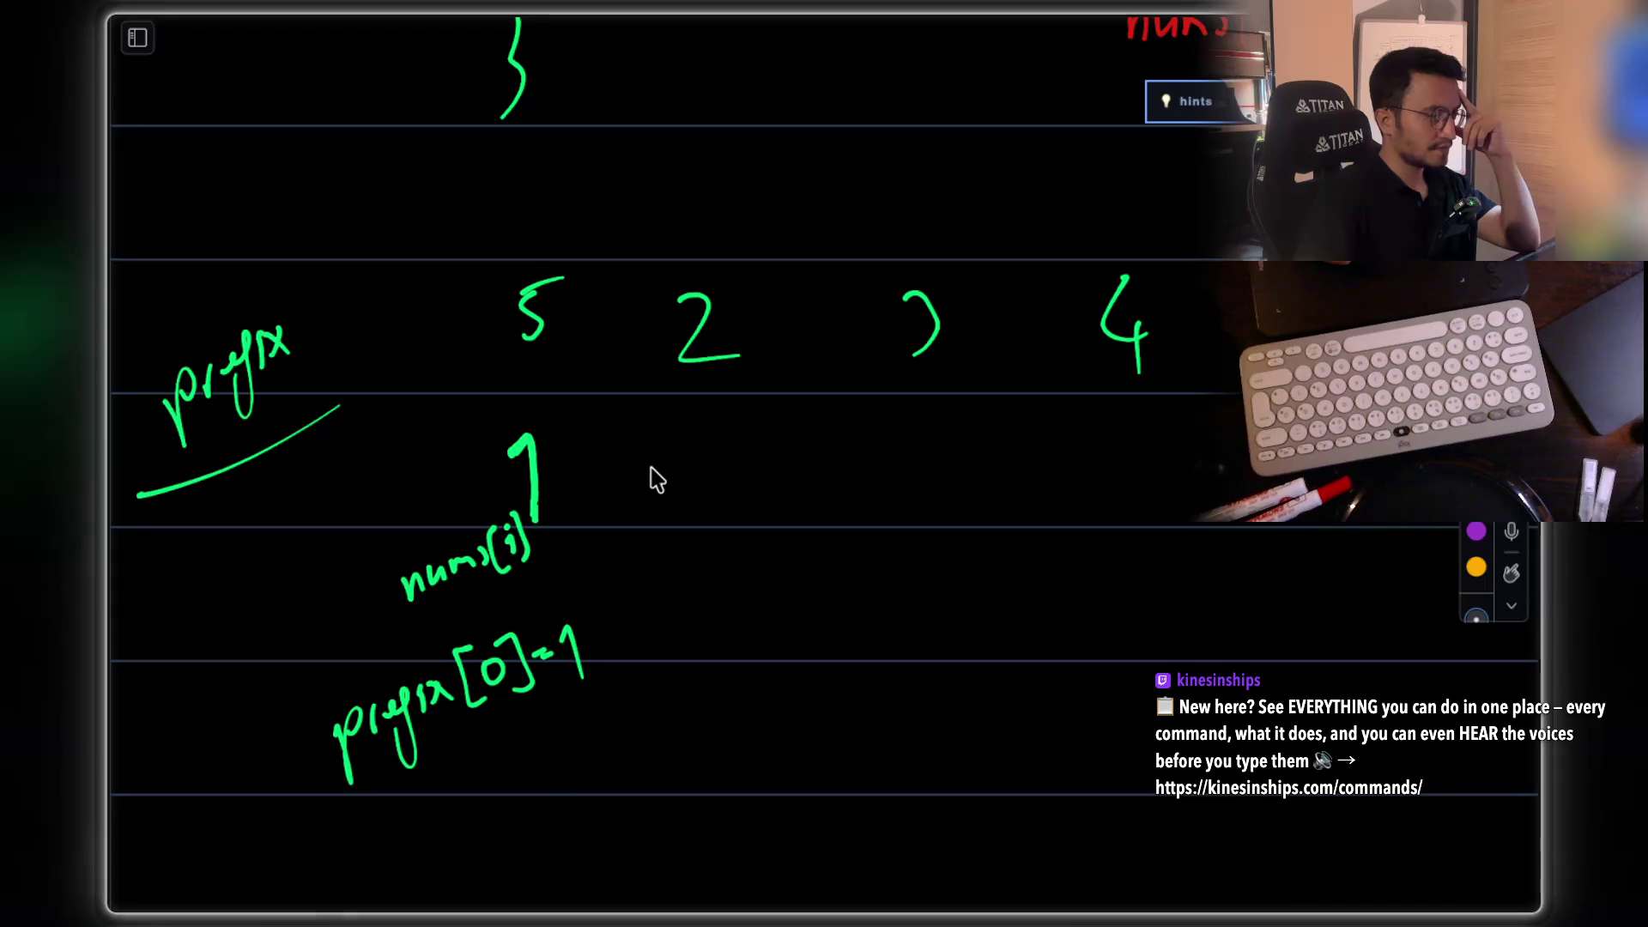
pyautogui.moveTo(701, 262)
pyautogui.mouseDown()
pyautogui.moveTo(644, 360)
pyautogui.moveTo(780, 367)
pyautogui.mouseUp()
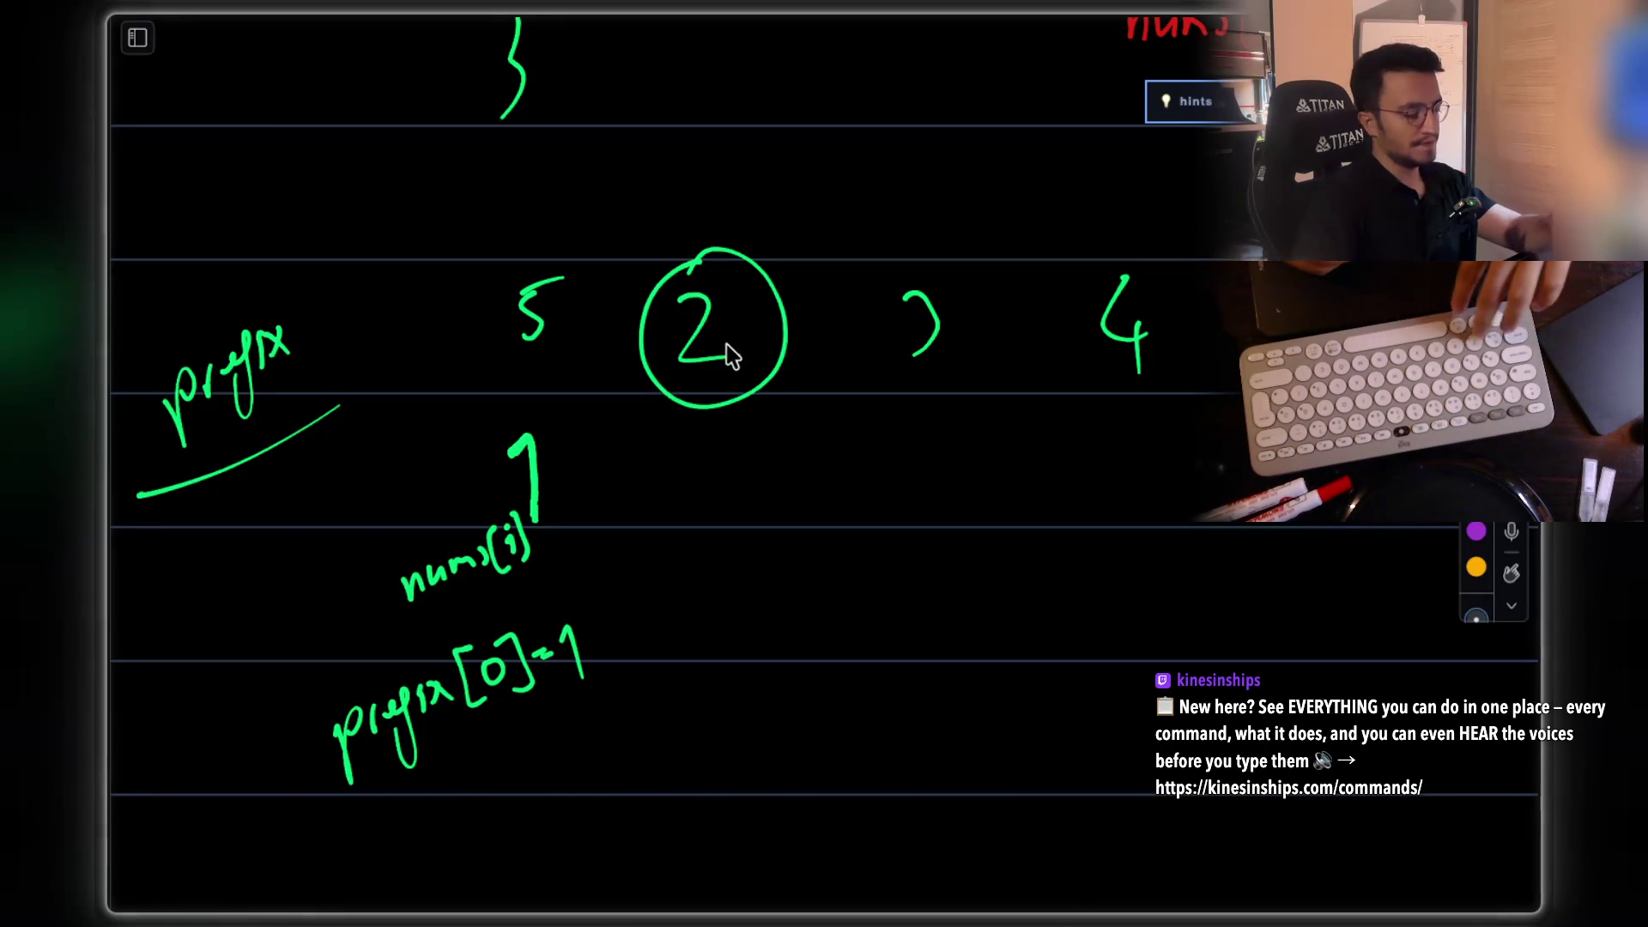
pyautogui.hotkey('ctrl', 'z')
pyautogui.moveTo(710, 422); pyautogui.dragTo(687, 420)
pyautogui.moveTo(720, 477); pyautogui.dragTo(698, 488)
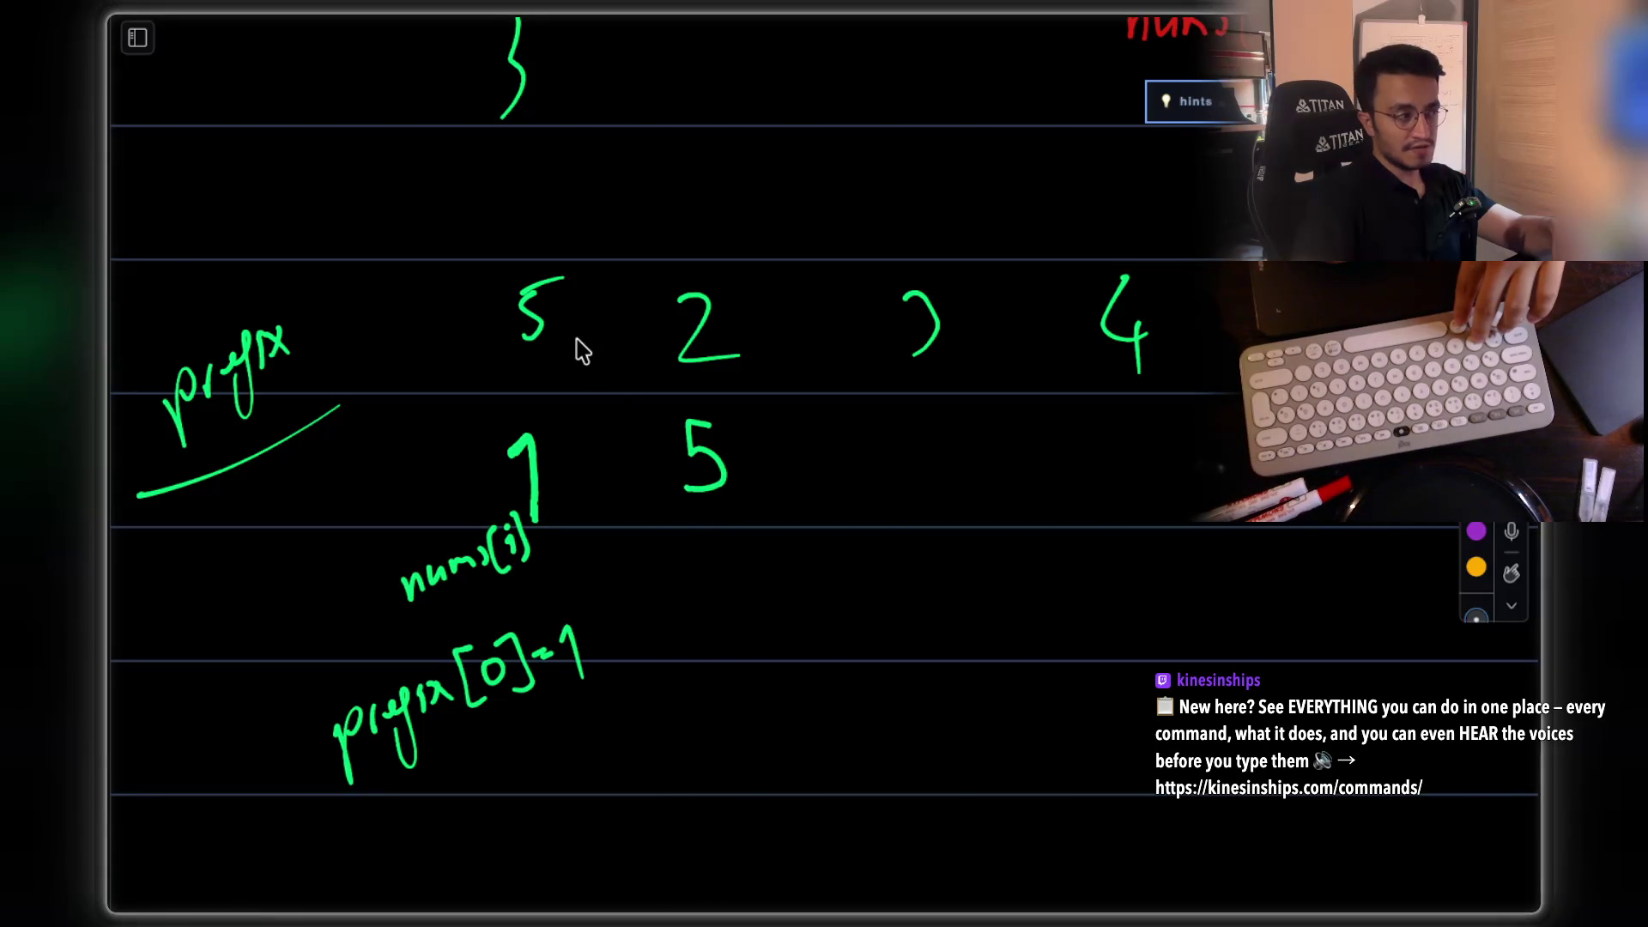
pyautogui.hotkey('ctrl', 'z')
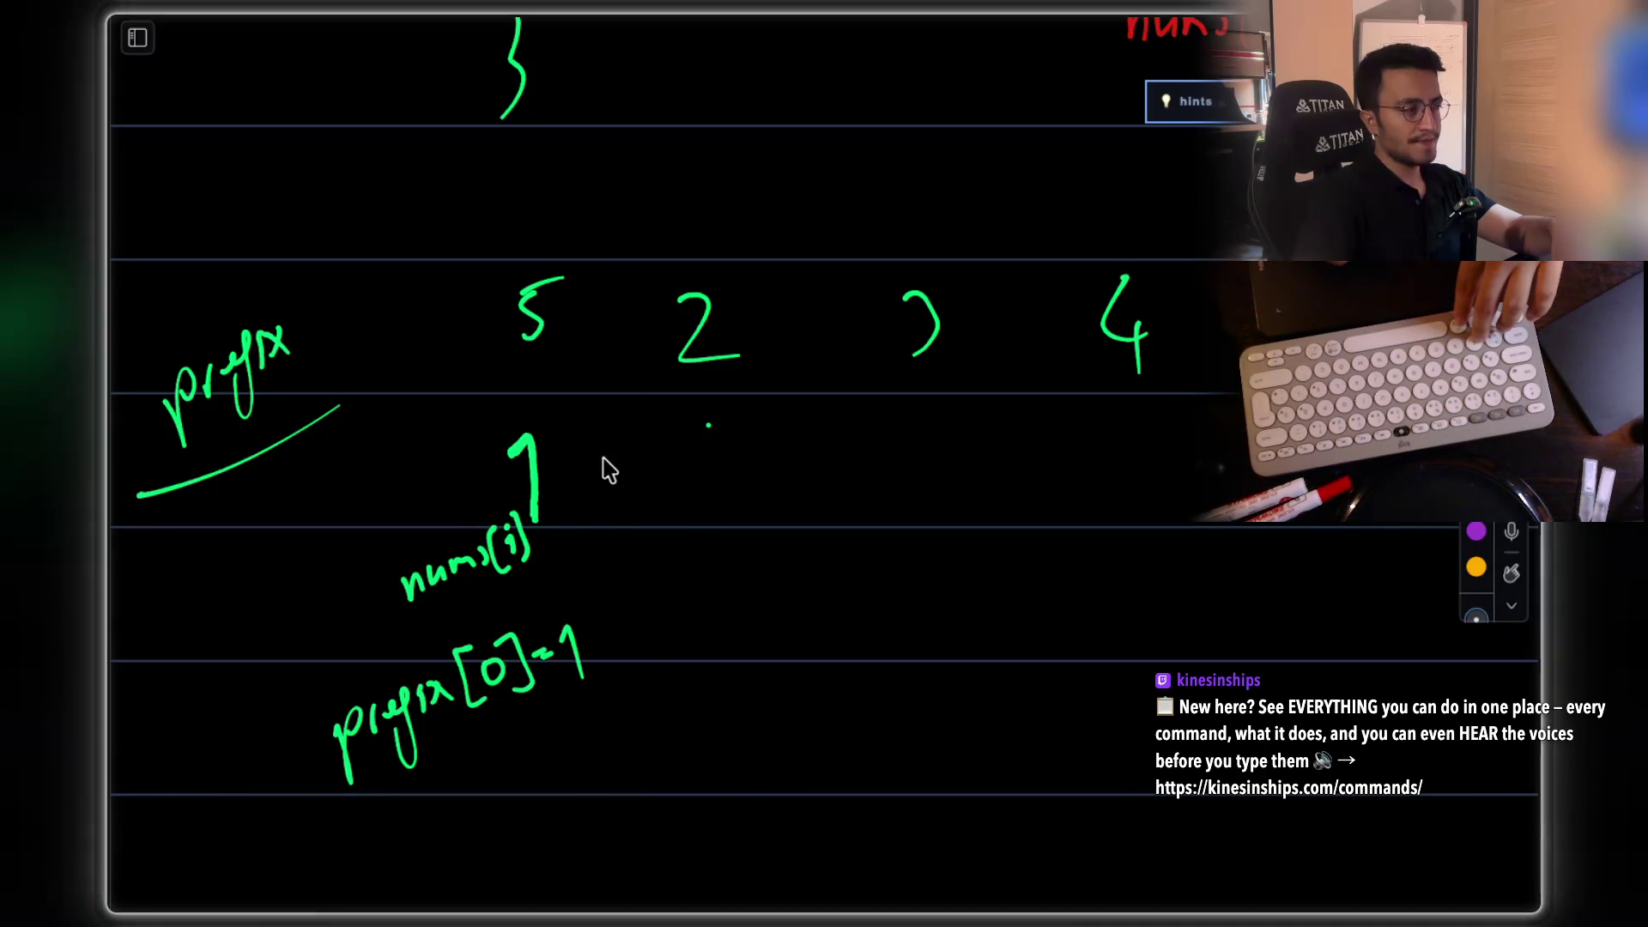
# Step: Draw an arrow down from the 2 and write the rule prefix[i-1] * nums[i-1]
pyautogui.click(694, 433)
pyautogui.moveTo(695, 435); pyautogui.dragTo(773, 681)
pyautogui.moveTo(773, 685)
pyautogui.mouseDown()
pyautogui.moveTo(802, 717)
pyautogui.moveTo(844, 656)
pyautogui.mouseUp()
pyautogui.scroll(-3, 916, 578)
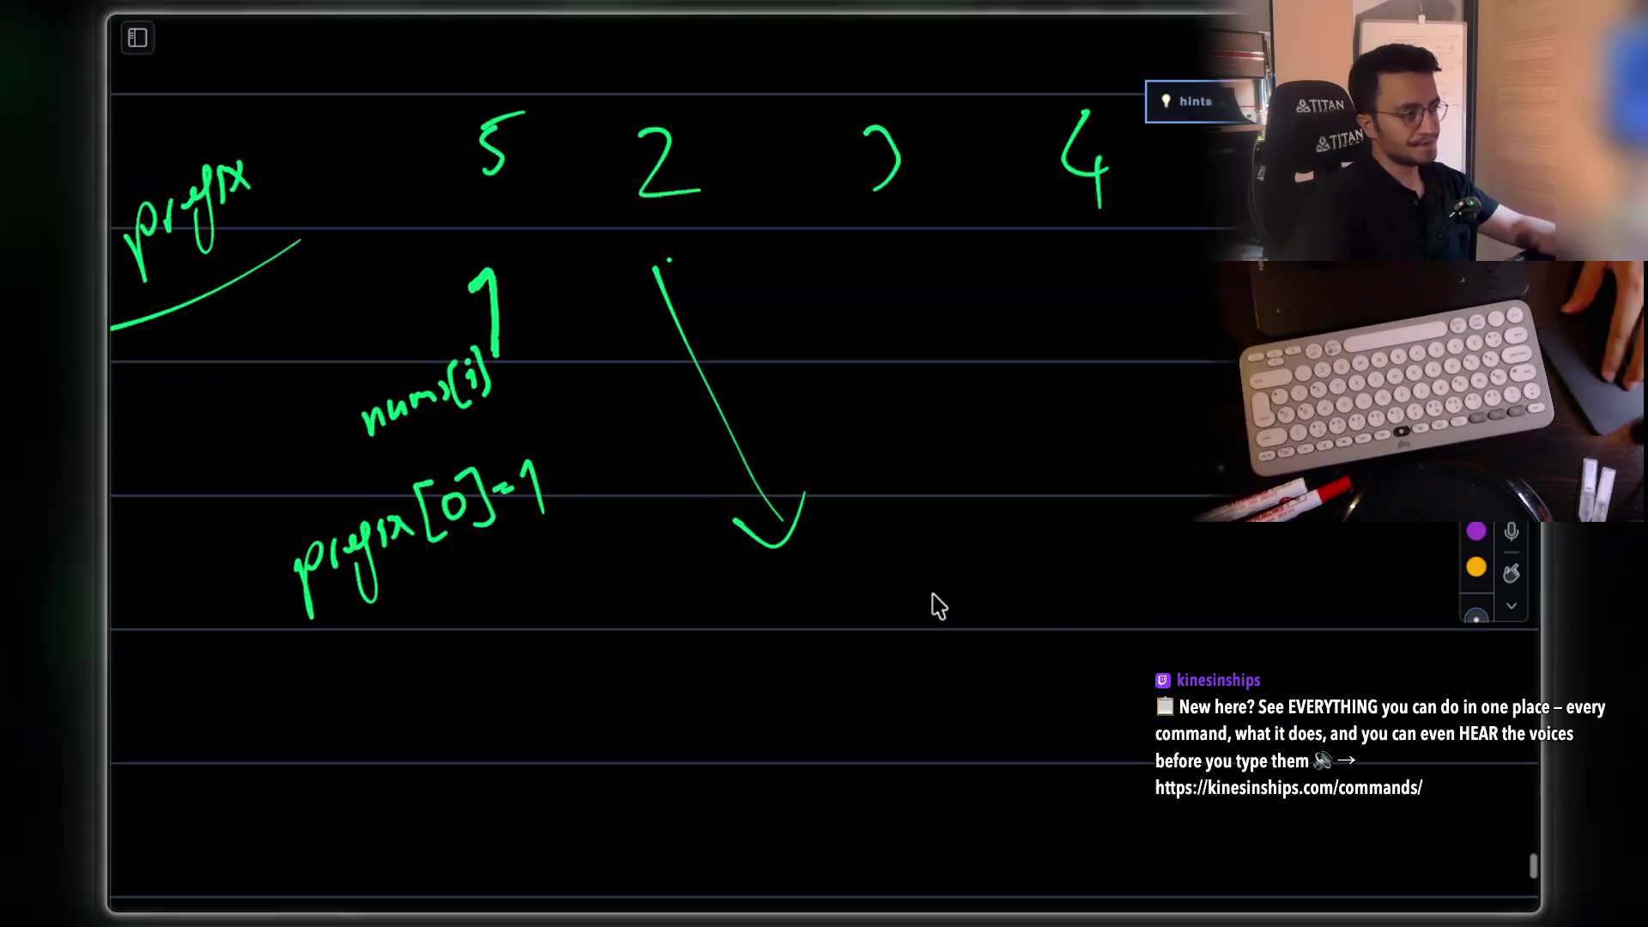
pyautogui.moveTo(1017, 639)
pyautogui.mouseDown()
pyautogui.moveTo(1021, 605)
pyautogui.moveTo(1059, 640)
pyautogui.moveTo(1099, 618)
pyautogui.moveTo(1170, 632)
pyautogui.moveTo(1246, 586)
pyautogui.moveTo(1251, 633)
pyautogui.mouseUp()
pyautogui.moveTo(966, 568)
pyautogui.mouseDown()
pyautogui.moveTo(969, 606)
pyautogui.moveTo(989, 593)
pyautogui.mouseUp()
pyautogui.moveTo(726, 624)
pyautogui.mouseDown()
pyautogui.moveTo(768, 622)
pyautogui.moveTo(795, 644)
pyautogui.moveTo(837, 613)
pyautogui.moveTo(915, 605)
pyautogui.moveTo(915, 649)
pyautogui.mouseUp()
pyautogui.scroll(1, 699, 563)
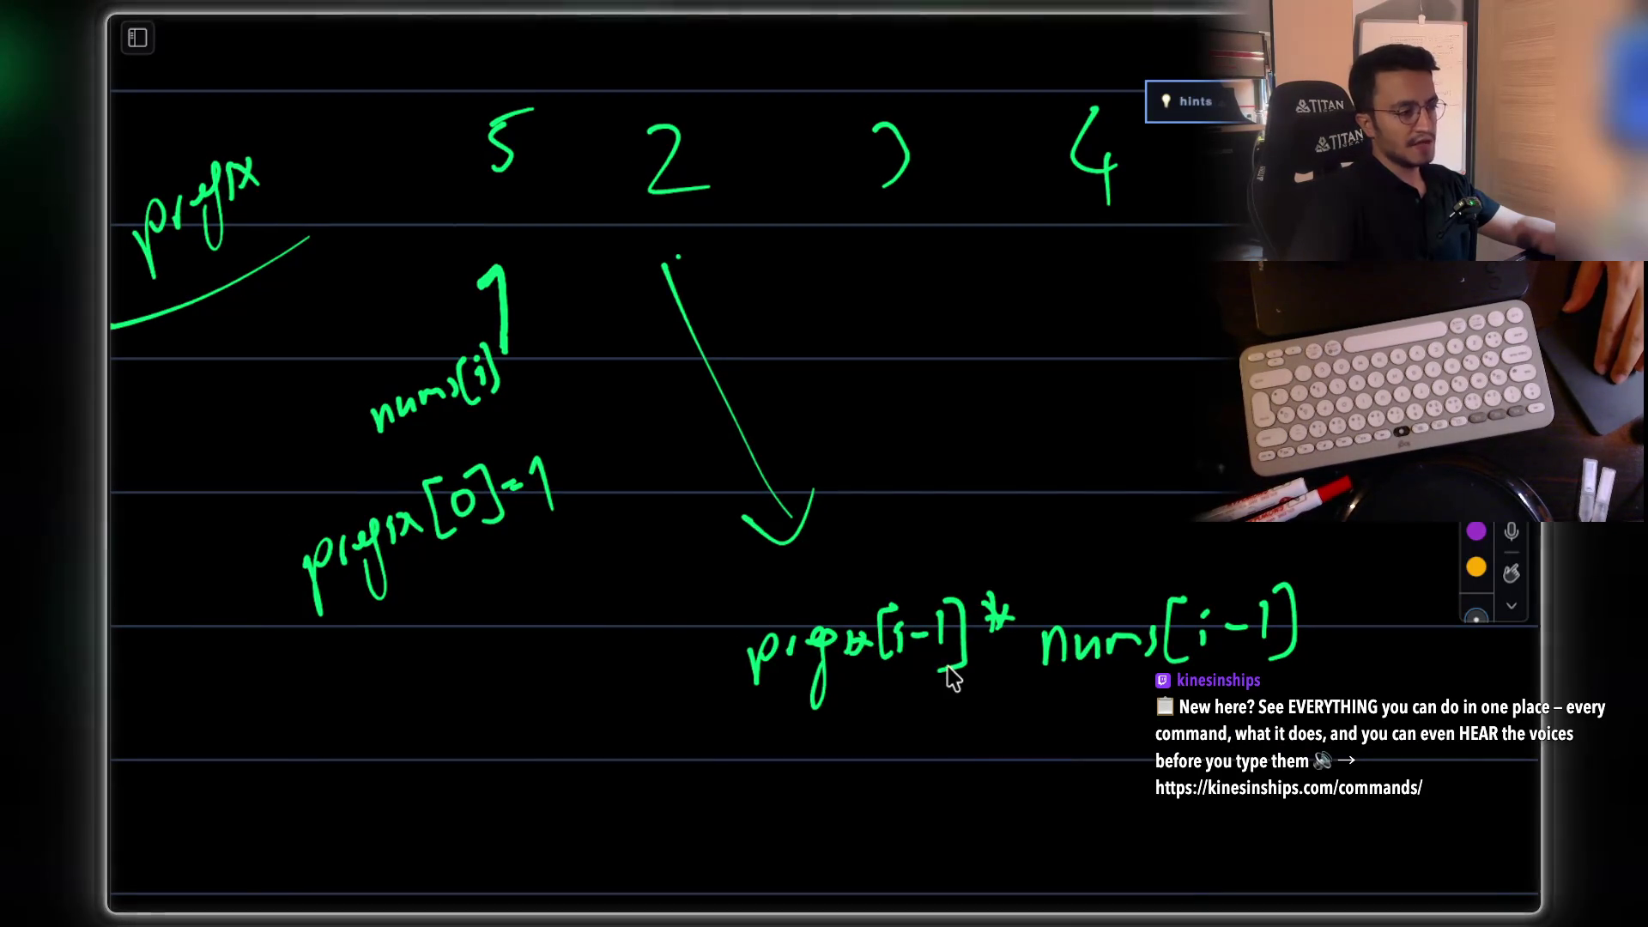
pyautogui.scroll(2, 920, 636)
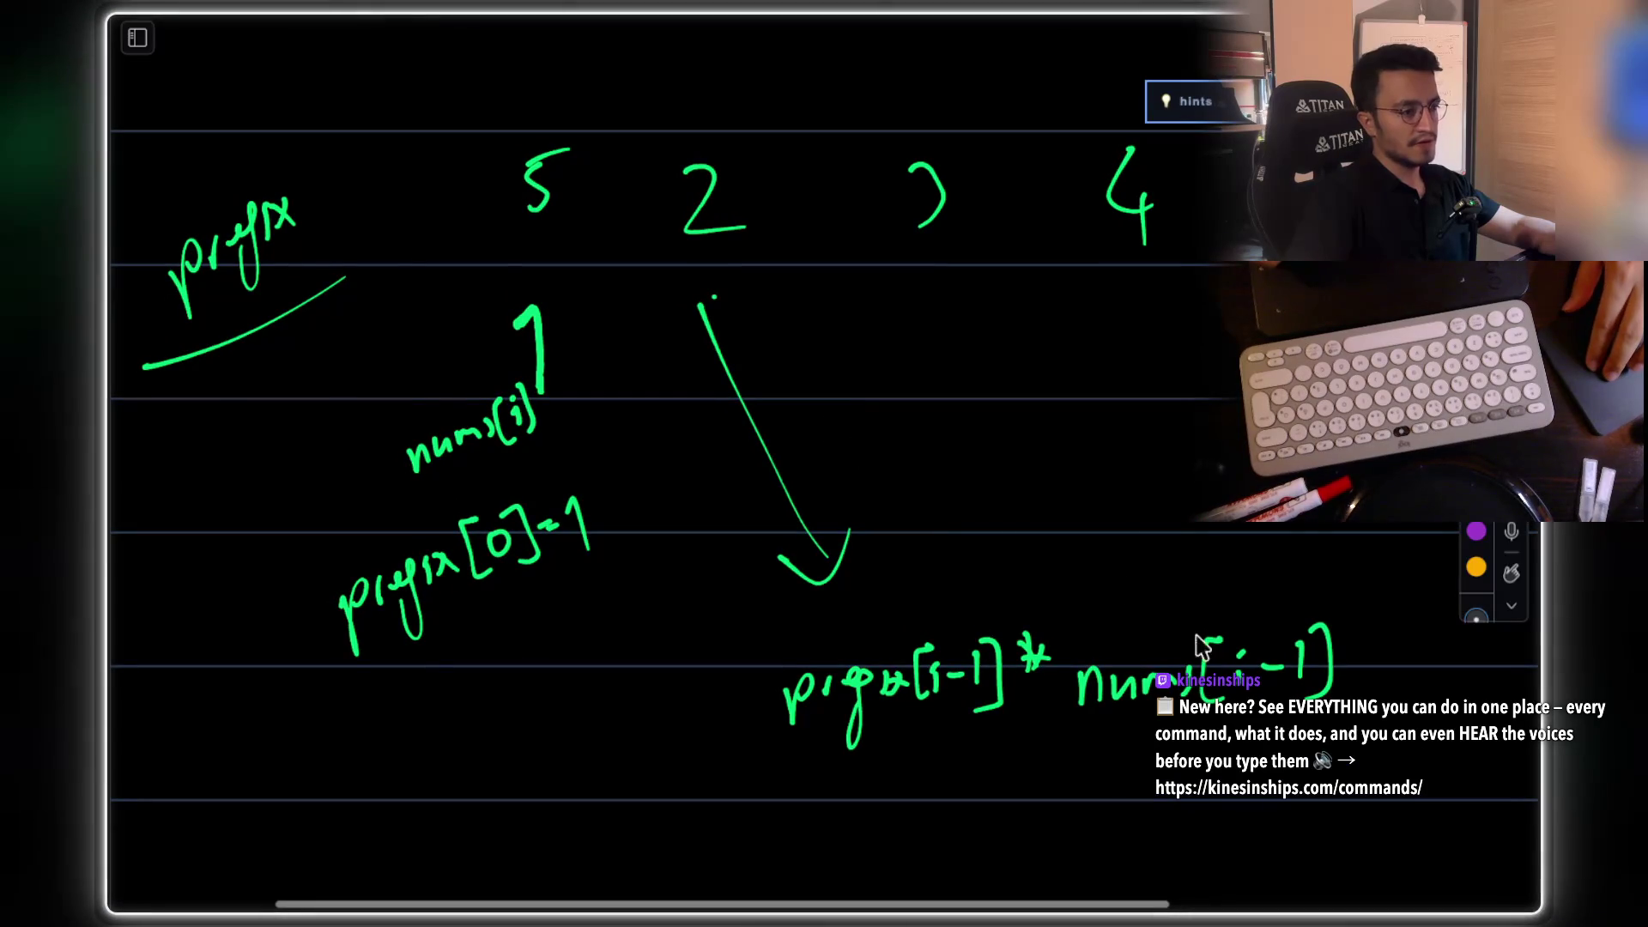
pyautogui.scroll(4, 666, 357)
# Step: Write 5 under the circled 2 and 10 under the crossed-out 3, double-underlining nums[i-1]
pyautogui.moveTo(790, 402)
pyautogui.mouseDown()
pyautogui.moveTo(808, 445)
pyautogui.moveTo(776, 464)
pyautogui.mouseUp()
pyautogui.hscroll(5, 944, 351)
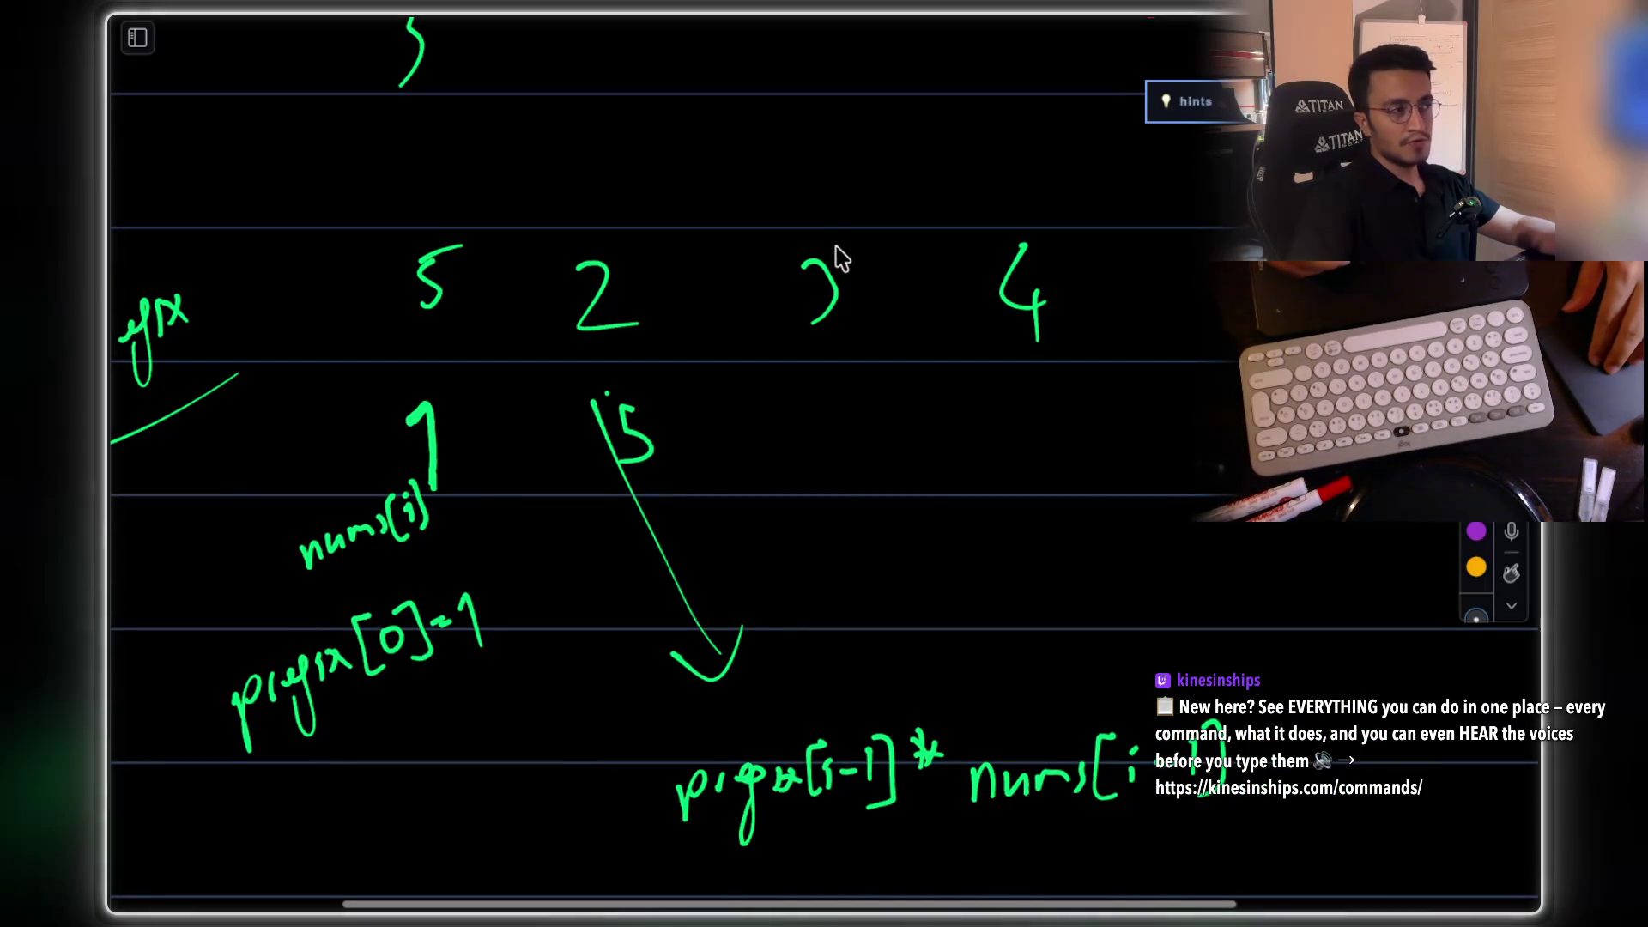
pyautogui.moveTo(864, 238); pyautogui.dragTo(781, 337)
pyautogui.moveTo(790, 238); pyautogui.dragTo(864, 341)
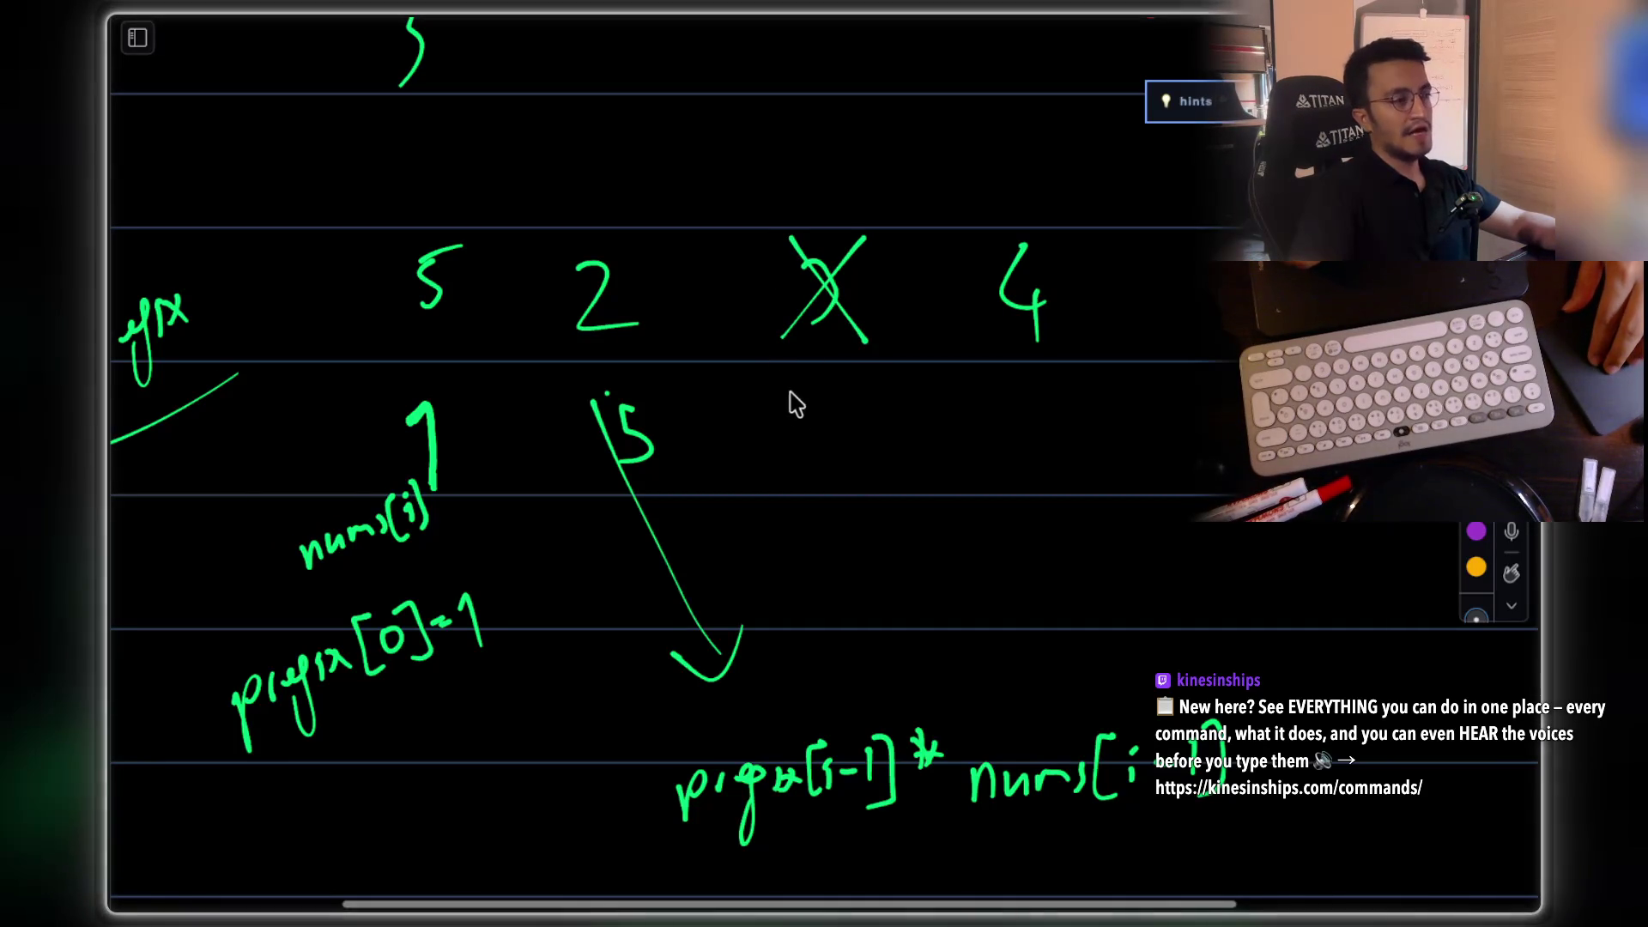
pyautogui.moveTo(591, 245)
pyautogui.mouseDown()
pyautogui.moveTo(614, 368)
pyautogui.moveTo(582, 335)
pyautogui.mouseUp()
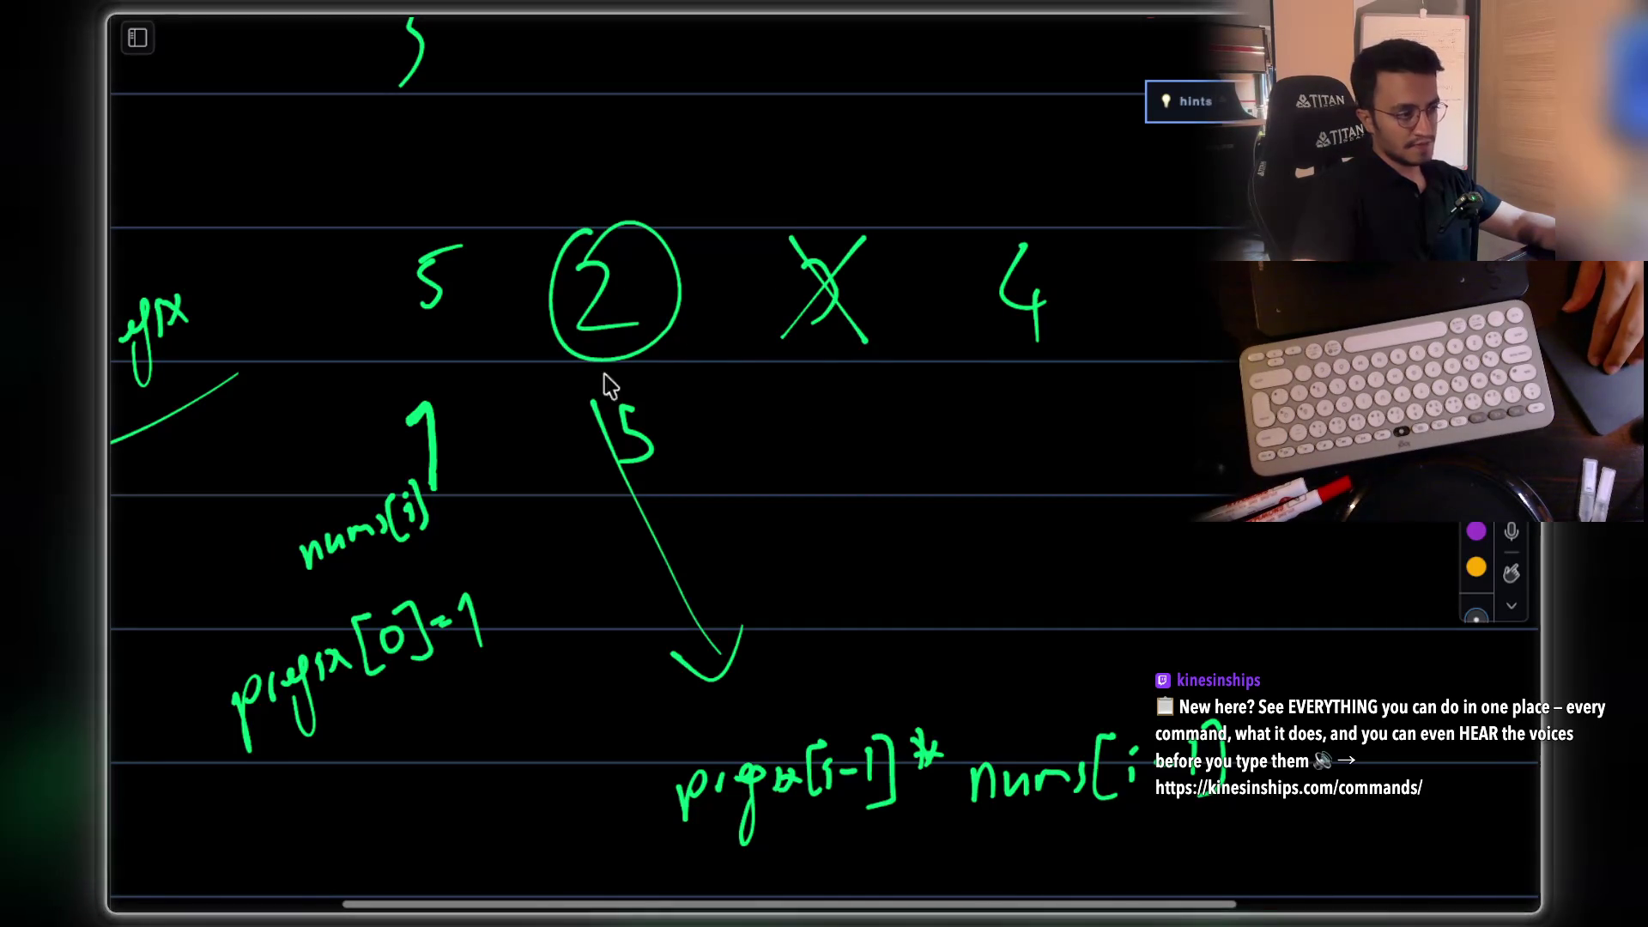
pyautogui.moveTo(1125, 822)
pyautogui.mouseDown()
pyautogui.moveTo(1122, 845)
pyautogui.moveTo(1214, 837)
pyautogui.mouseUp()
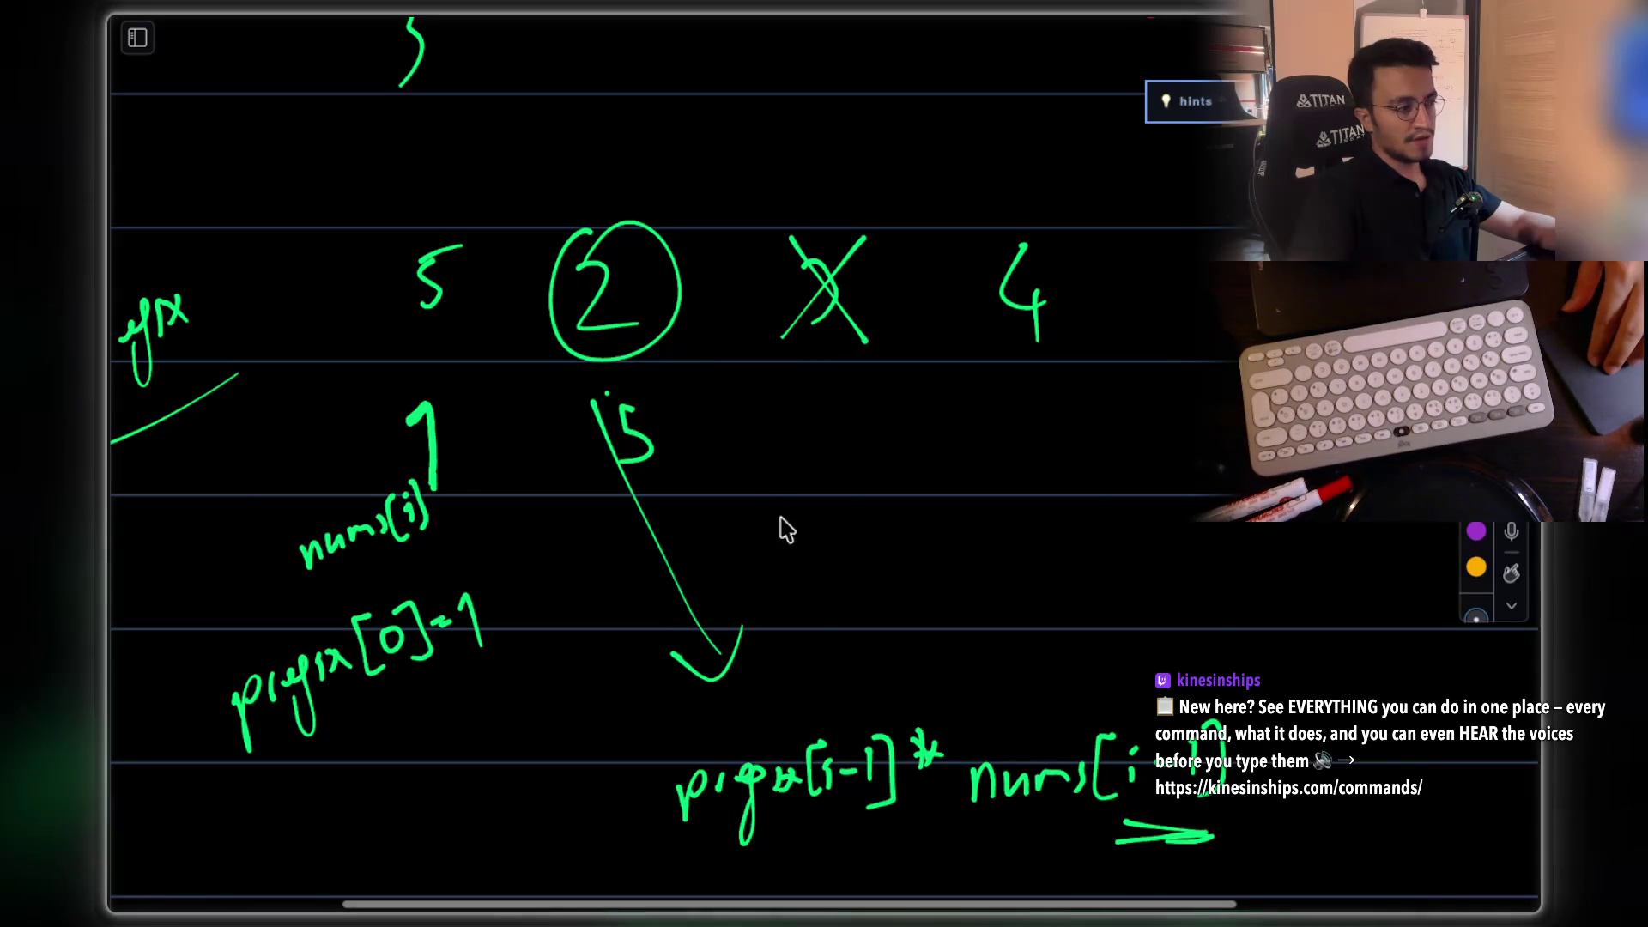
pyautogui.moveTo(641, 485); pyautogui.dragTo(673, 471)
pyautogui.moveTo(807, 419); pyautogui.dragTo(822, 467)
pyautogui.moveTo(861, 409); pyautogui.dragTo(841, 434)
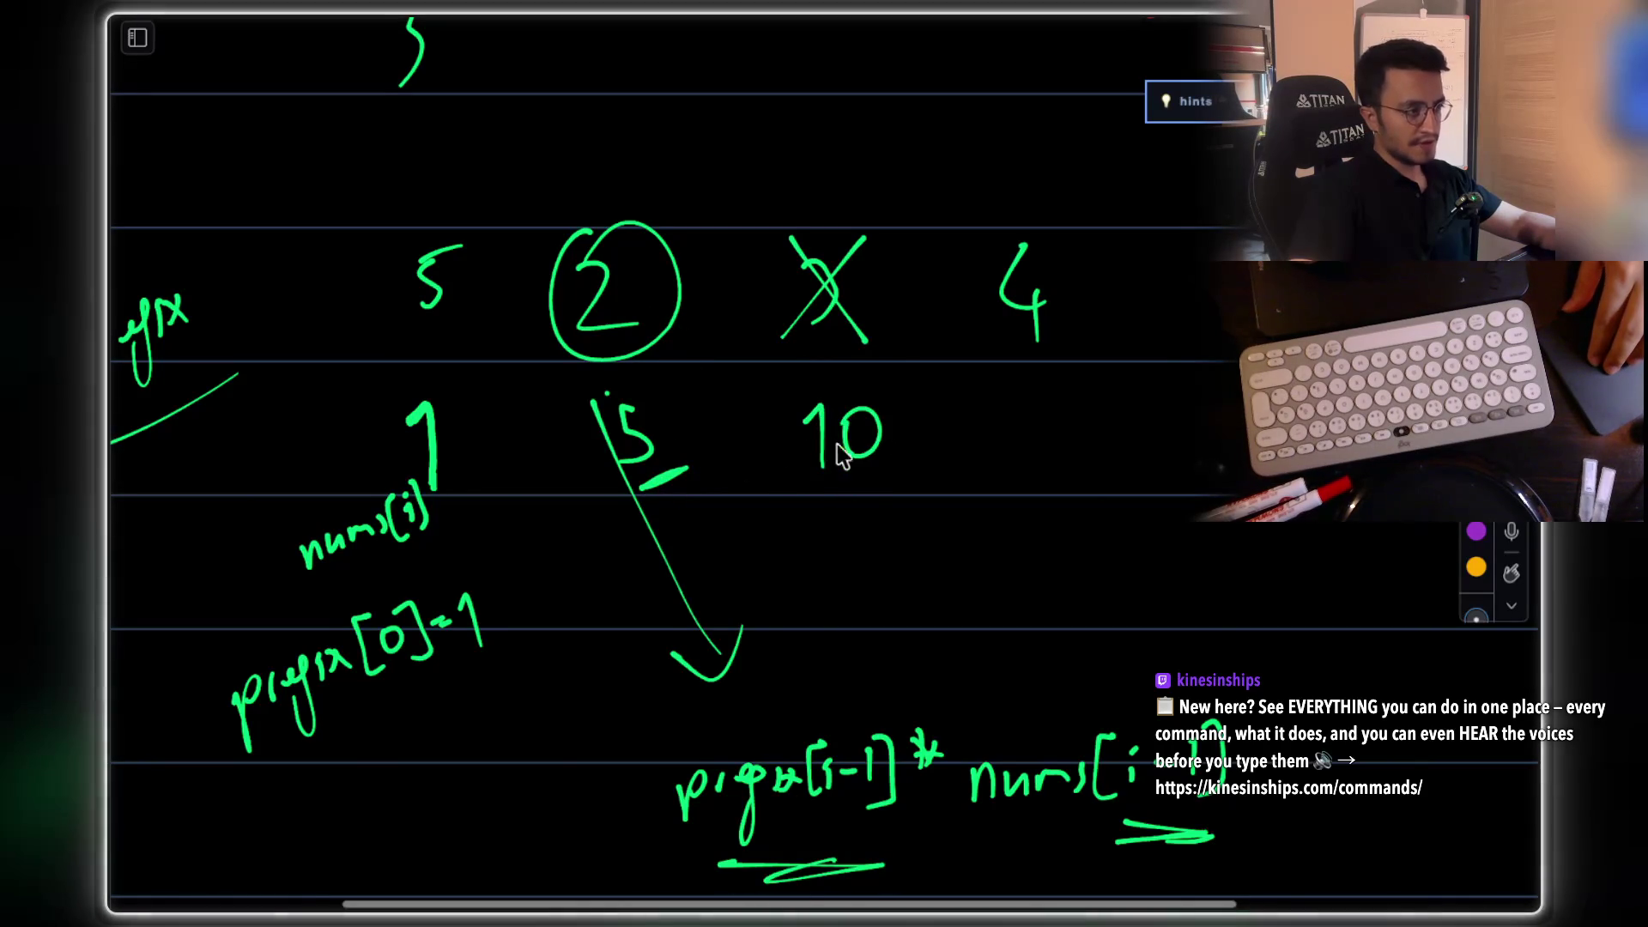
pyautogui.scroll(3, 867, 369)
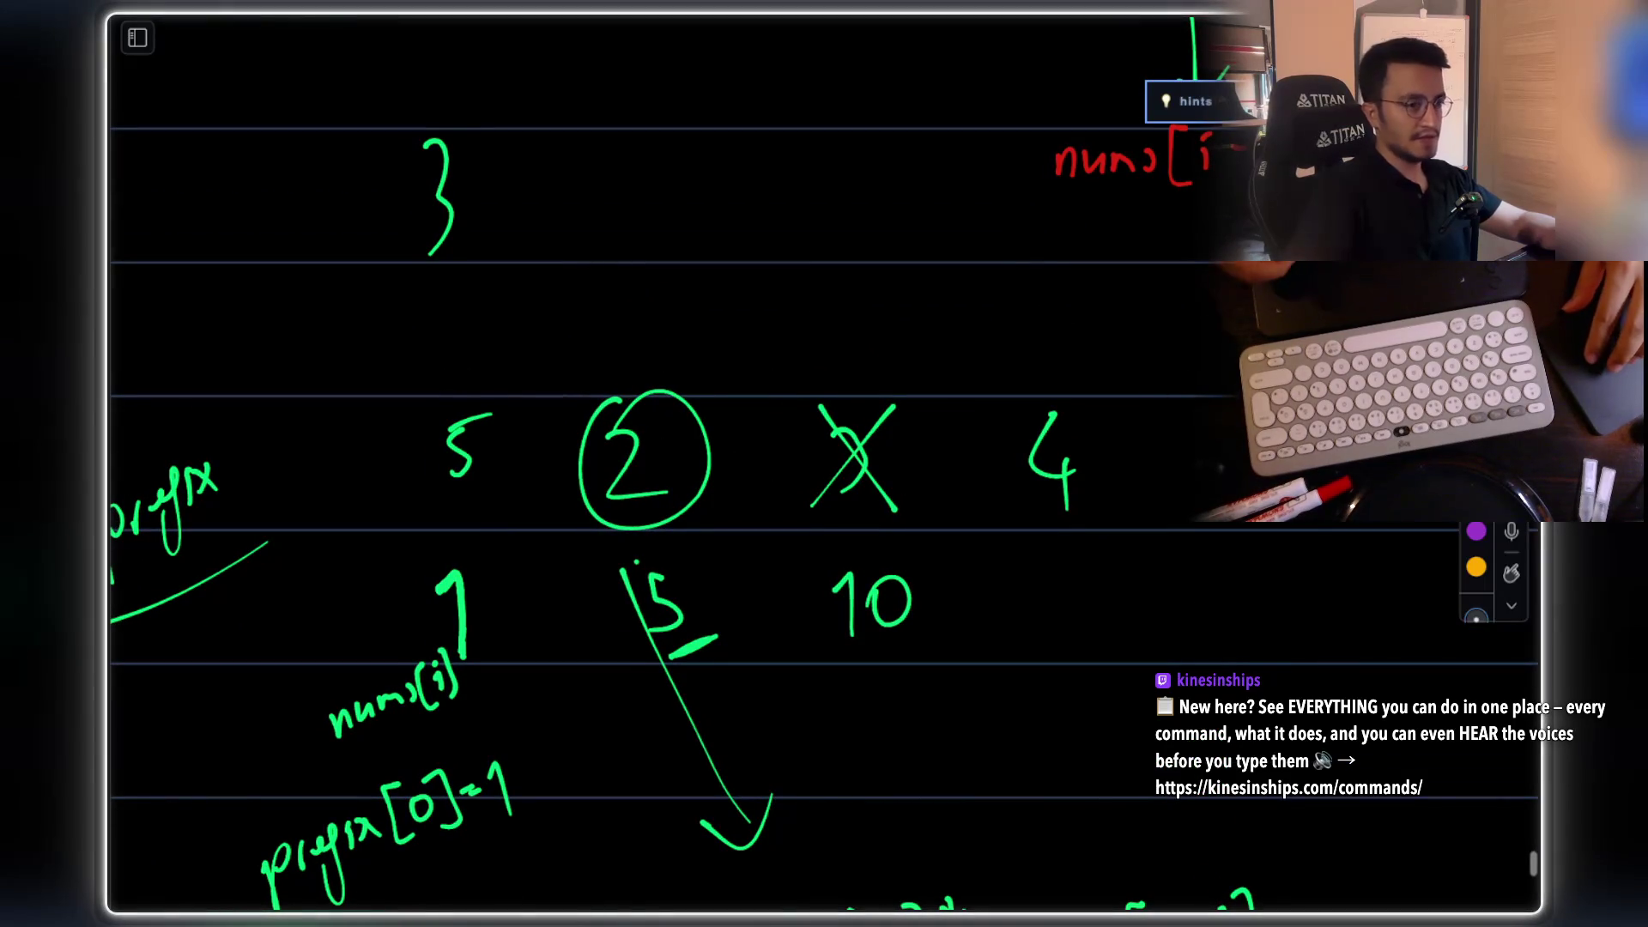
# Step: Write indices 0, 1, 2, 3 above the array values
pyautogui.moveTo(481, 359)
pyautogui.mouseDown()
pyautogui.moveTo(482, 325)
pyautogui.moveTo(468, 343)
pyautogui.mouseUp()
pyautogui.moveTo(629, 326); pyautogui.dragTo(631, 362)
pyautogui.moveTo(833, 331); pyautogui.dragTo(865, 351)
pyautogui.moveTo(1040, 326); pyautogui.dragTo(1017, 451)
pyautogui.hscroll(5, 859, 343)
pyautogui.scroll(1, 858, 343)
# Step: Write prefix[2] = nums to the right of the 4 and circle the nums term
pyautogui.moveTo(1021, 391)
pyautogui.mouseDown()
pyautogui.moveTo(1102, 404)
pyautogui.moveTo(1089, 445)
pyautogui.moveTo(1146, 399)
pyautogui.mouseUp()
pyautogui.moveTo(1201, 342)
pyautogui.mouseDown()
pyautogui.moveTo(1183, 403)
pyautogui.moveTo(1206, 417)
pyautogui.mouseUp()
pyautogui.moveTo(1210, 369); pyautogui.dragTo(1227, 404)
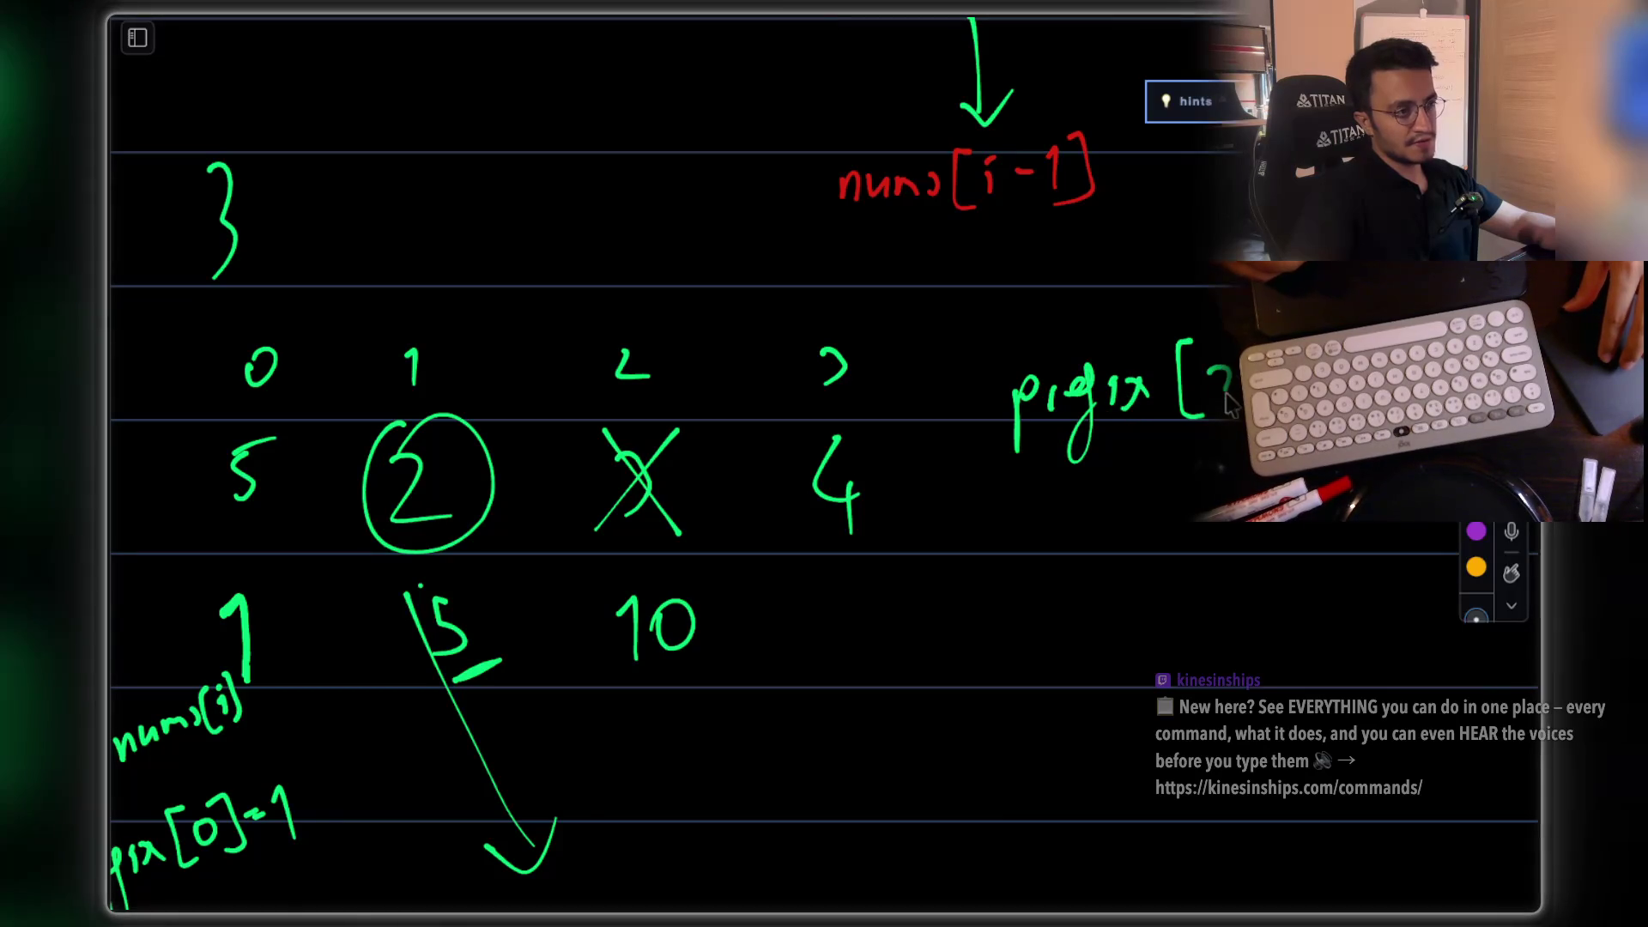
pyautogui.hscroll(5, 1111, 229)
pyautogui.scroll(-1, 1111, 229)
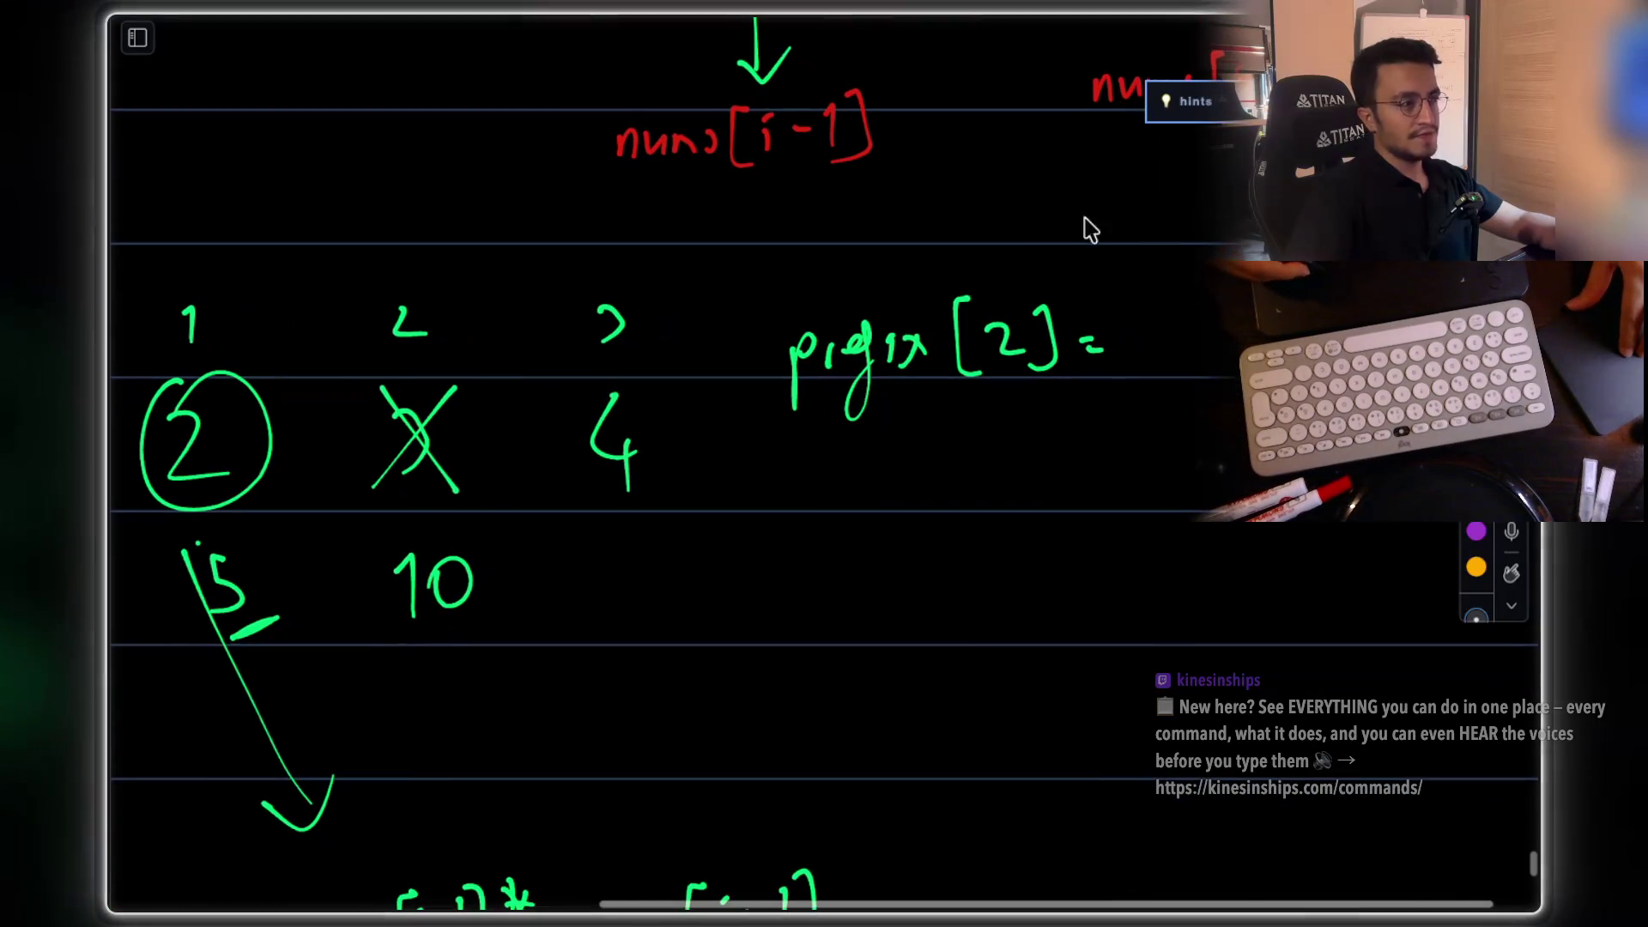
pyautogui.hscroll(2, 1191, 367)
pyautogui.moveTo(1152, 378)
pyautogui.mouseDown()
pyautogui.moveTo(1167, 352)
pyautogui.moveTo(1202, 373)
pyautogui.mouseUp()
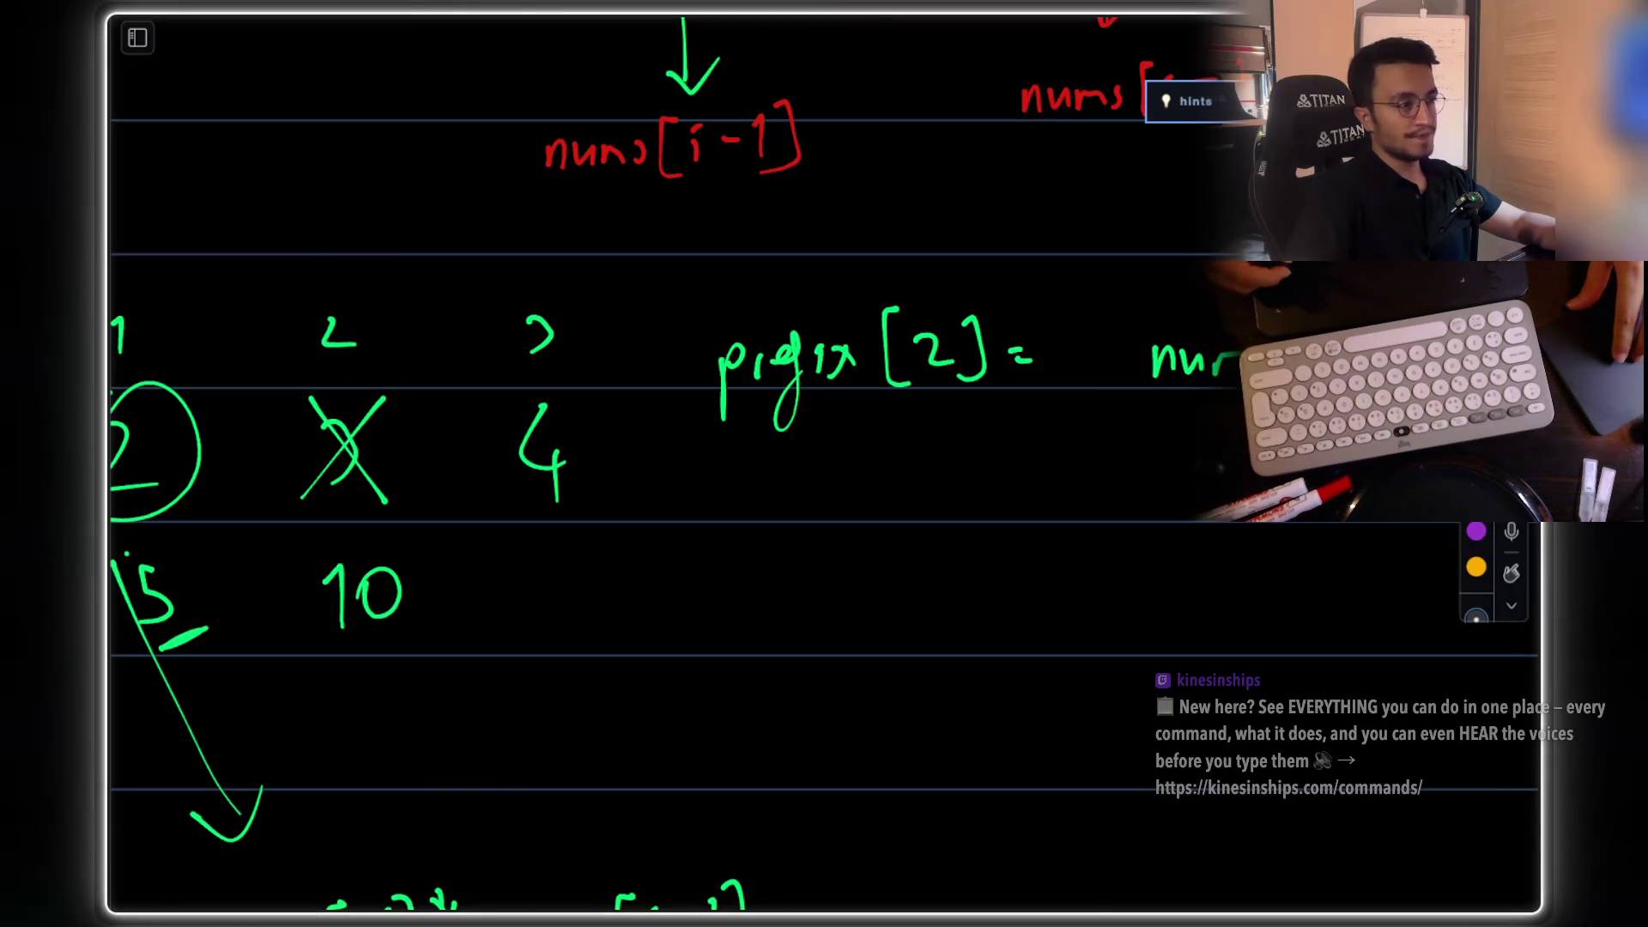
pyautogui.moveTo(1240, 301); pyautogui.dragTo(1240, 429)
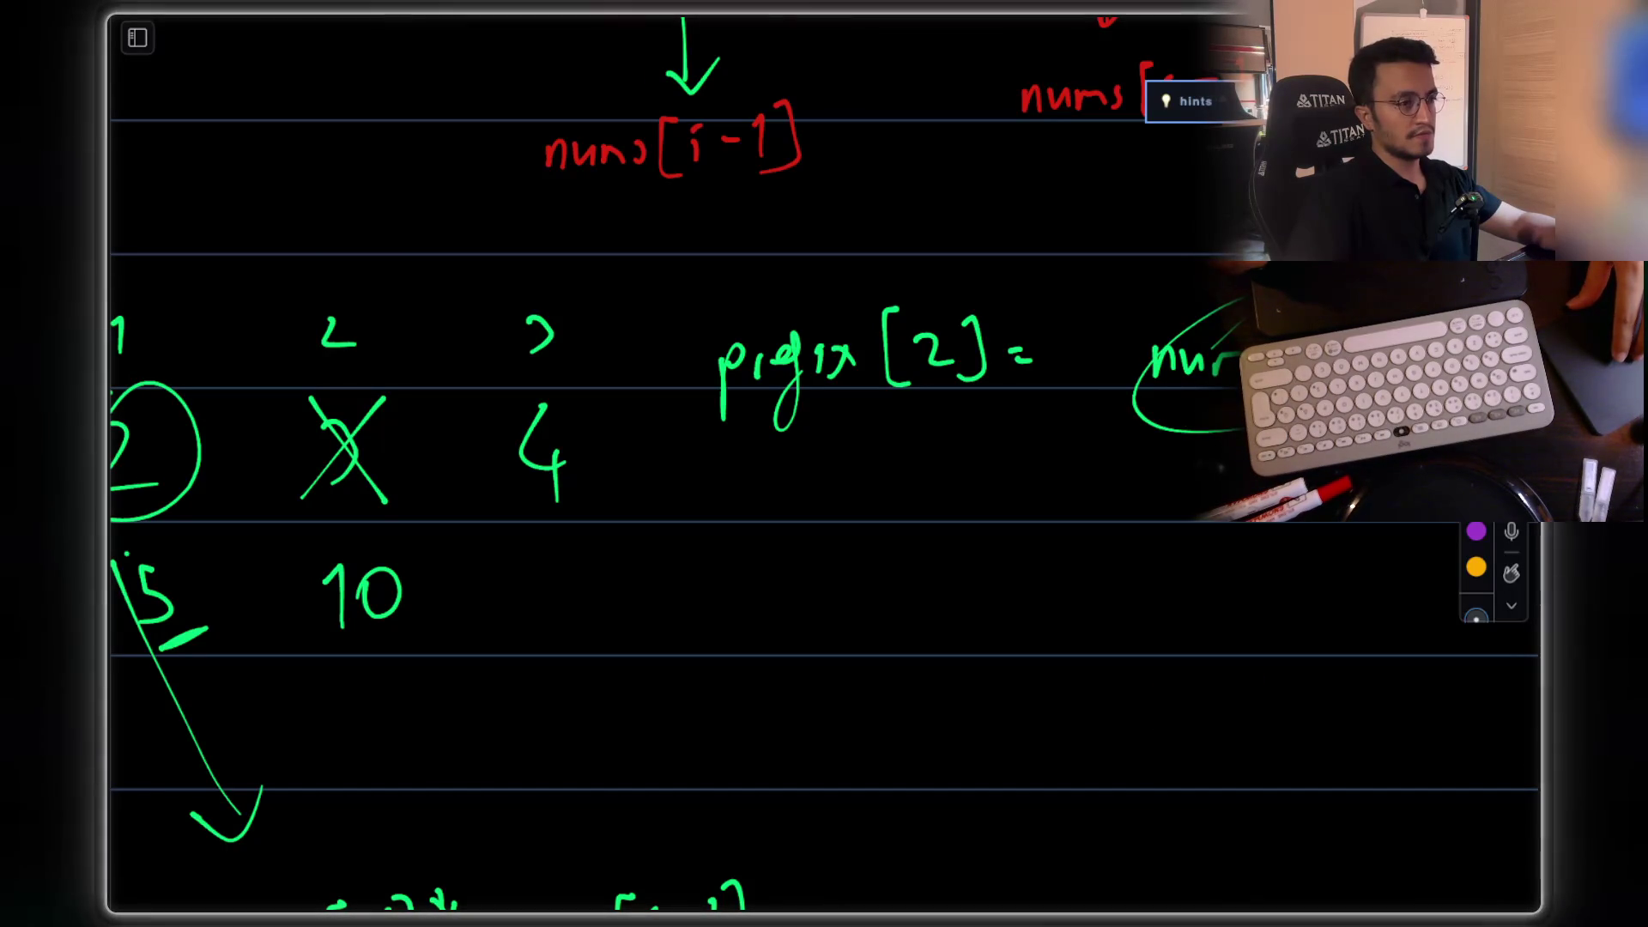
pyautogui.hscroll(-5, 824, 464)
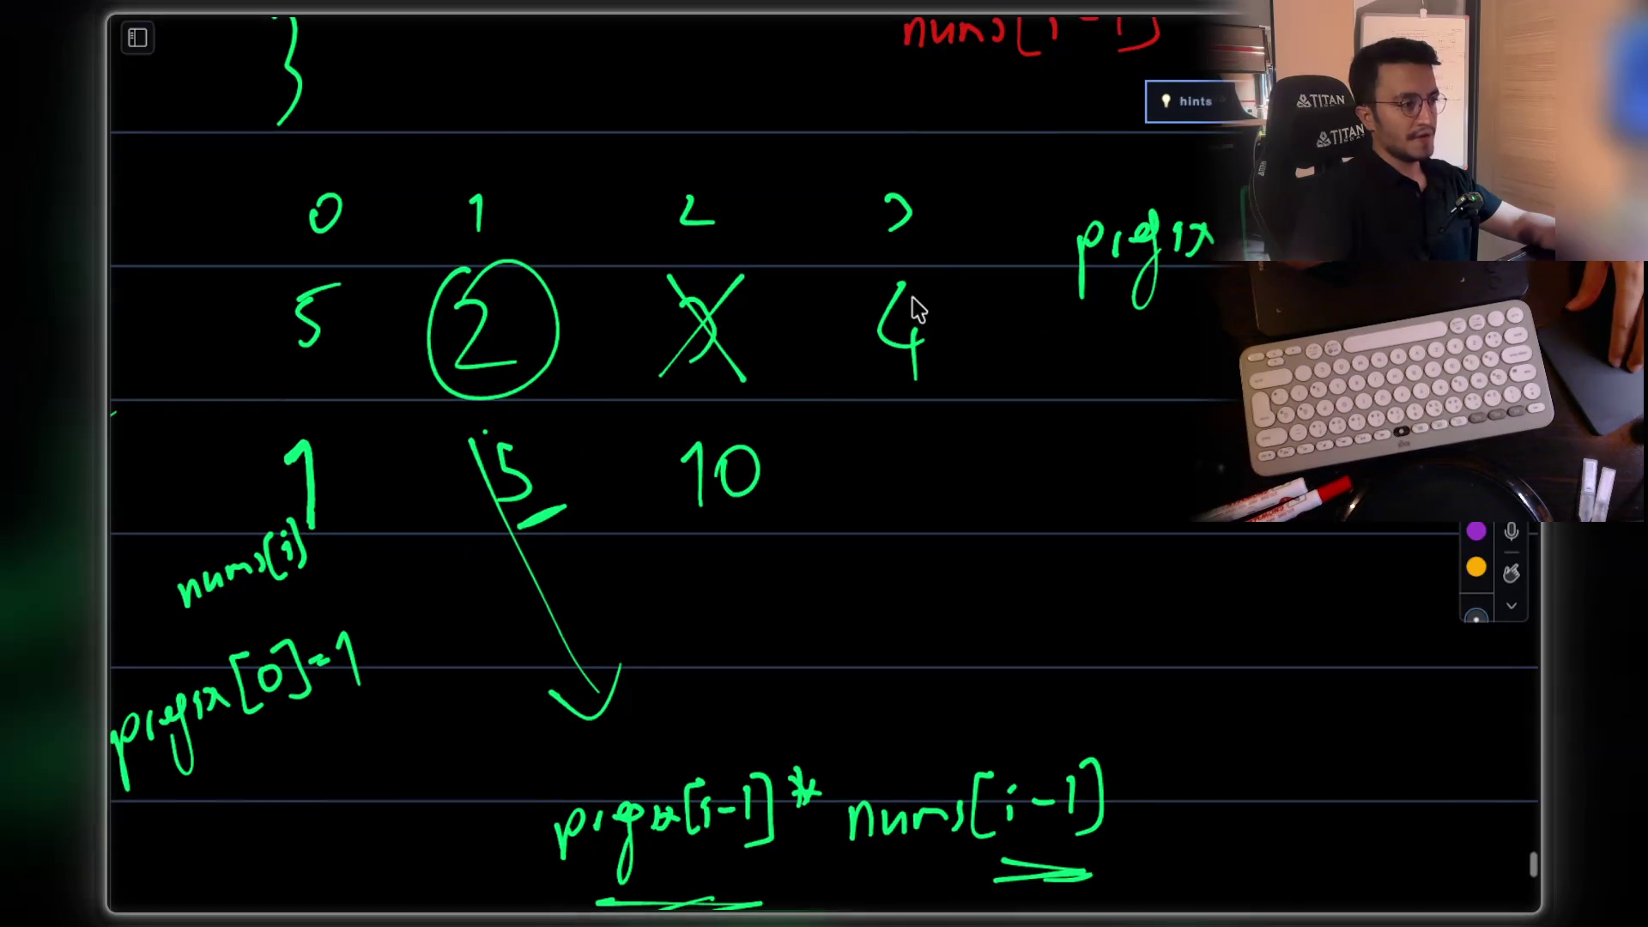
# Step: Cross out the 4, circle the 10, and write a circled 30 beside it
pyautogui.moveTo(944, 268); pyautogui.dragTo(874, 374)
pyautogui.moveTo(876, 273); pyautogui.dragTo(947, 382)
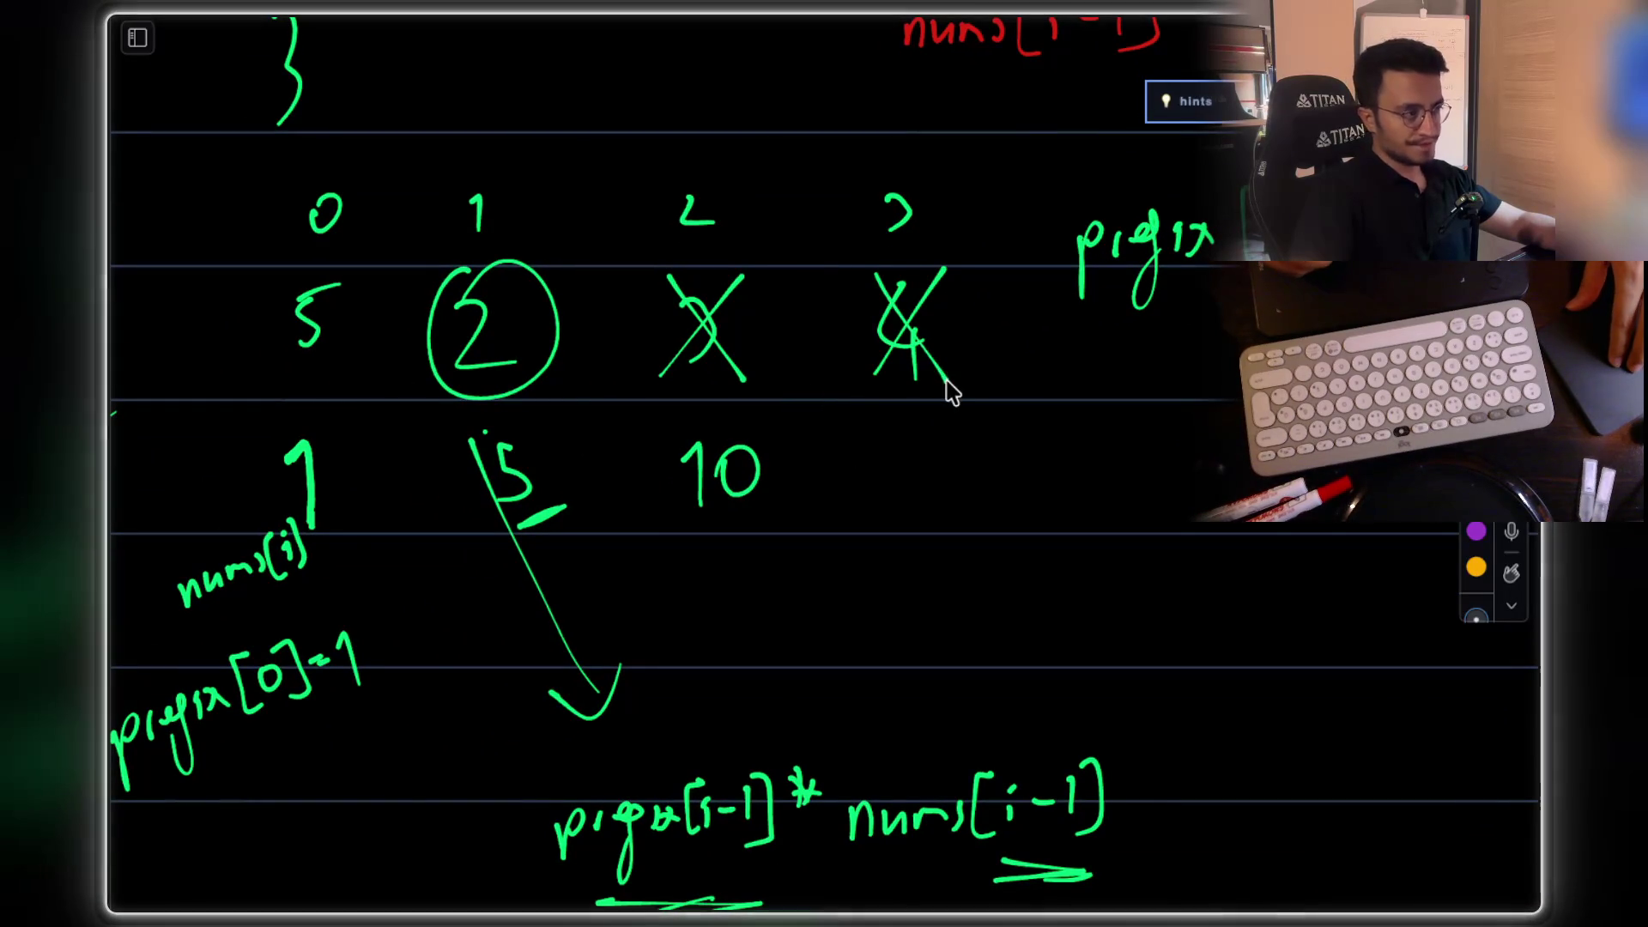
pyautogui.moveTo(721, 267)
pyautogui.mouseDown()
pyautogui.moveTo(695, 261)
pyautogui.moveTo(720, 399)
pyautogui.moveTo(699, 273)
pyautogui.mouseUp()
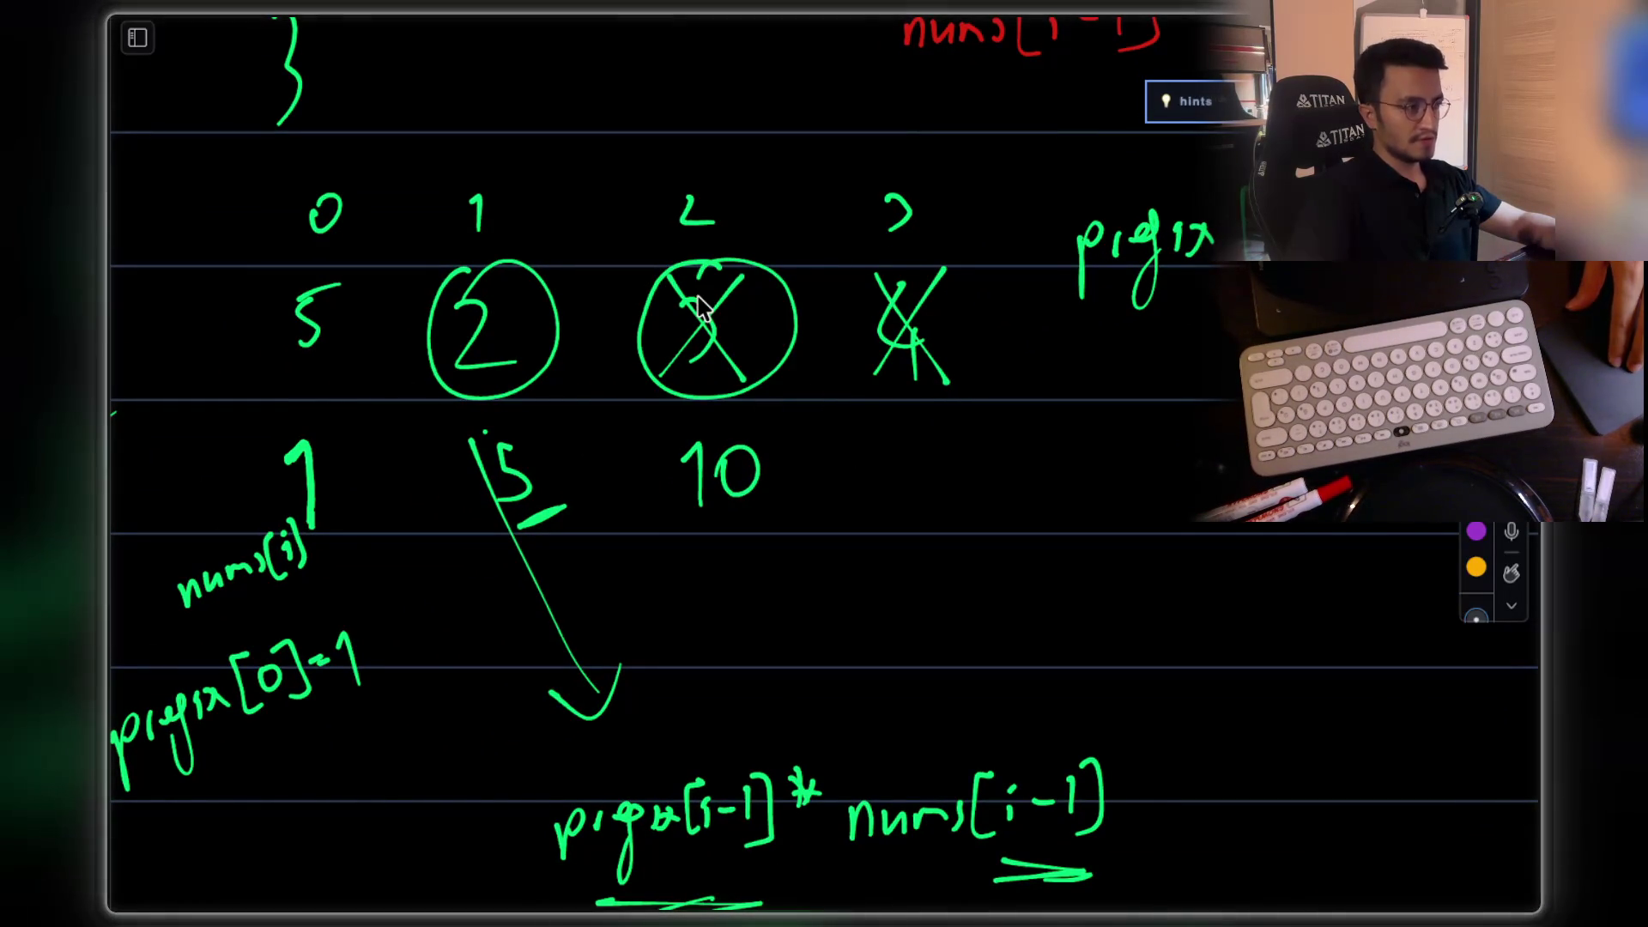
pyautogui.moveTo(719, 519)
pyautogui.mouseDown()
pyautogui.moveTo(790, 475)
pyautogui.moveTo(684, 507)
pyautogui.moveTo(756, 515)
pyautogui.mouseUp()
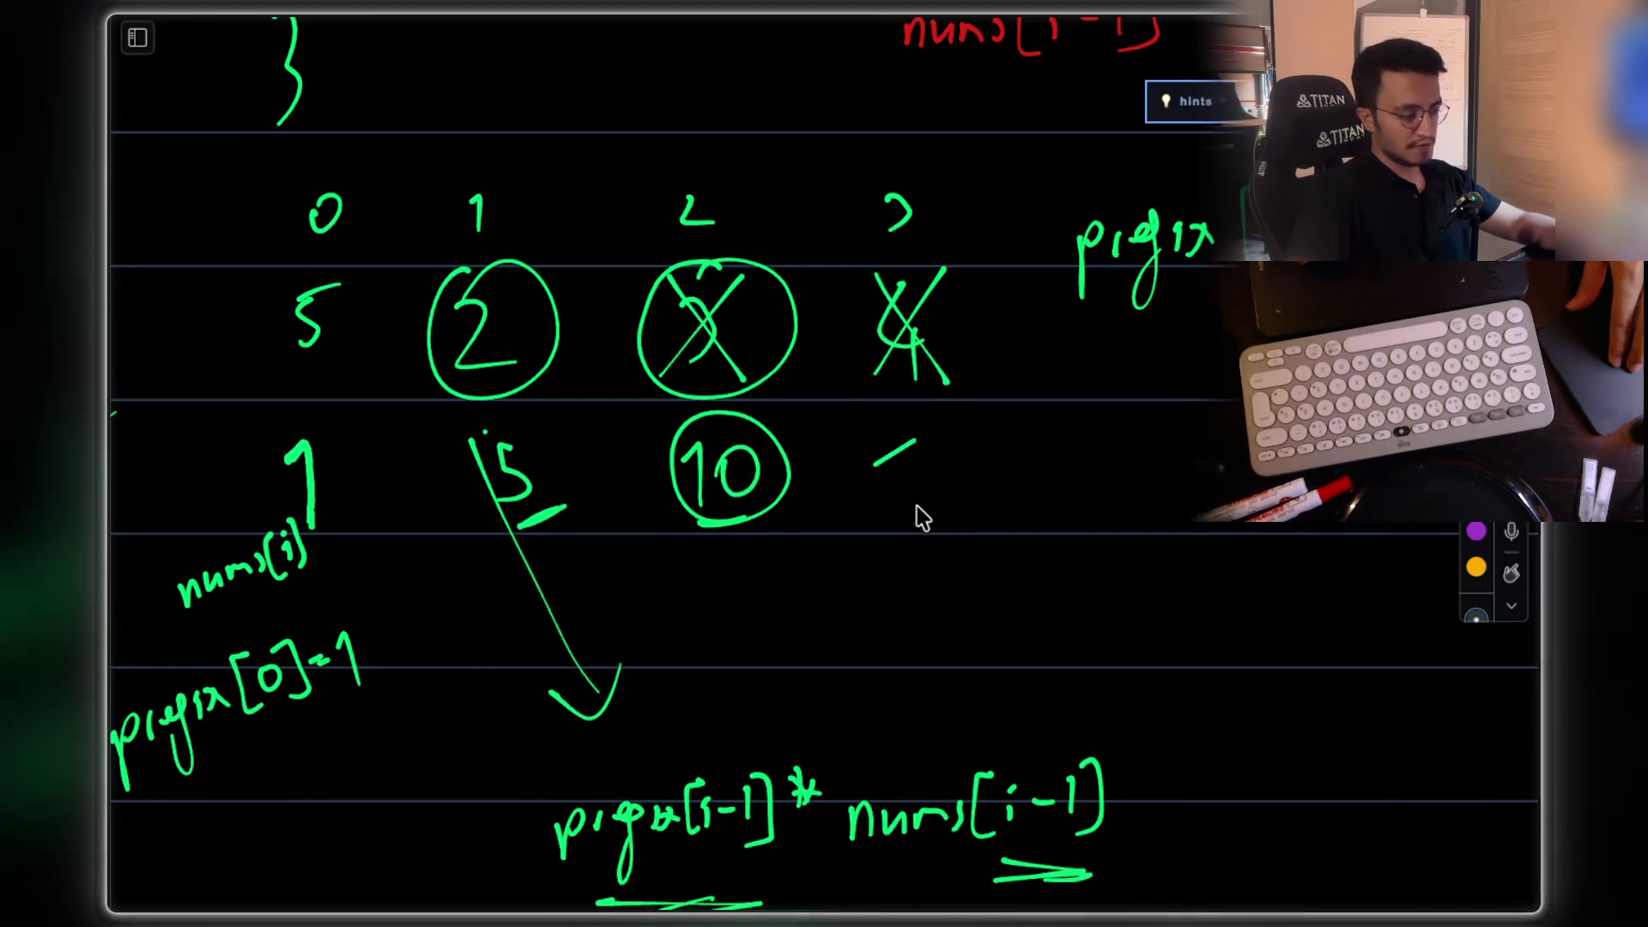
pyautogui.hotkey('ctrl', 'z')
pyautogui.moveTo(872, 431)
pyautogui.mouseDown()
pyautogui.moveTo(902, 433)
pyautogui.moveTo(884, 485)
pyautogui.mouseUp()
pyautogui.moveTo(975, 442)
pyautogui.mouseDown()
pyautogui.moveTo(993, 463)
pyautogui.moveTo(974, 440)
pyautogui.mouseUp()
pyautogui.moveTo(897, 397)
pyautogui.mouseDown()
pyautogui.moveTo(1017, 493)
pyautogui.moveTo(925, 393)
pyautogui.mouseUp()
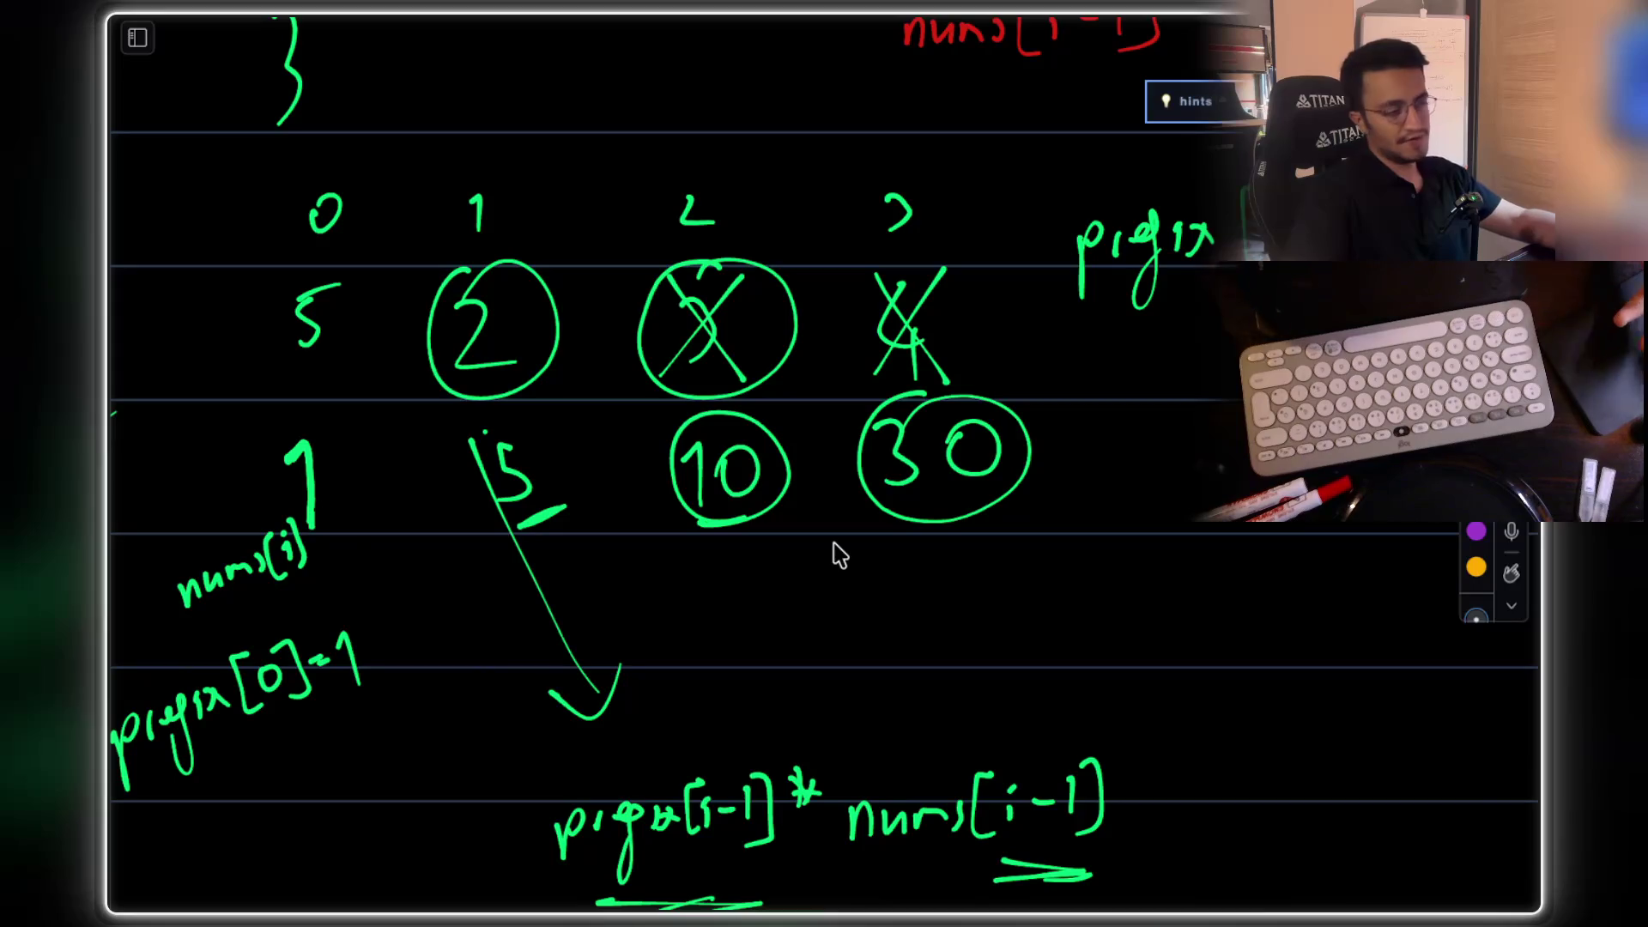
# Step: Lasso-select the index row and array for copying, then clear the selection
pyautogui.scroll(-1, 1020, 352)
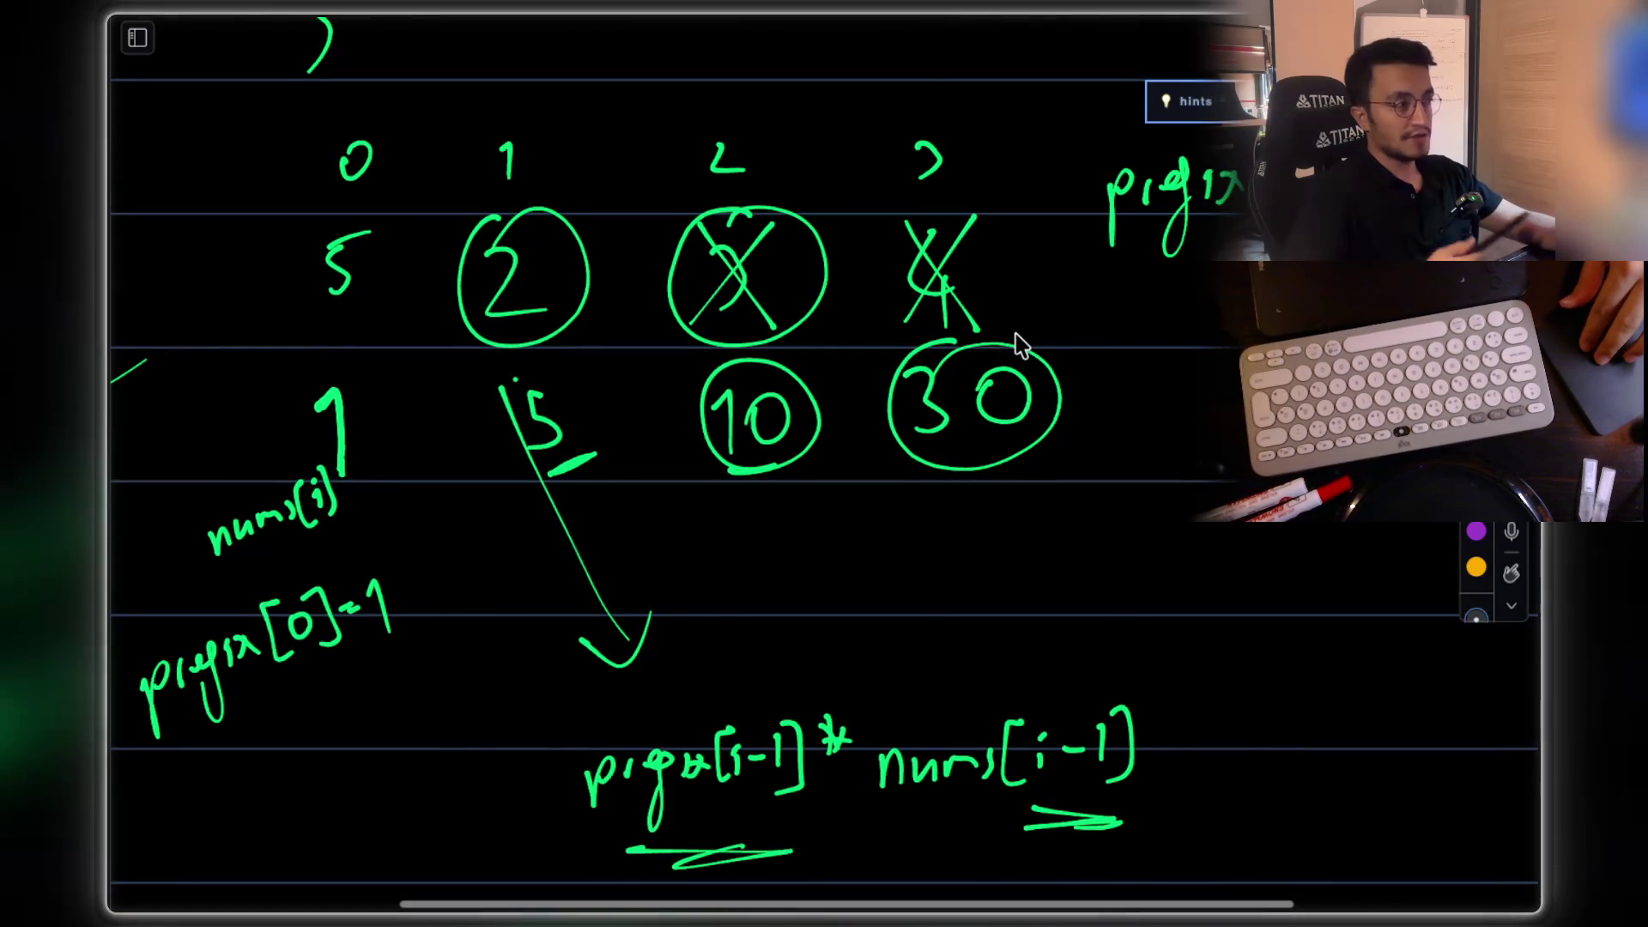
pyautogui.hscroll(-2, 1019, 343)
pyautogui.scroll(3, 601, 412)
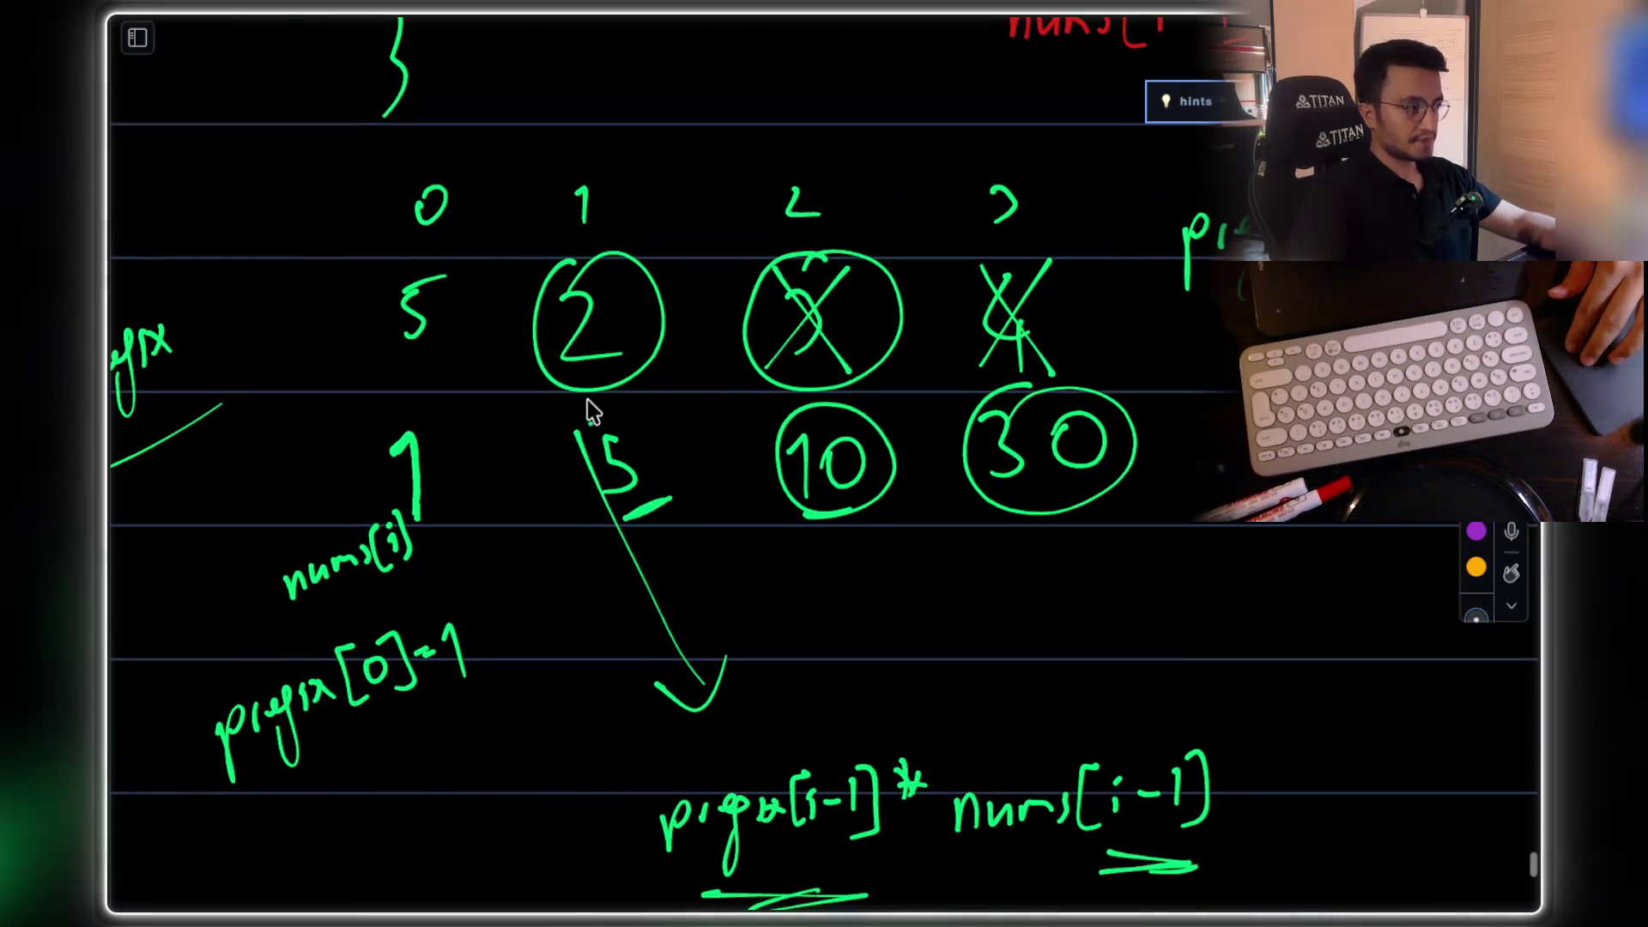
pyautogui.scroll(-5, 917, 361)
pyautogui.scroll(5, 846, 386)
pyautogui.scroll(1, 871, 371)
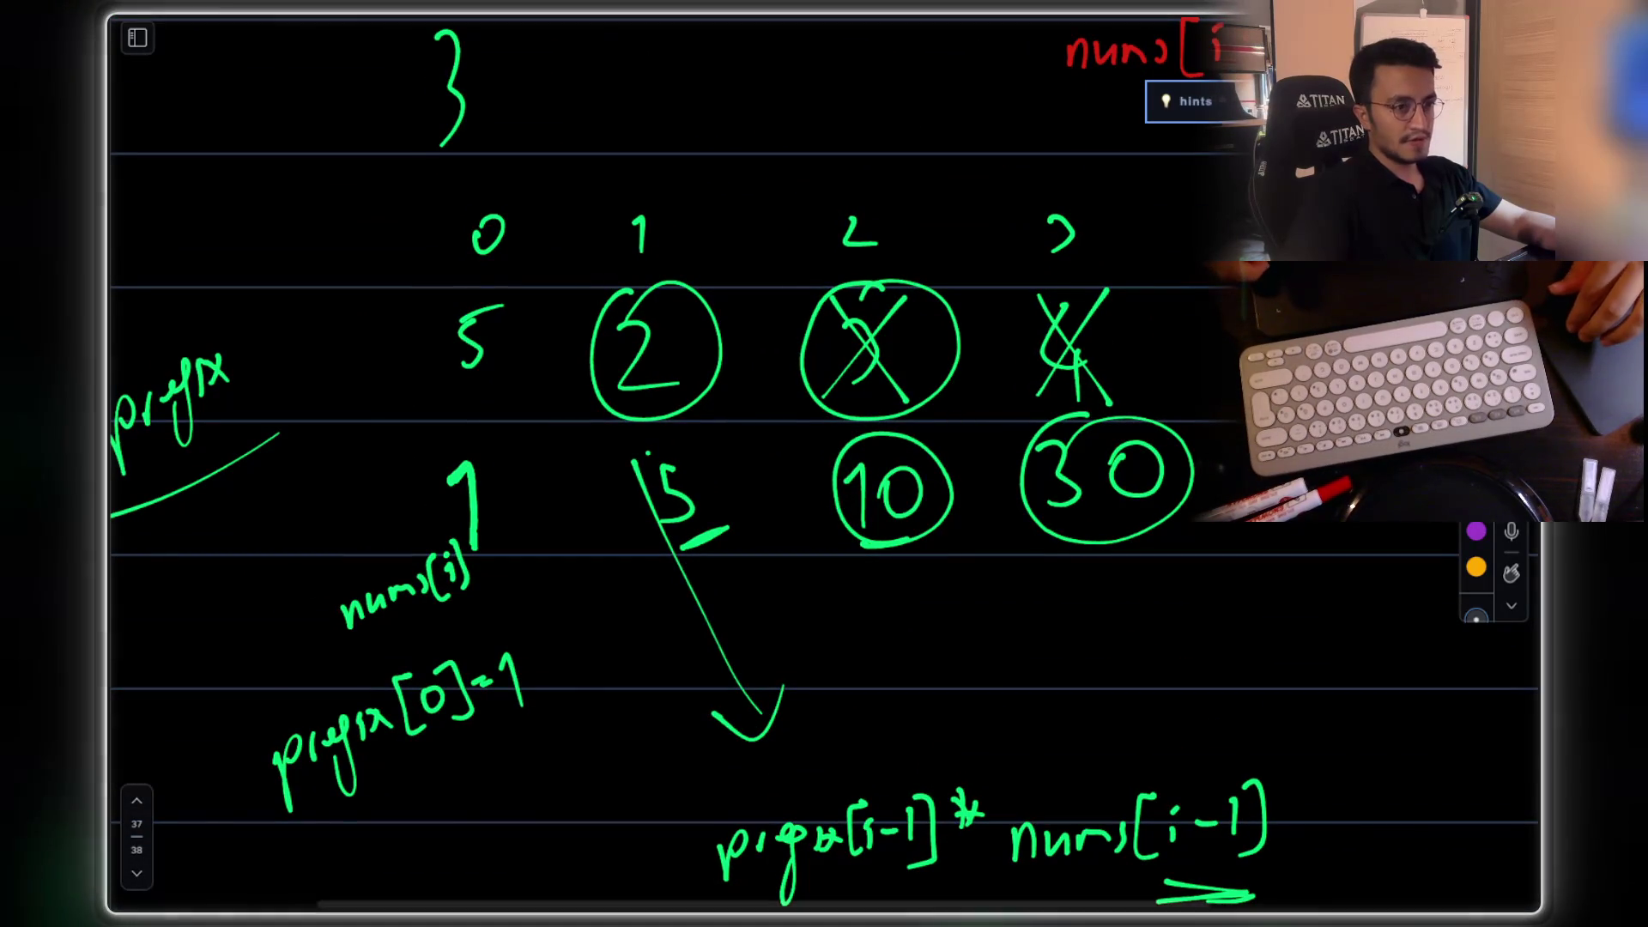
pyautogui.moveTo(425, 212)
pyautogui.mouseDown()
pyautogui.moveTo(927, 379)
pyautogui.moveTo(1184, 409)
pyautogui.moveTo(1158, 421)
pyautogui.mouseUp()
pyautogui.click(1170, 320)
pyautogui.scroll(-8, 1133, 412)
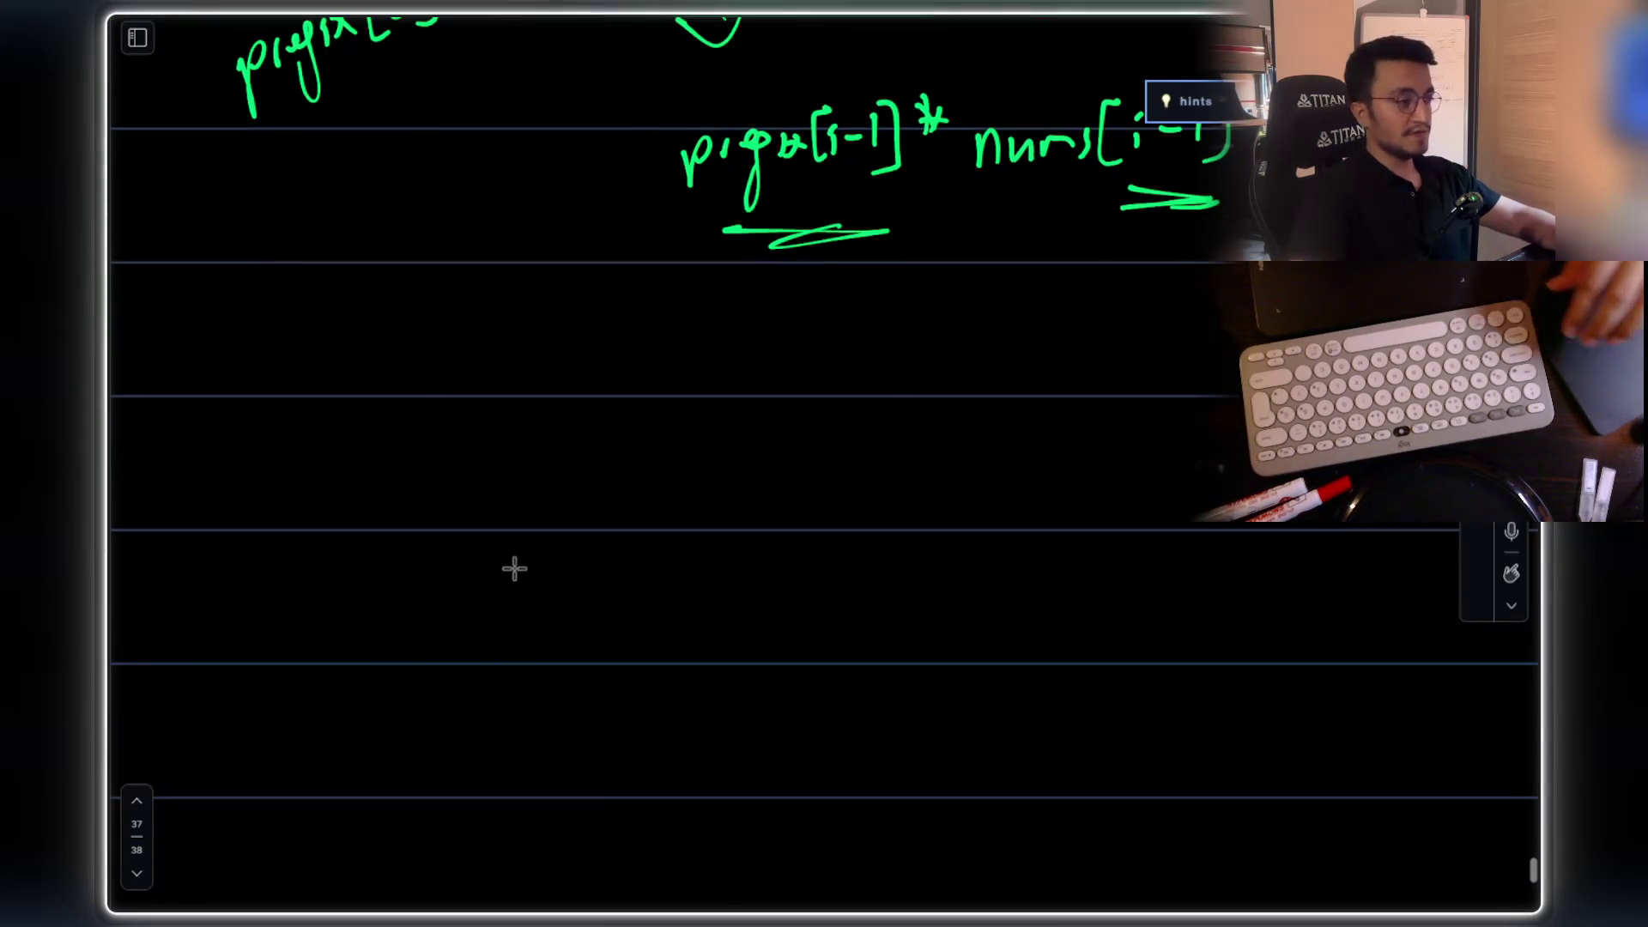
# Step: Paste a copy of the indexed 5 2 3 4 array lower down and erase its crosses and circles
pyautogui.hotkey('ctrl', 'v')
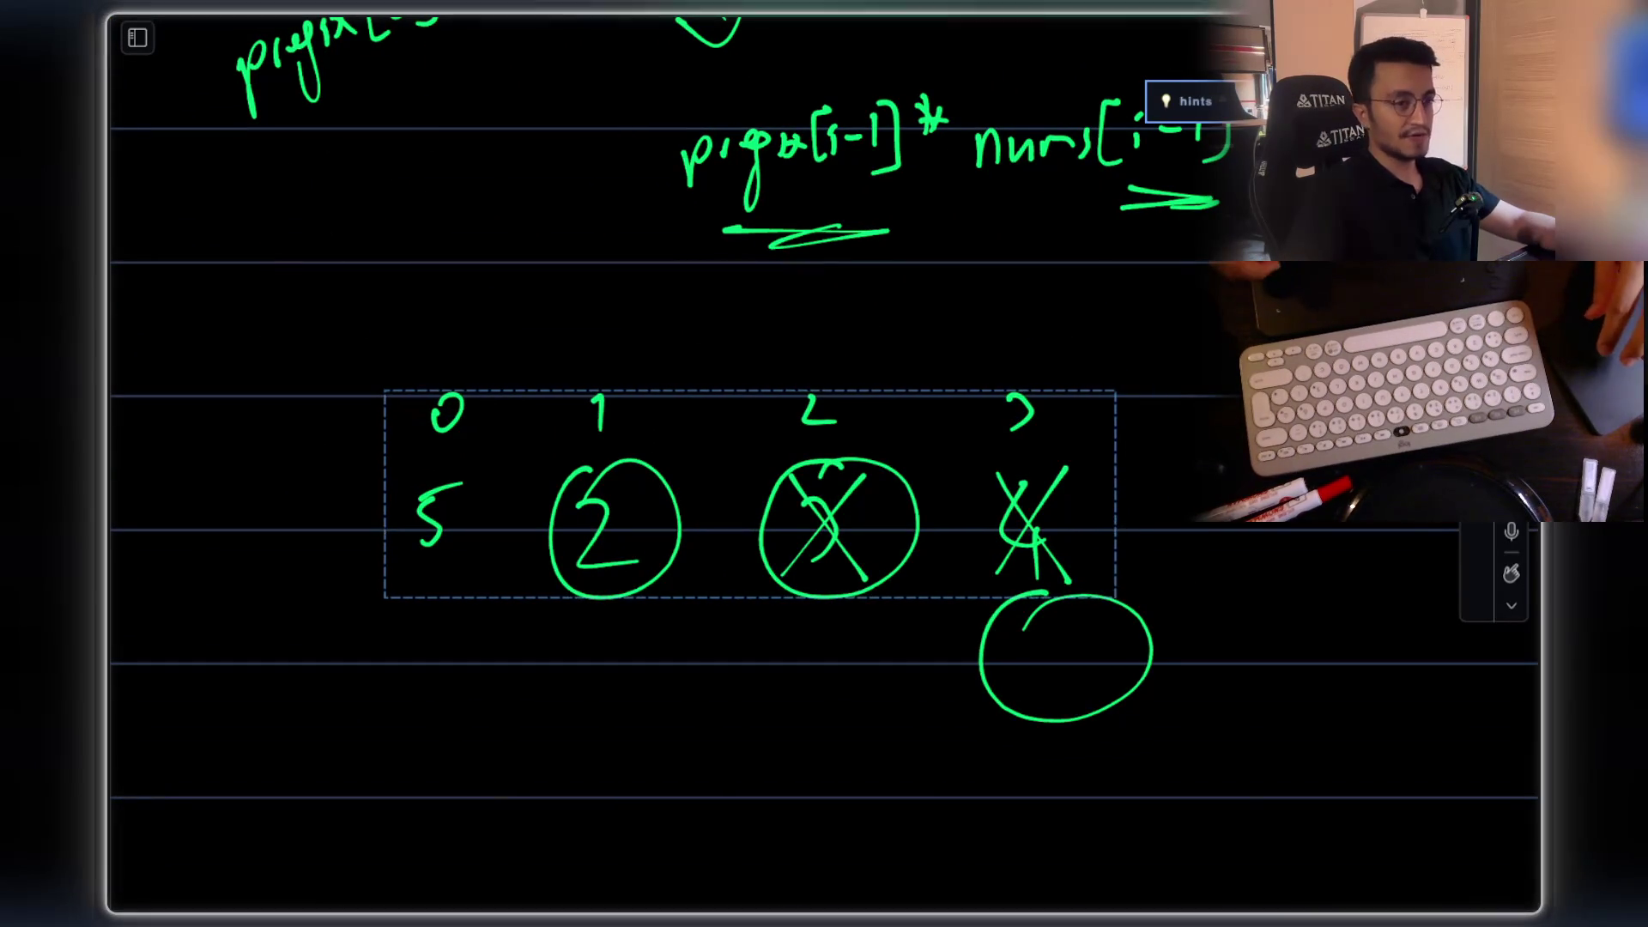
pyautogui.press('Escape')
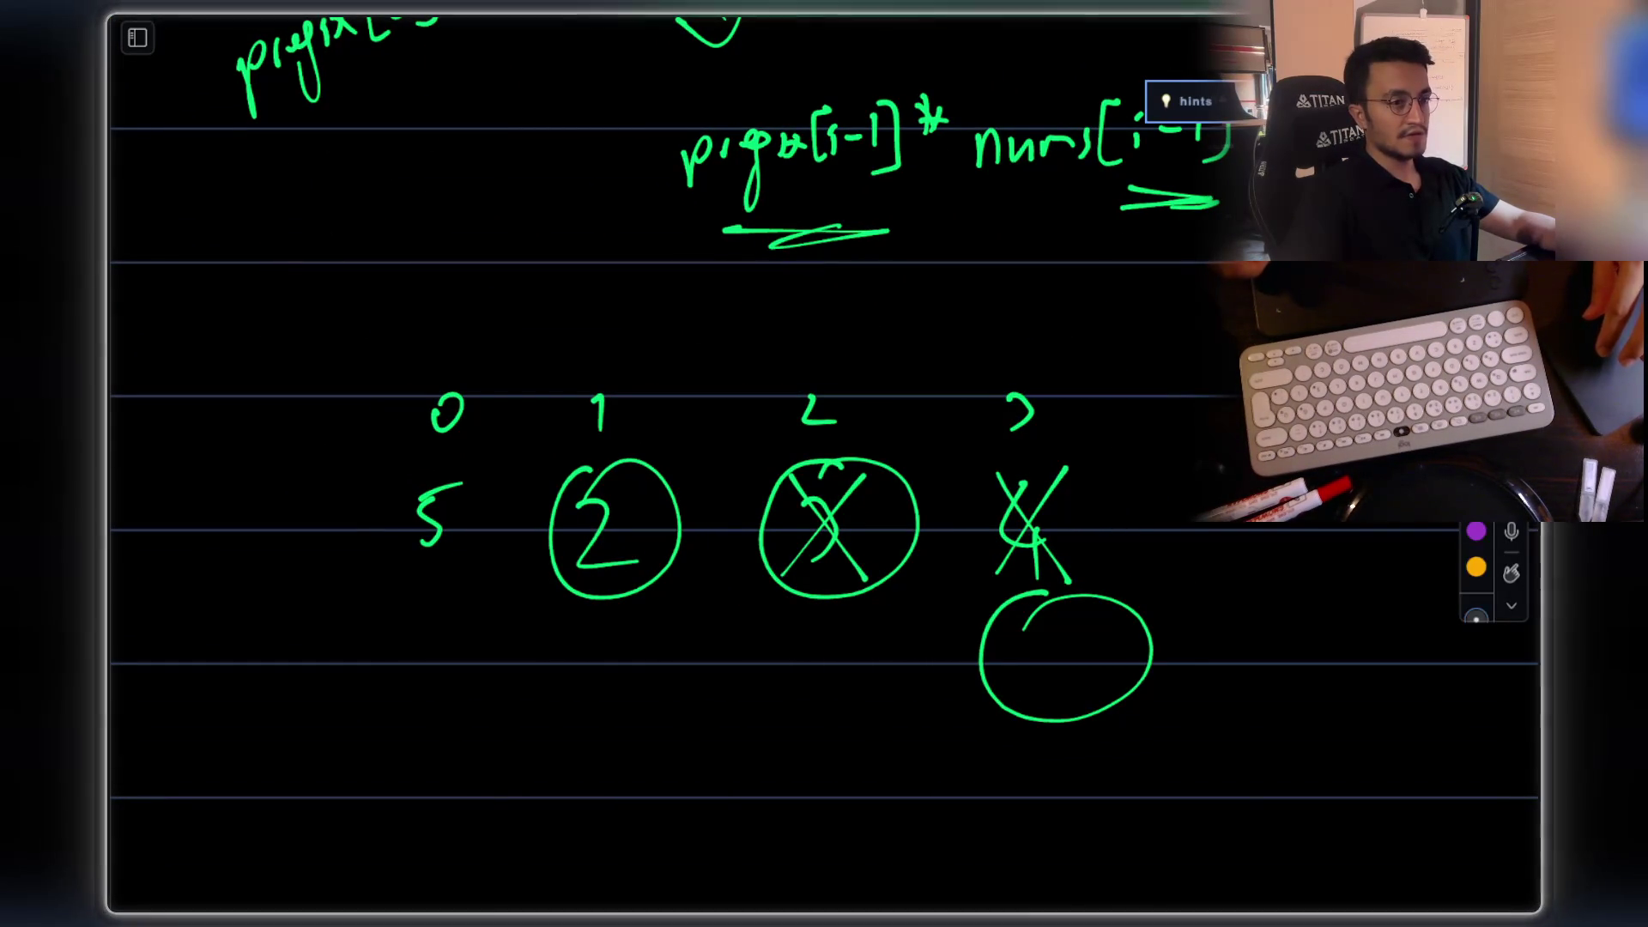
pyautogui.hotkey('ctrl', 'z')
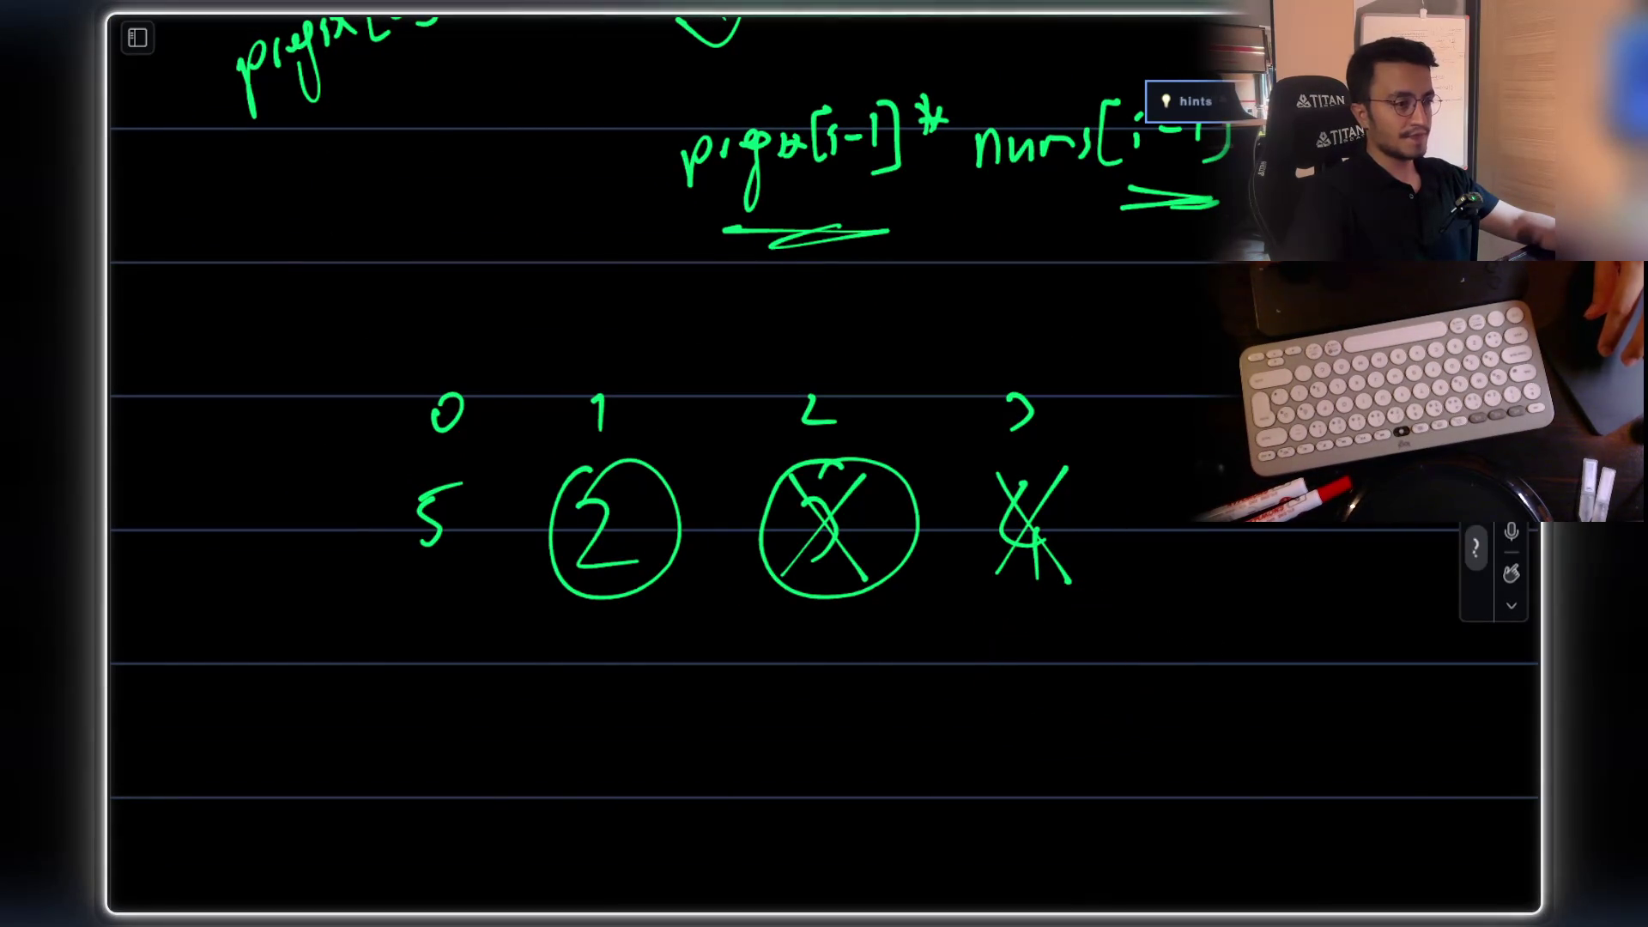
pyautogui.moveTo(1078, 485)
pyautogui.mouseDown()
pyautogui.moveTo(1052, 515)
pyautogui.moveTo(1070, 574)
pyautogui.moveTo(883, 552)
pyautogui.moveTo(870, 575)
pyautogui.moveTo(853, 570)
pyautogui.moveTo(858, 518)
pyautogui.moveTo(650, 581)
pyautogui.moveTo(994, 438)
pyautogui.mouseUp()
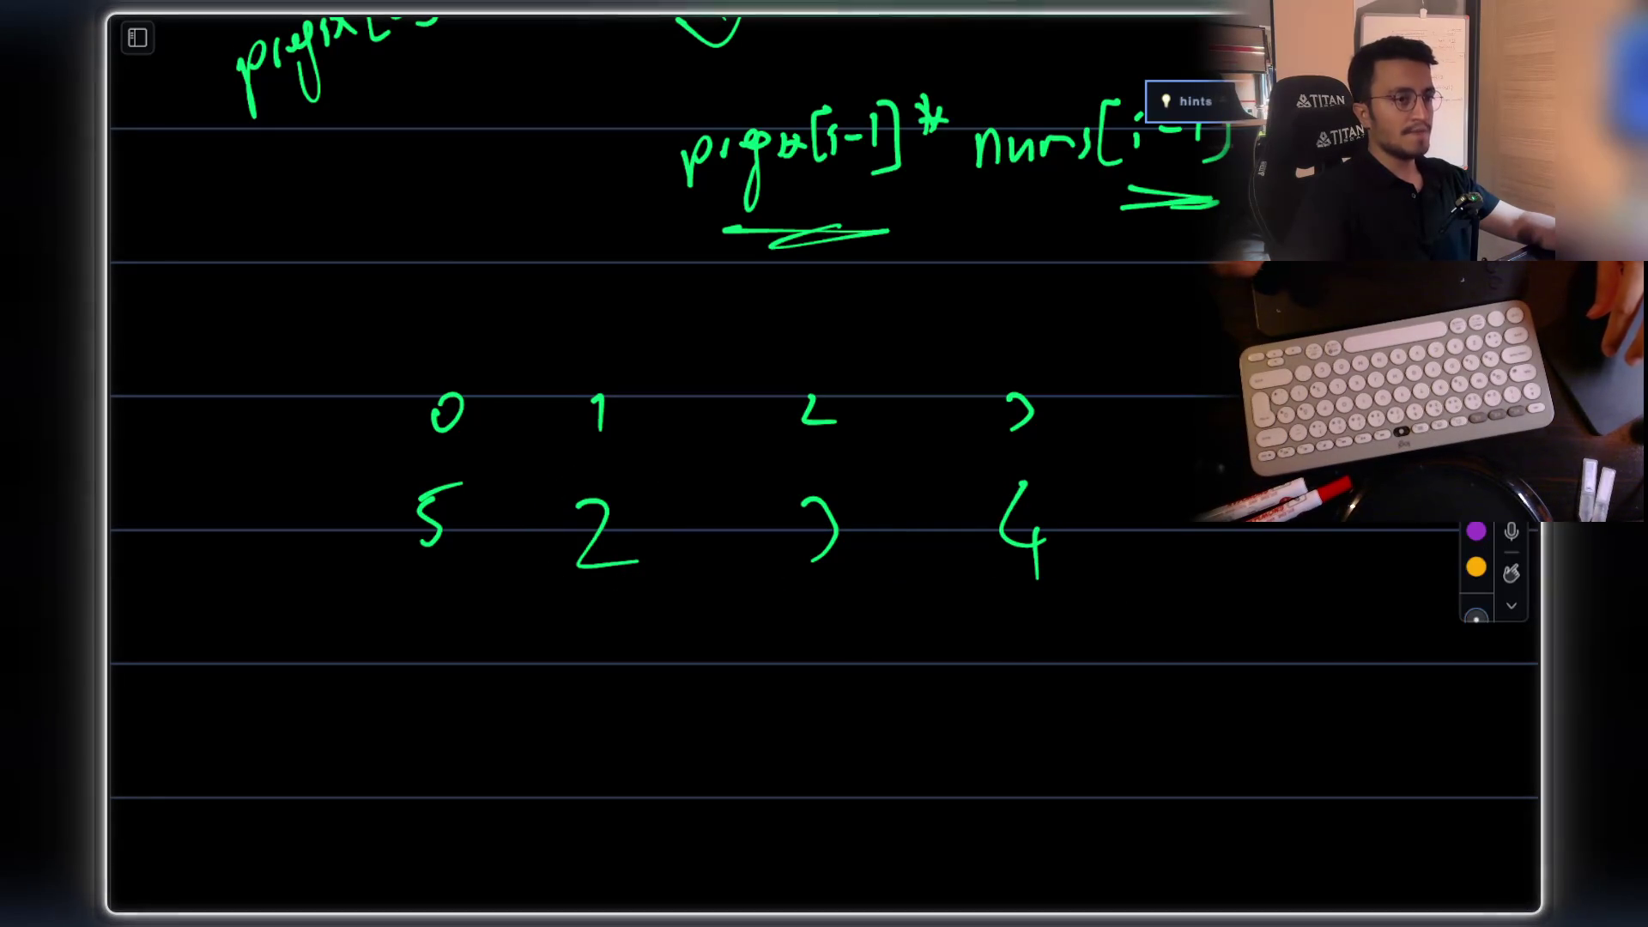
pyautogui.scroll(-3, 1204, 448)
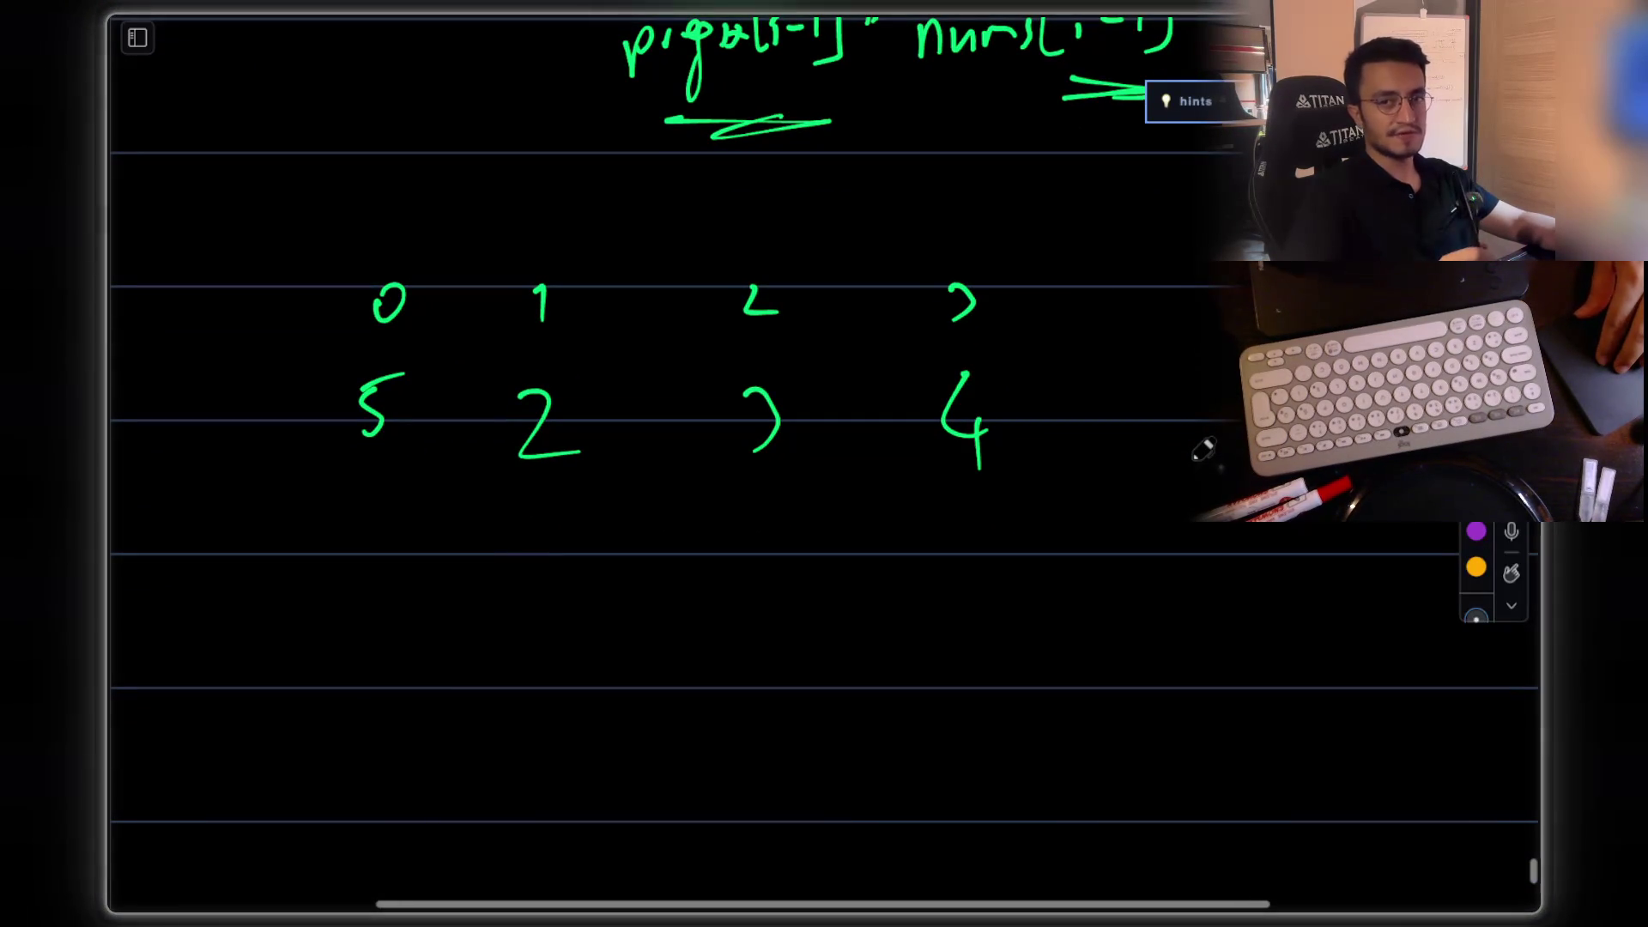
pyautogui.scroll(1, 1204, 448)
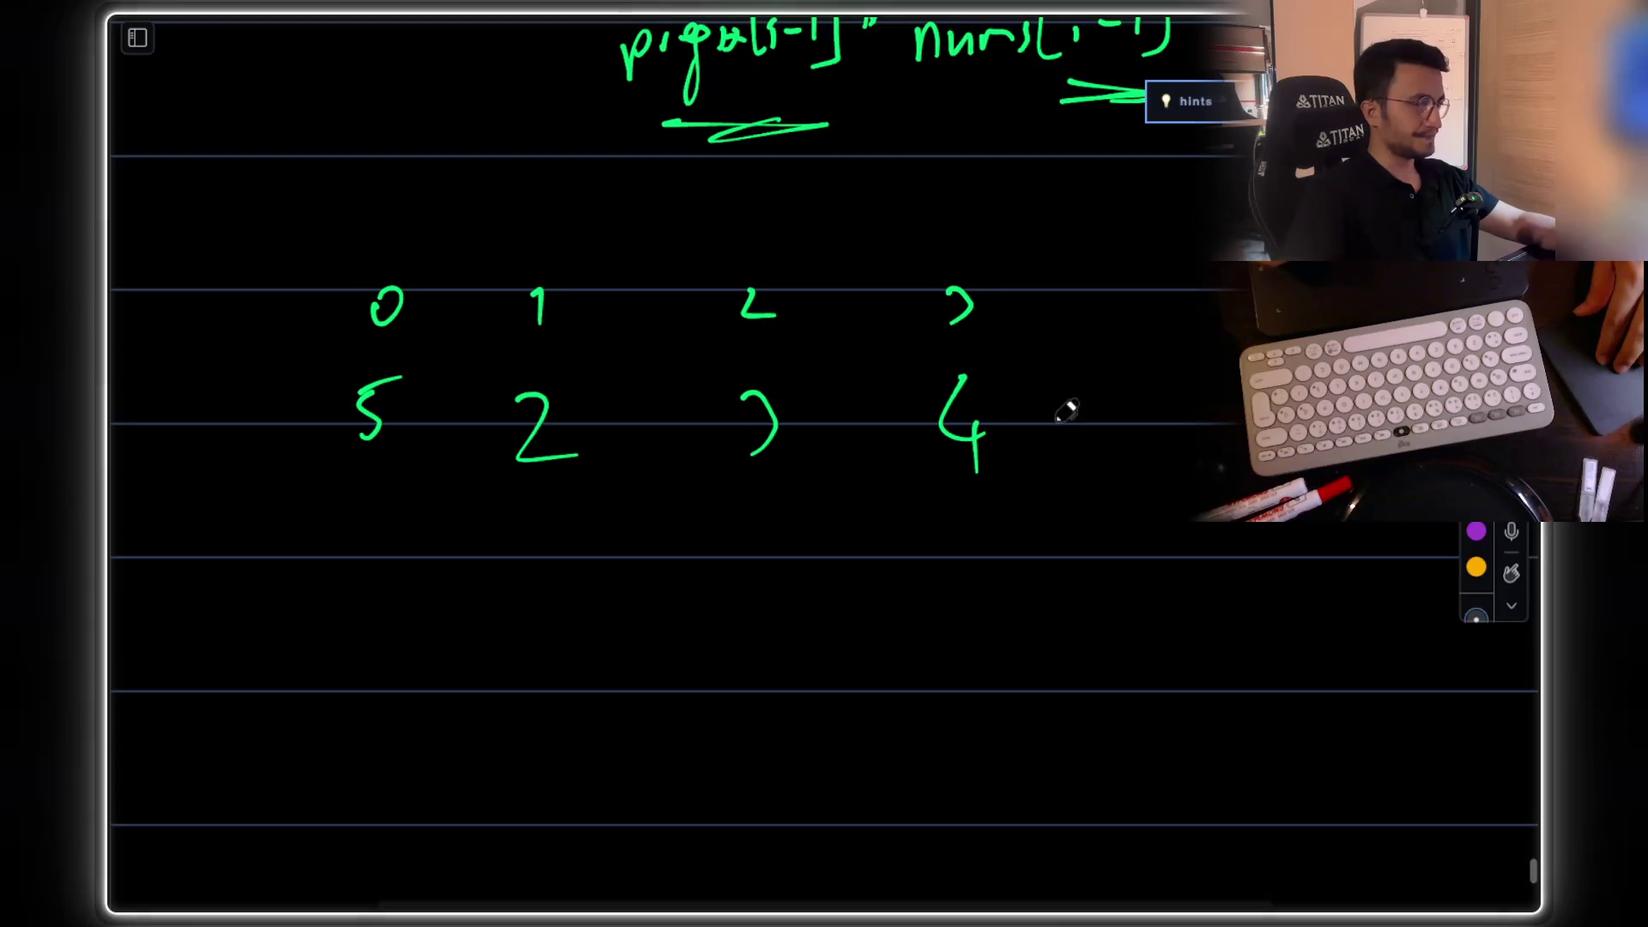
pyautogui.scroll(-1, 1043, 412)
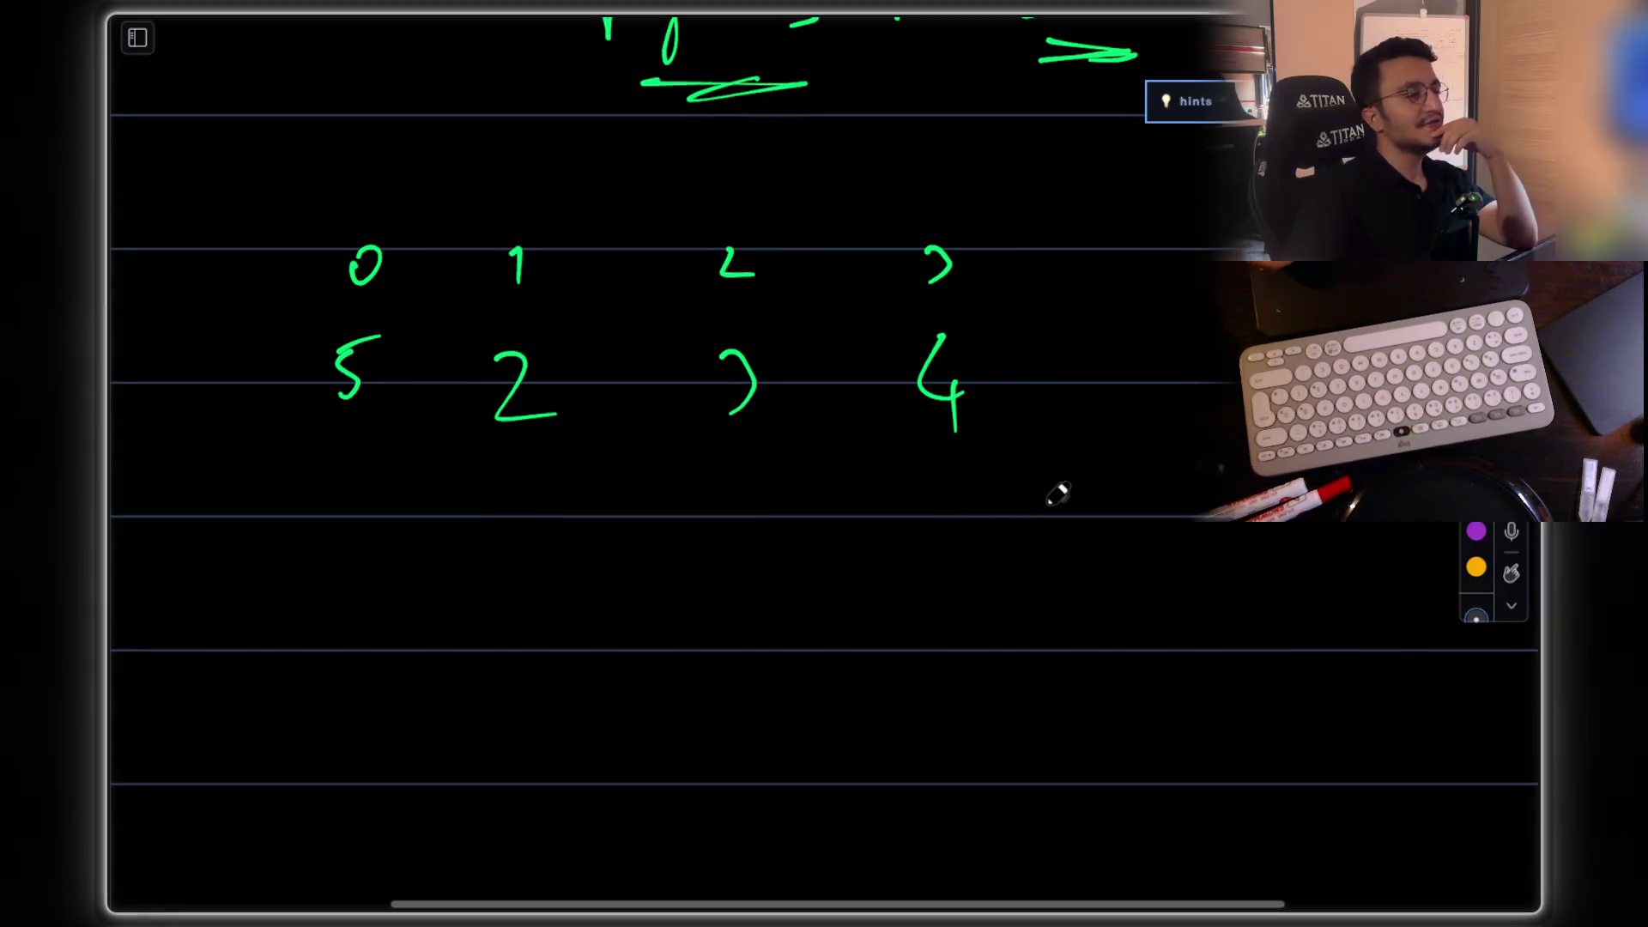
# Step: Write suffix value 1 under the last 4 with a suffix label, crossing out 3 and underlining 4
pyautogui.moveTo(951, 518); pyautogui.dragTo(971, 583)
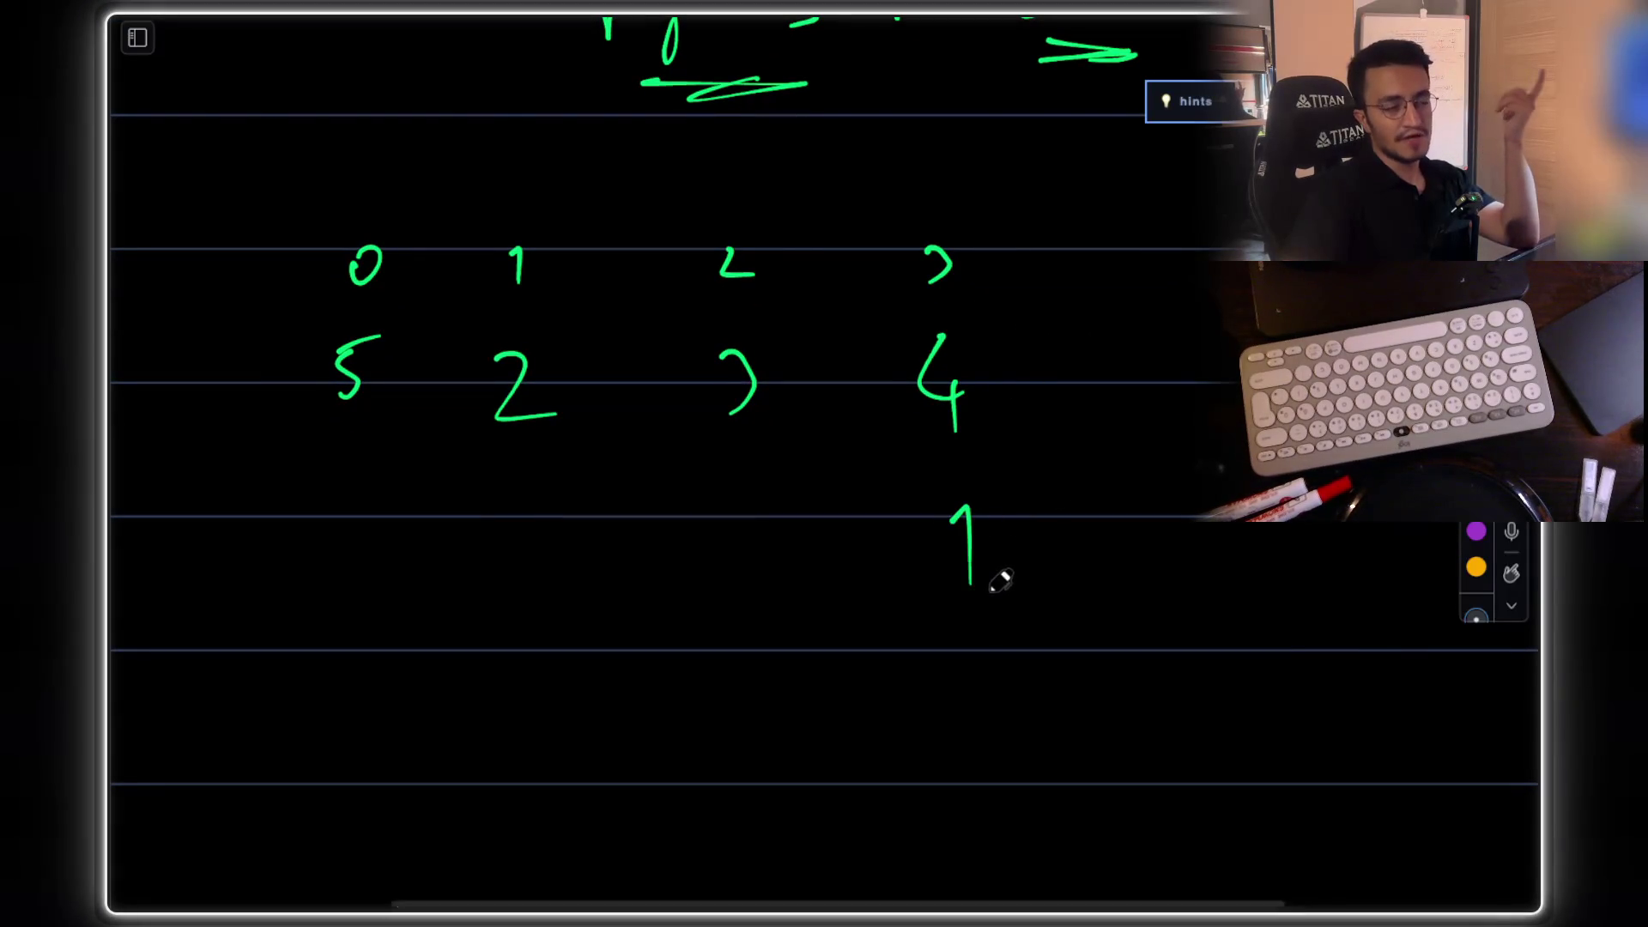
pyautogui.moveTo(1102, 445)
pyautogui.mouseDown()
pyautogui.moveTo(1126, 395)
pyautogui.moveTo(1114, 420)
pyautogui.moveTo(1141, 416)
pyautogui.moveTo(1156, 475)
pyautogui.moveTo(1226, 383)
pyautogui.mouseUp()
pyautogui.hotkey('ctrl', 'z')
pyautogui.hotkey('ctrl', 'z')
pyautogui.click(1104, 421)
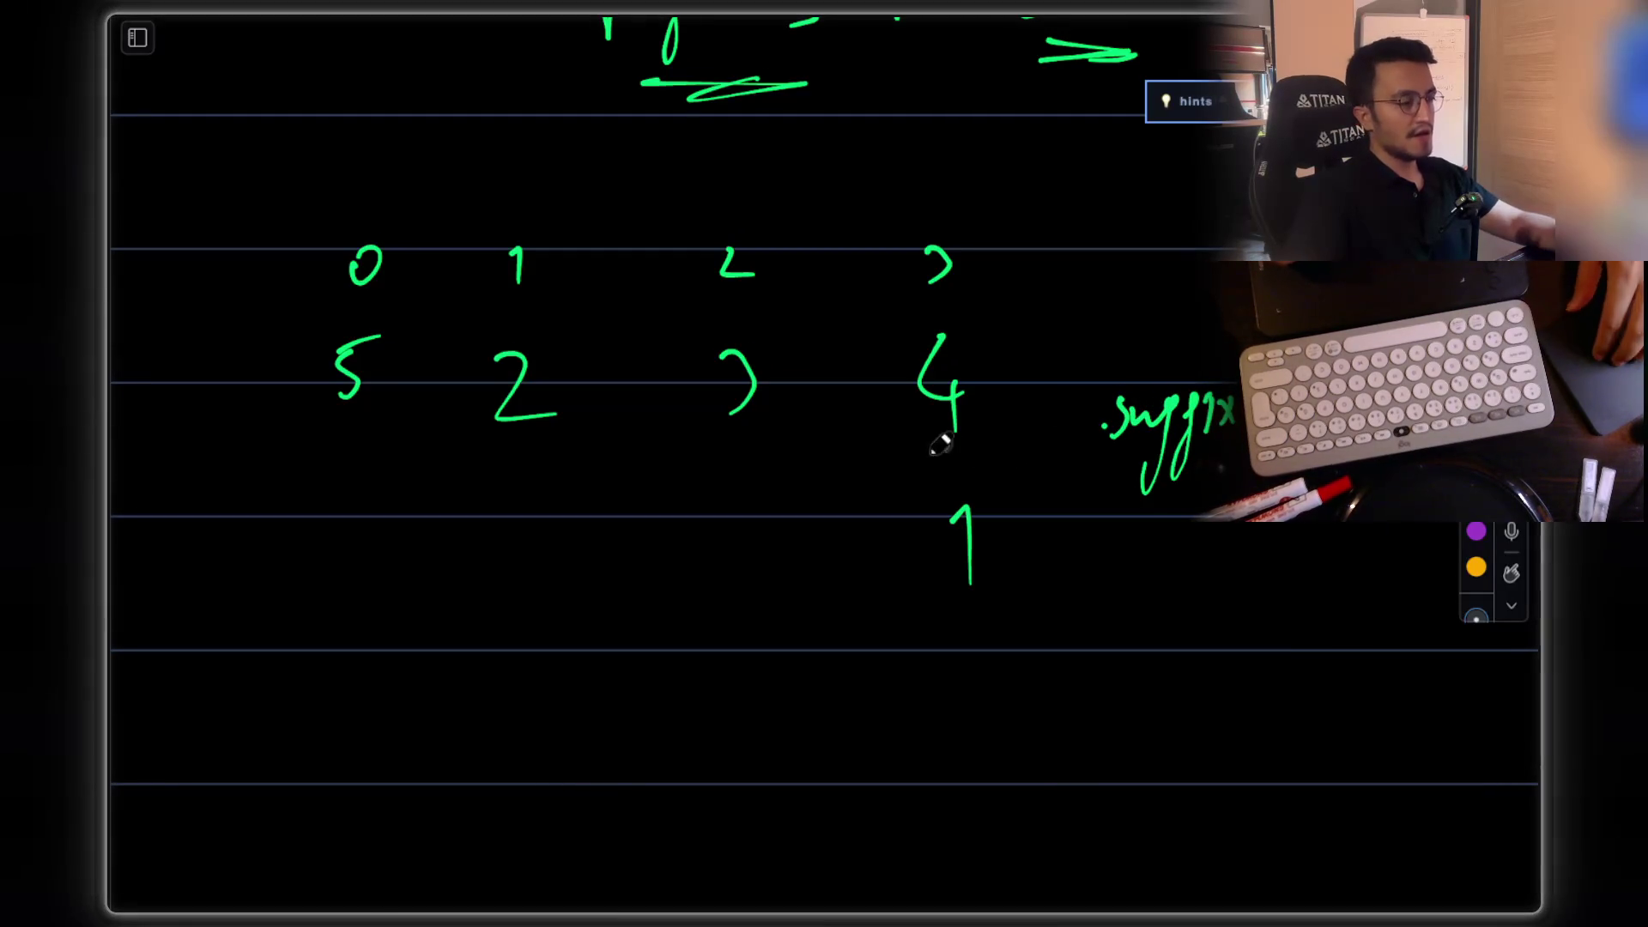
pyautogui.scroll(-2, 858, 433)
pyautogui.moveTo(806, 306); pyautogui.dragTo(747, 407)
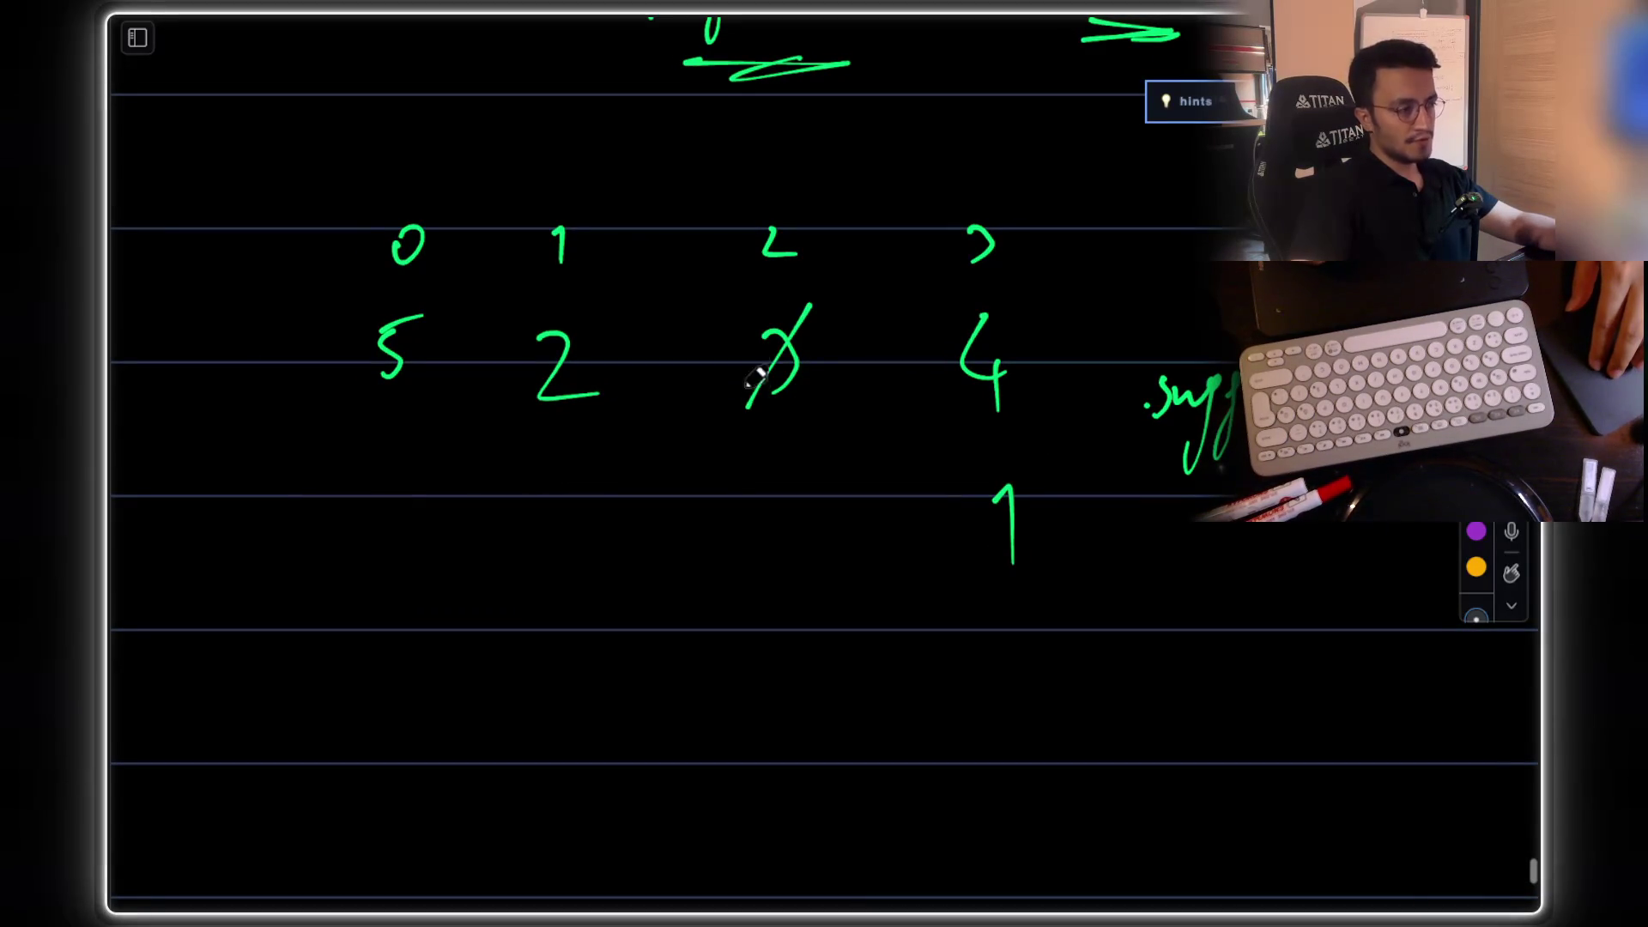
pyautogui.moveTo(741, 310); pyautogui.dragTo(819, 391)
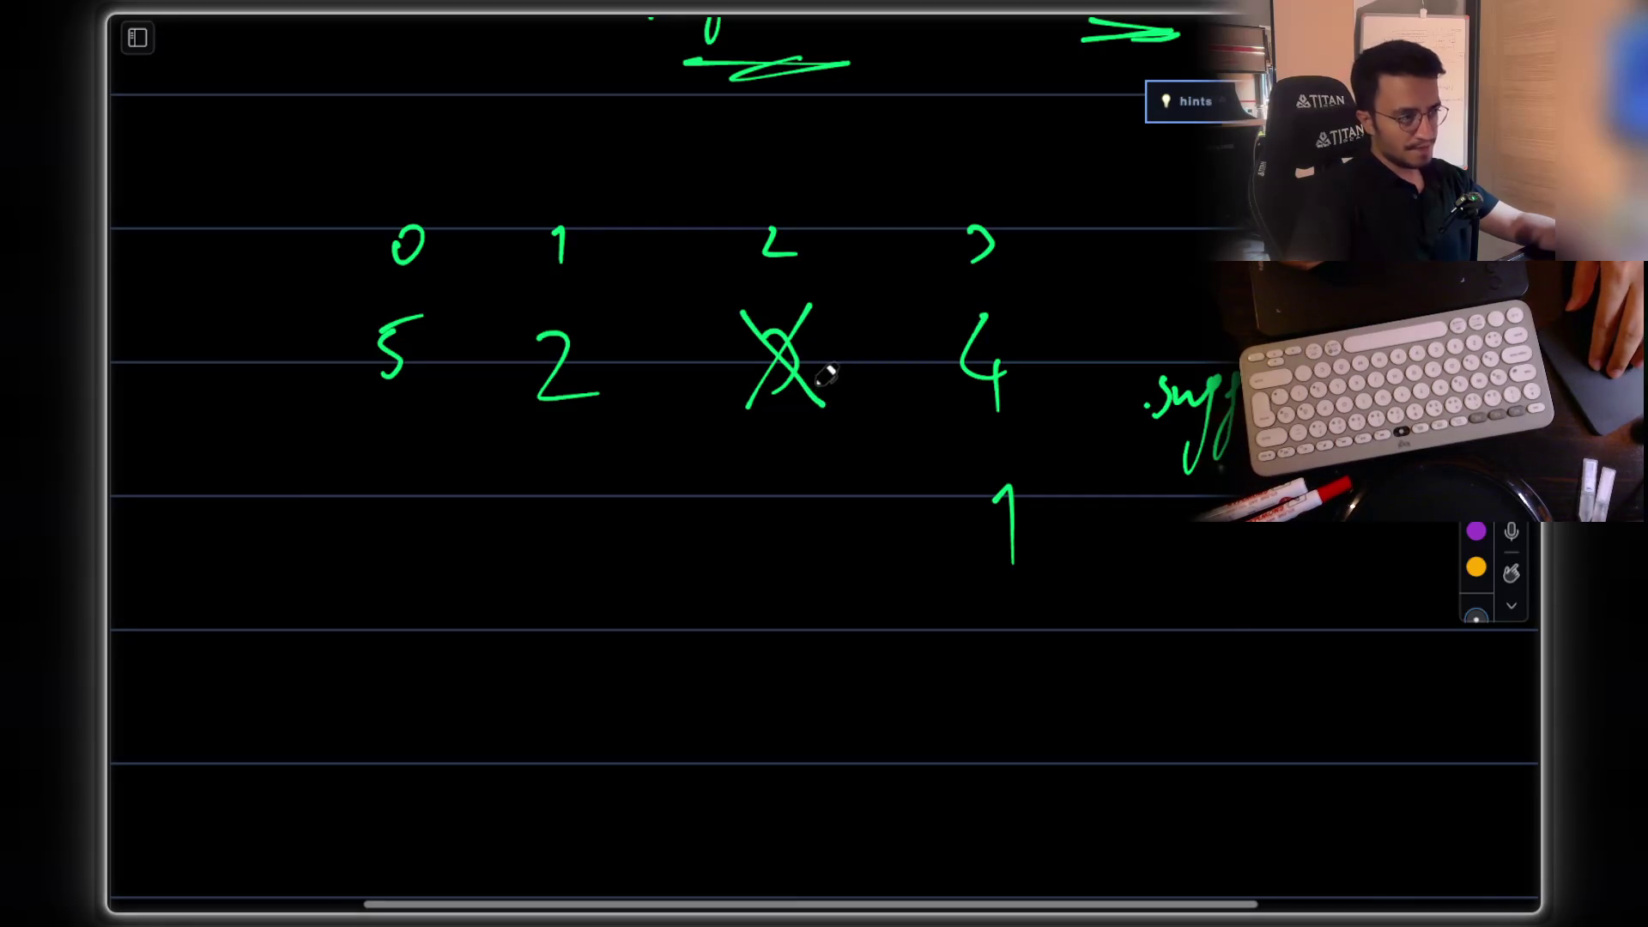
pyautogui.moveTo(968, 427); pyautogui.dragTo(1020, 416)
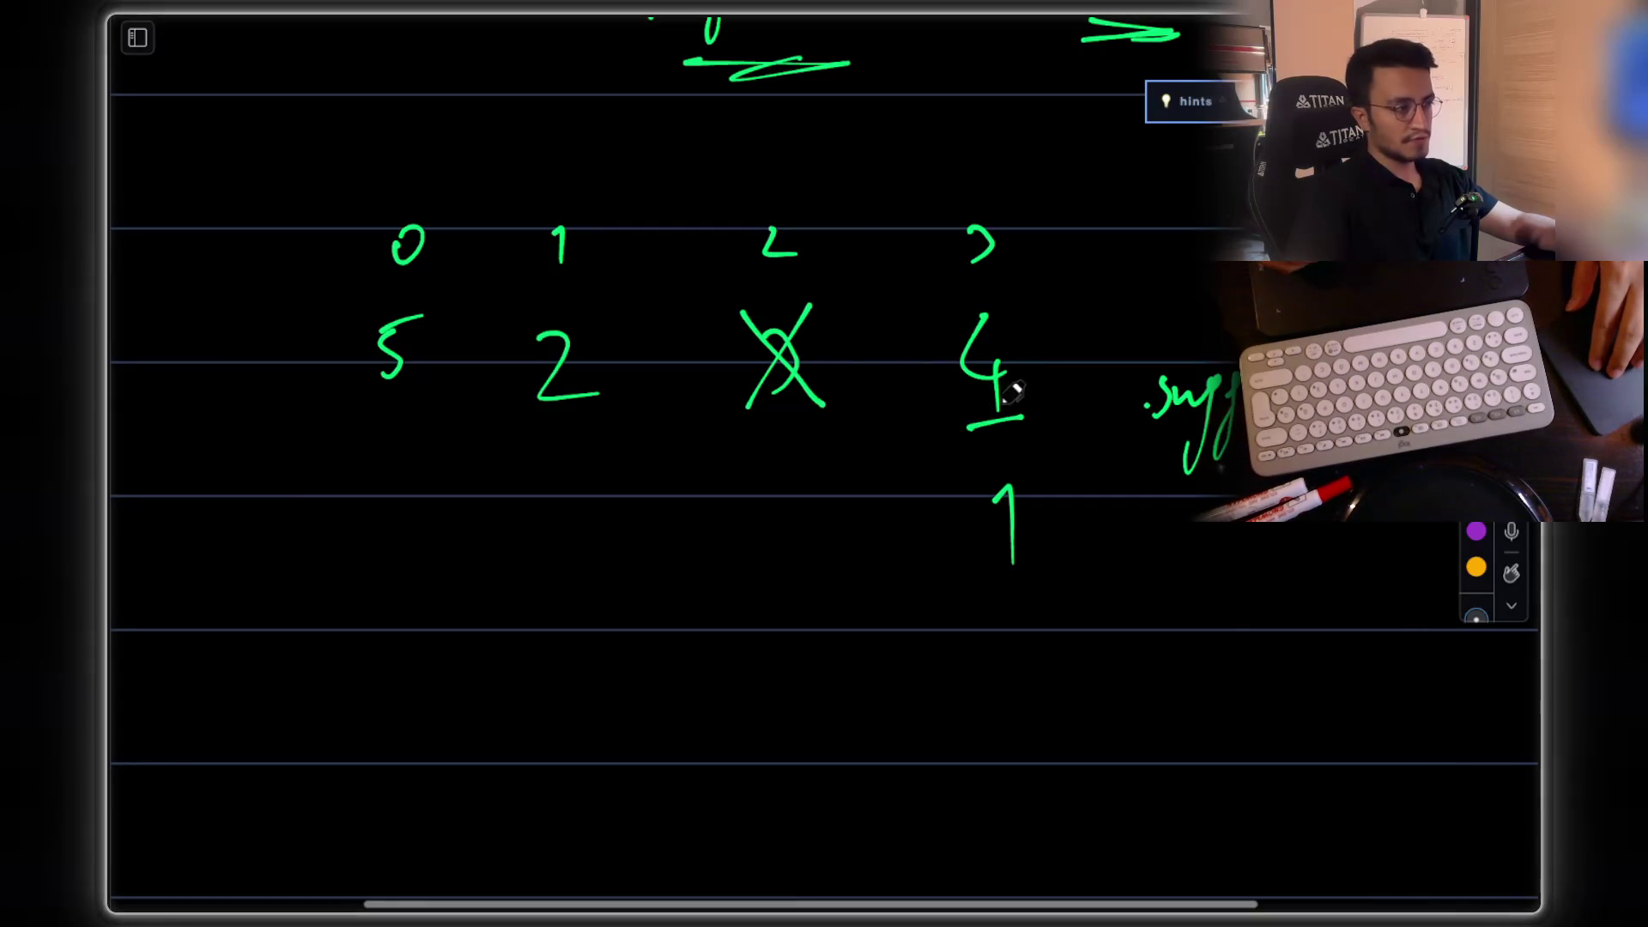
pyautogui.moveTo(994, 501); pyautogui.dragTo(1011, 486)
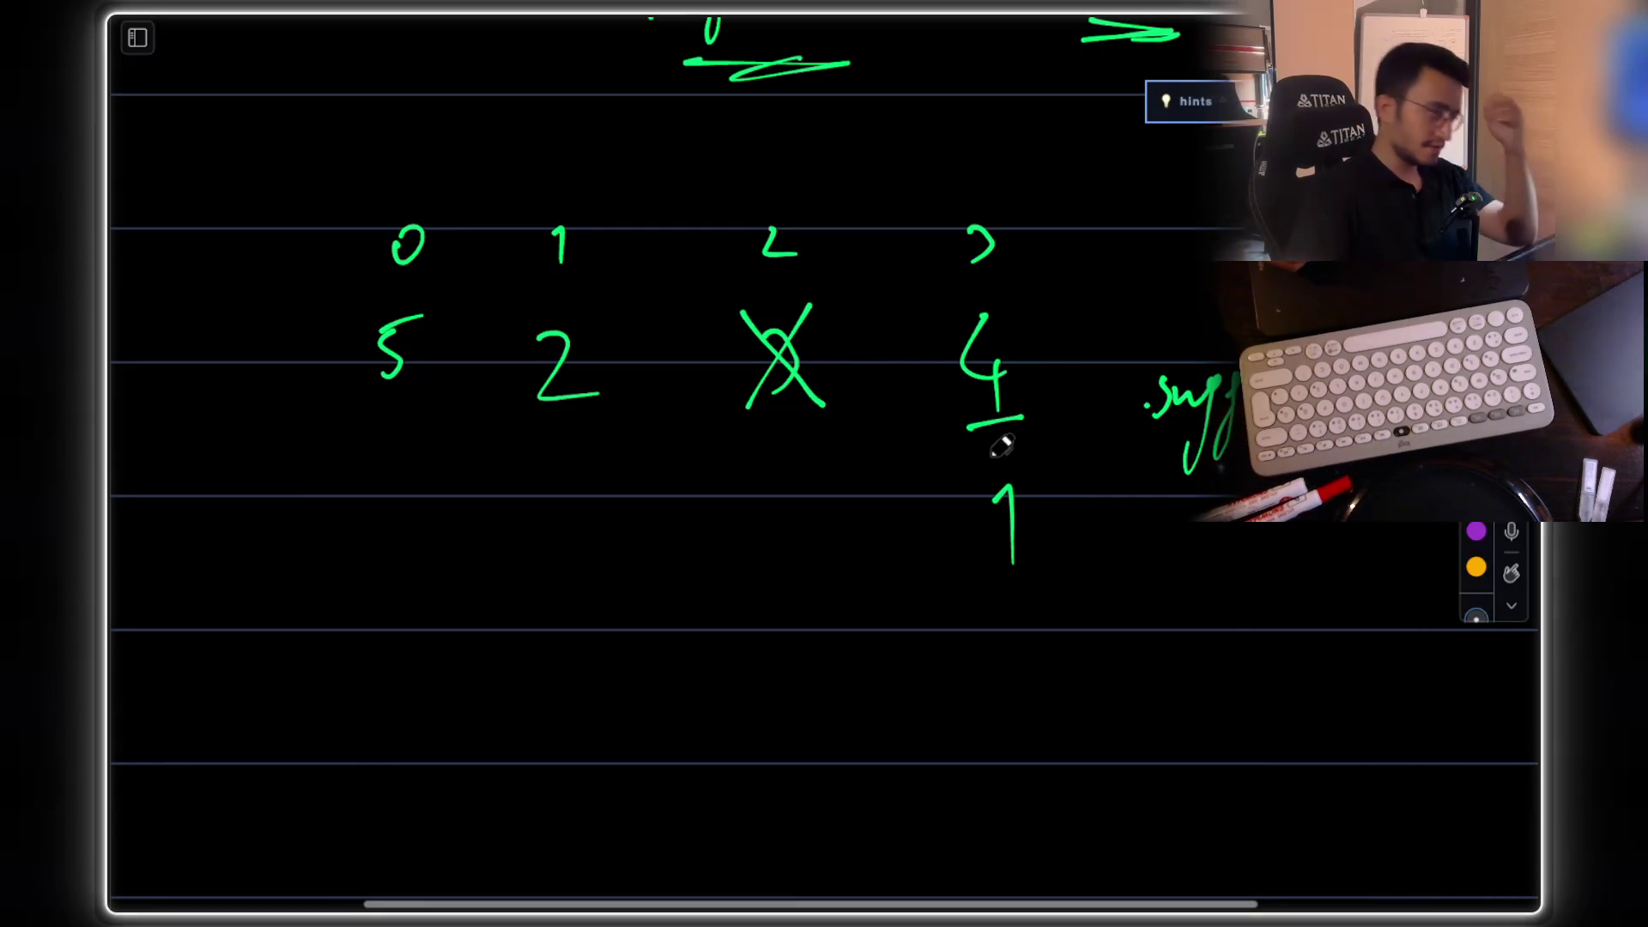
# Step: Write suffix values 4, 12 and 24 leftward along the row, crossing out the 2
pyautogui.moveTo(806, 470)
pyautogui.mouseDown()
pyautogui.moveTo(790, 486)
pyautogui.moveTo(833, 515)
pyautogui.mouseUp()
pyautogui.moveTo(810, 492); pyautogui.dragTo(810, 544)
pyautogui.moveTo(592, 308); pyautogui.dragTo(515, 418)
pyautogui.moveTo(528, 339); pyautogui.dragTo(586, 435)
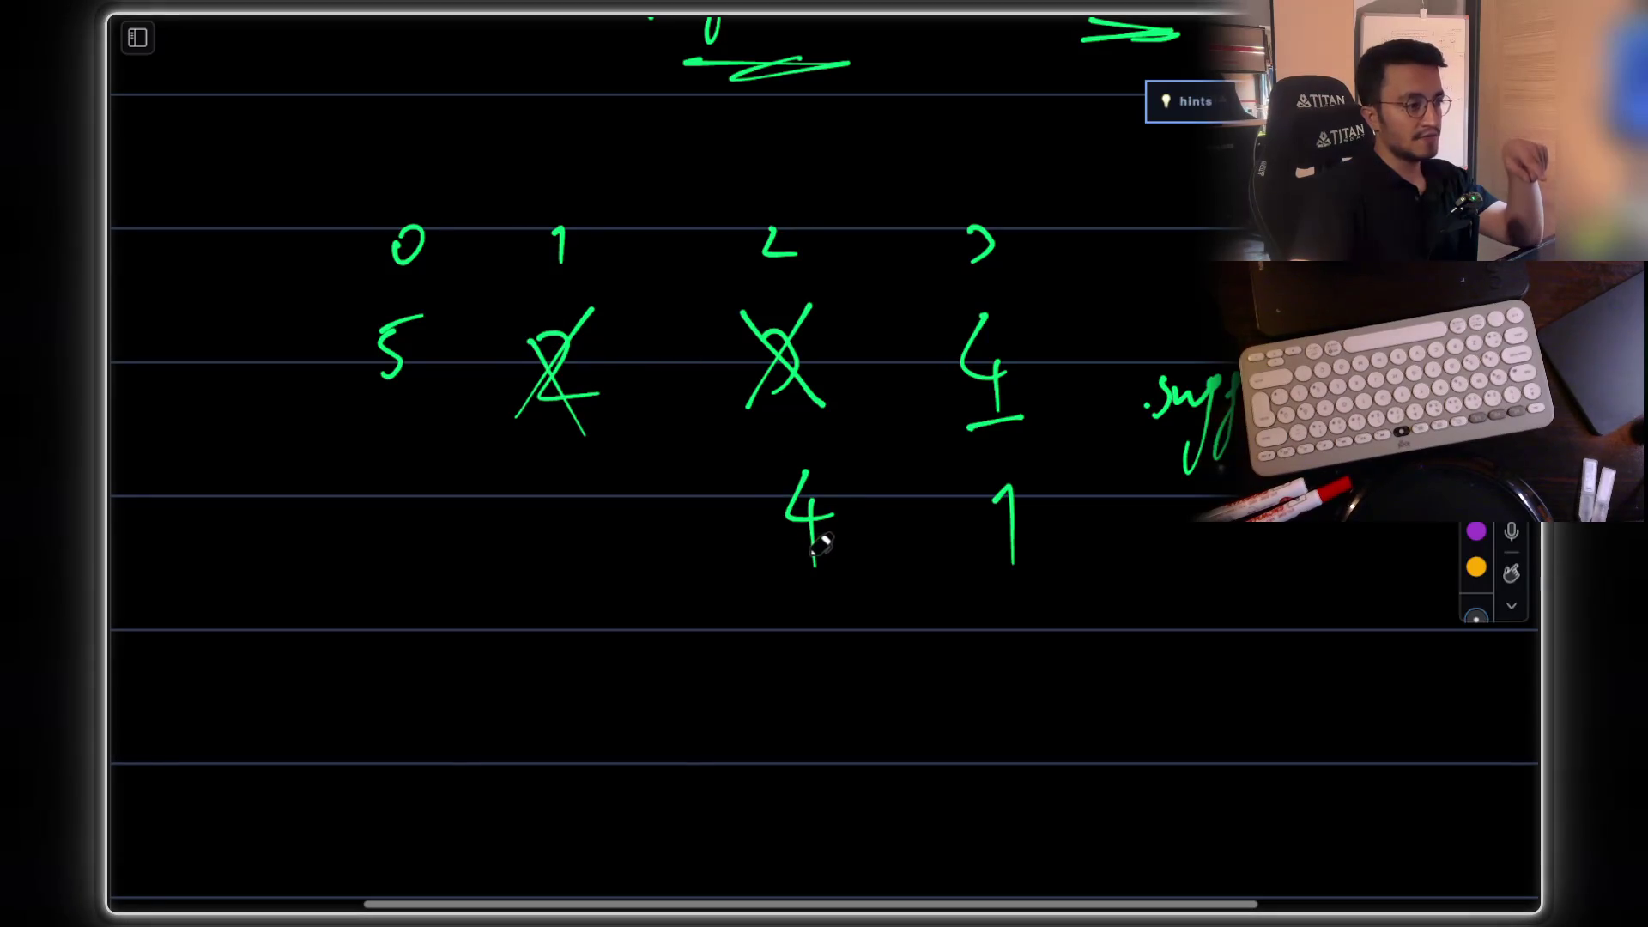
pyautogui.moveTo(526, 510)
pyautogui.mouseDown()
pyautogui.moveTo(549, 480)
pyautogui.moveTo(541, 534)
pyautogui.mouseUp()
pyautogui.moveTo(560, 493); pyautogui.dragTo(618, 533)
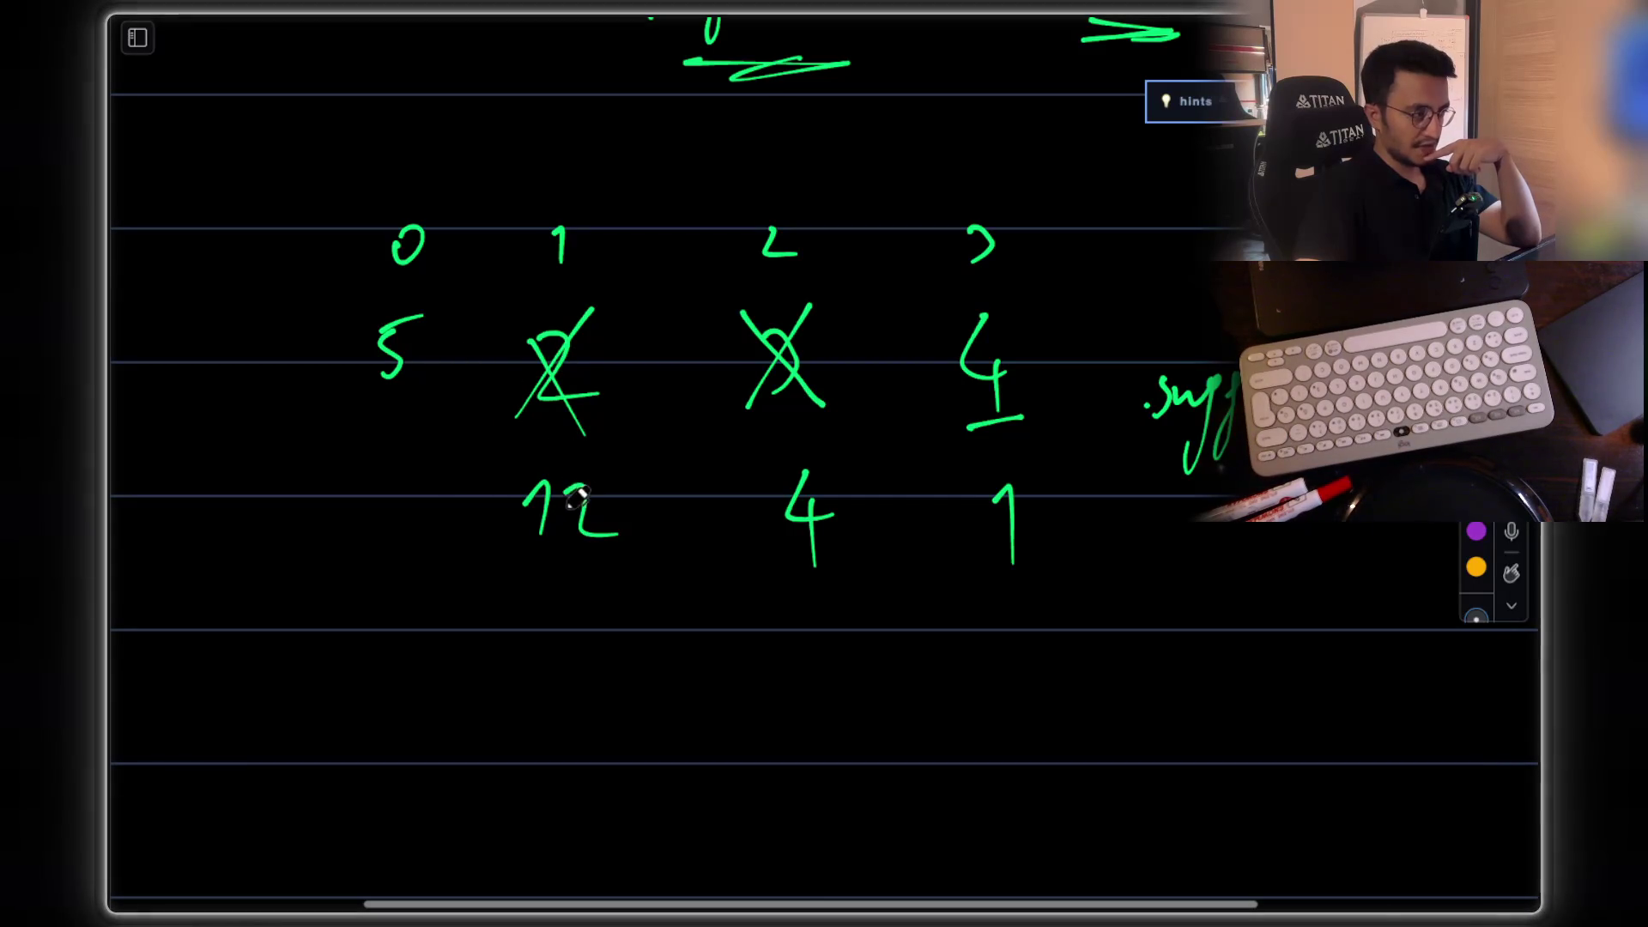
pyautogui.hscroll(-2, 480, 472)
pyautogui.moveTo(403, 467)
pyautogui.mouseDown()
pyautogui.moveTo(412, 500)
pyautogui.moveTo(440, 510)
pyautogui.mouseUp()
pyautogui.moveTo(471, 459); pyautogui.dragTo(478, 528)
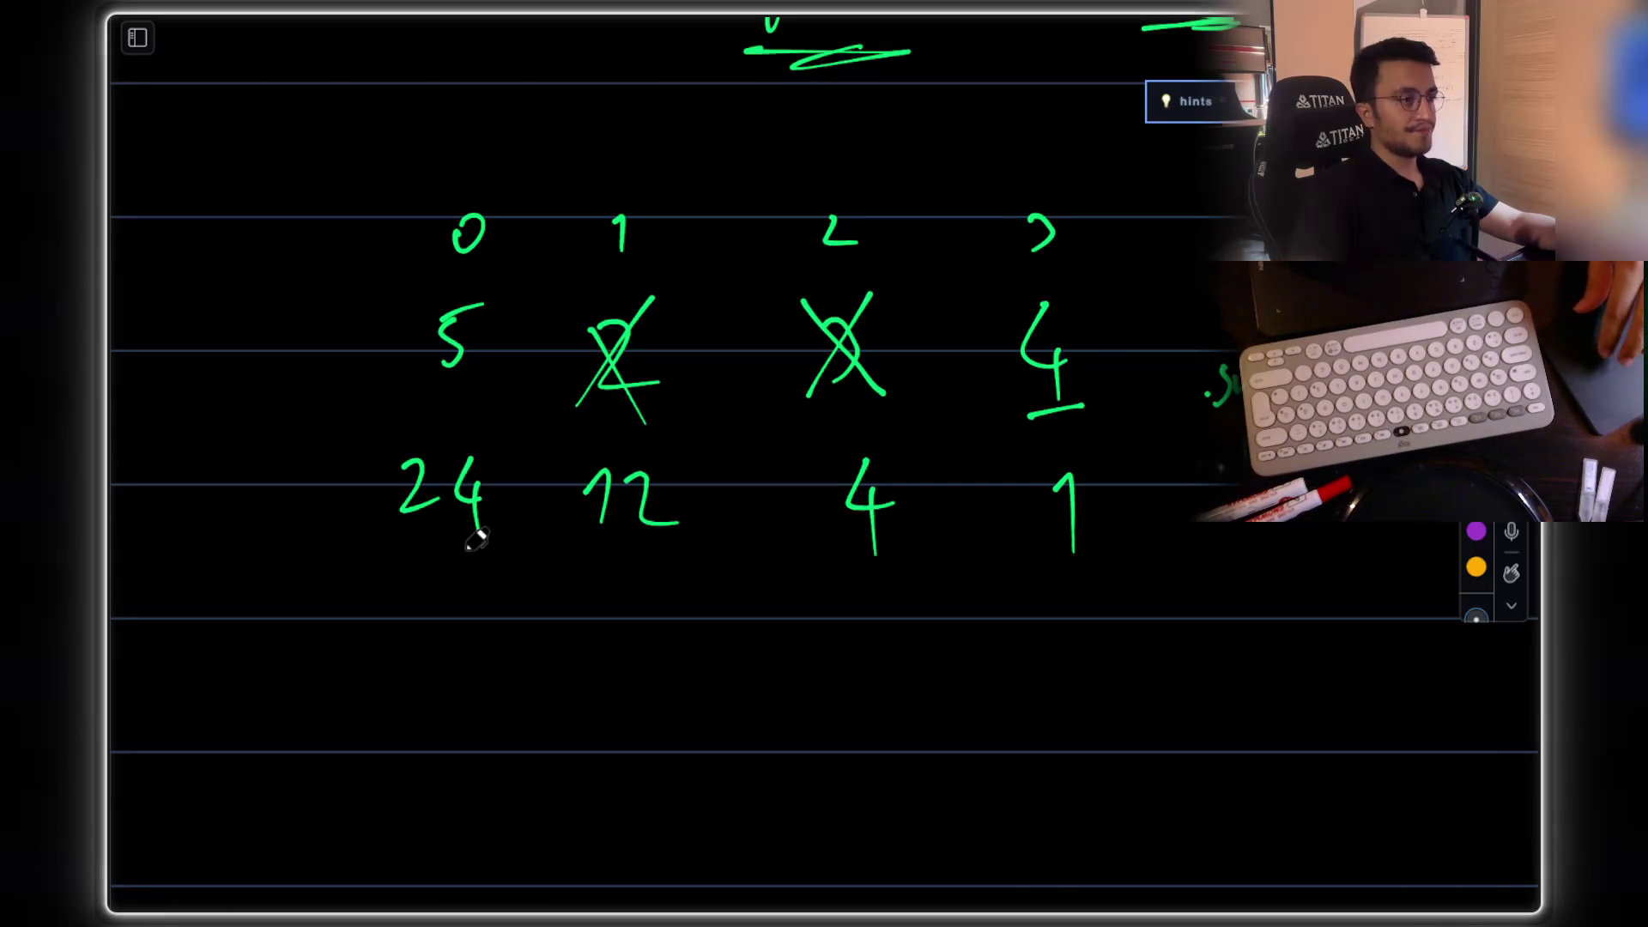
pyautogui.scroll(-1, 859, 549)
# Step: Draw a down arrow beneath suffix value 4
pyautogui.moveTo(875, 575); pyautogui.dragTo(877, 663)
pyautogui.moveTo(849, 637); pyautogui.dragTo(897, 638)
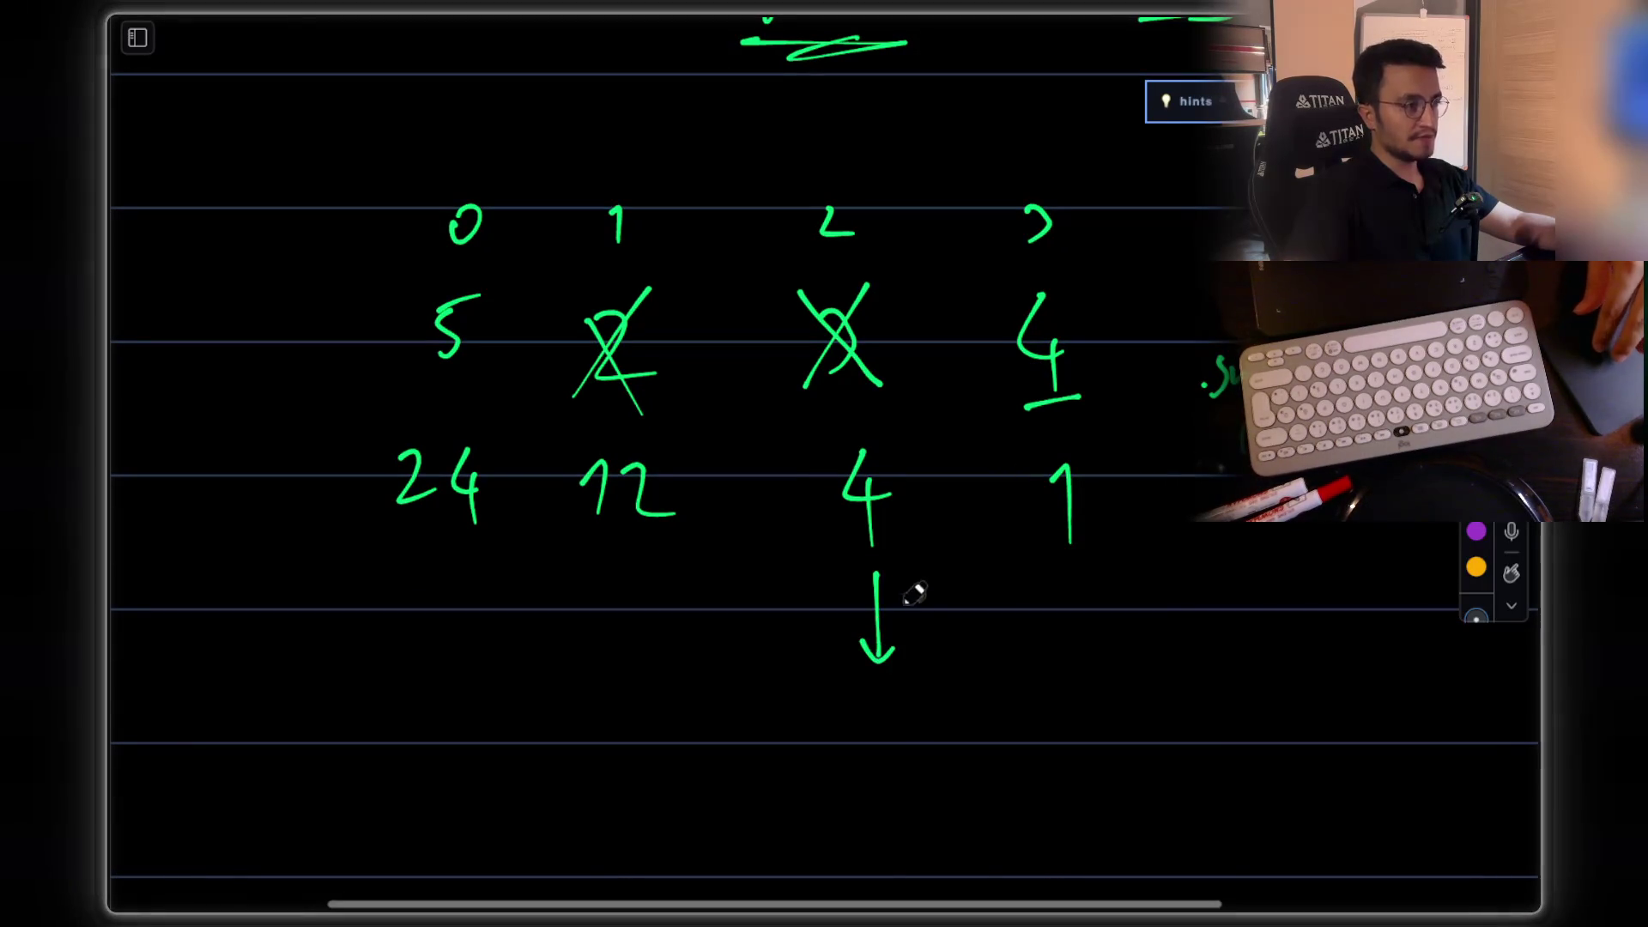
pyautogui.scroll(-2, 984, 386)
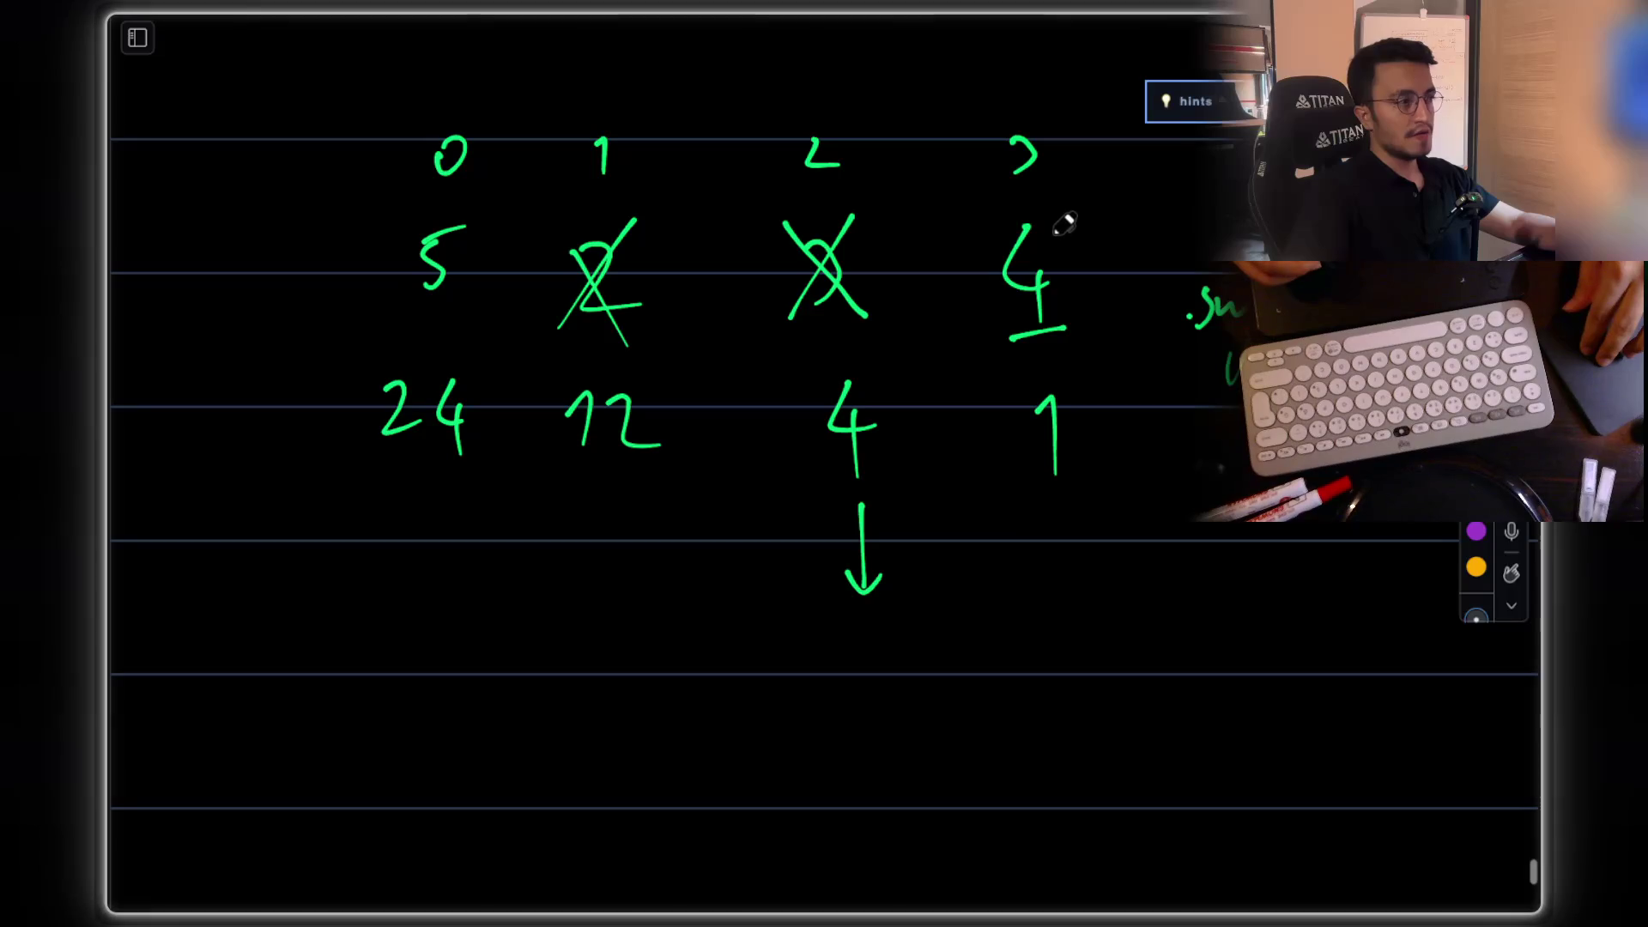
pyautogui.scroll(3, 1064, 223)
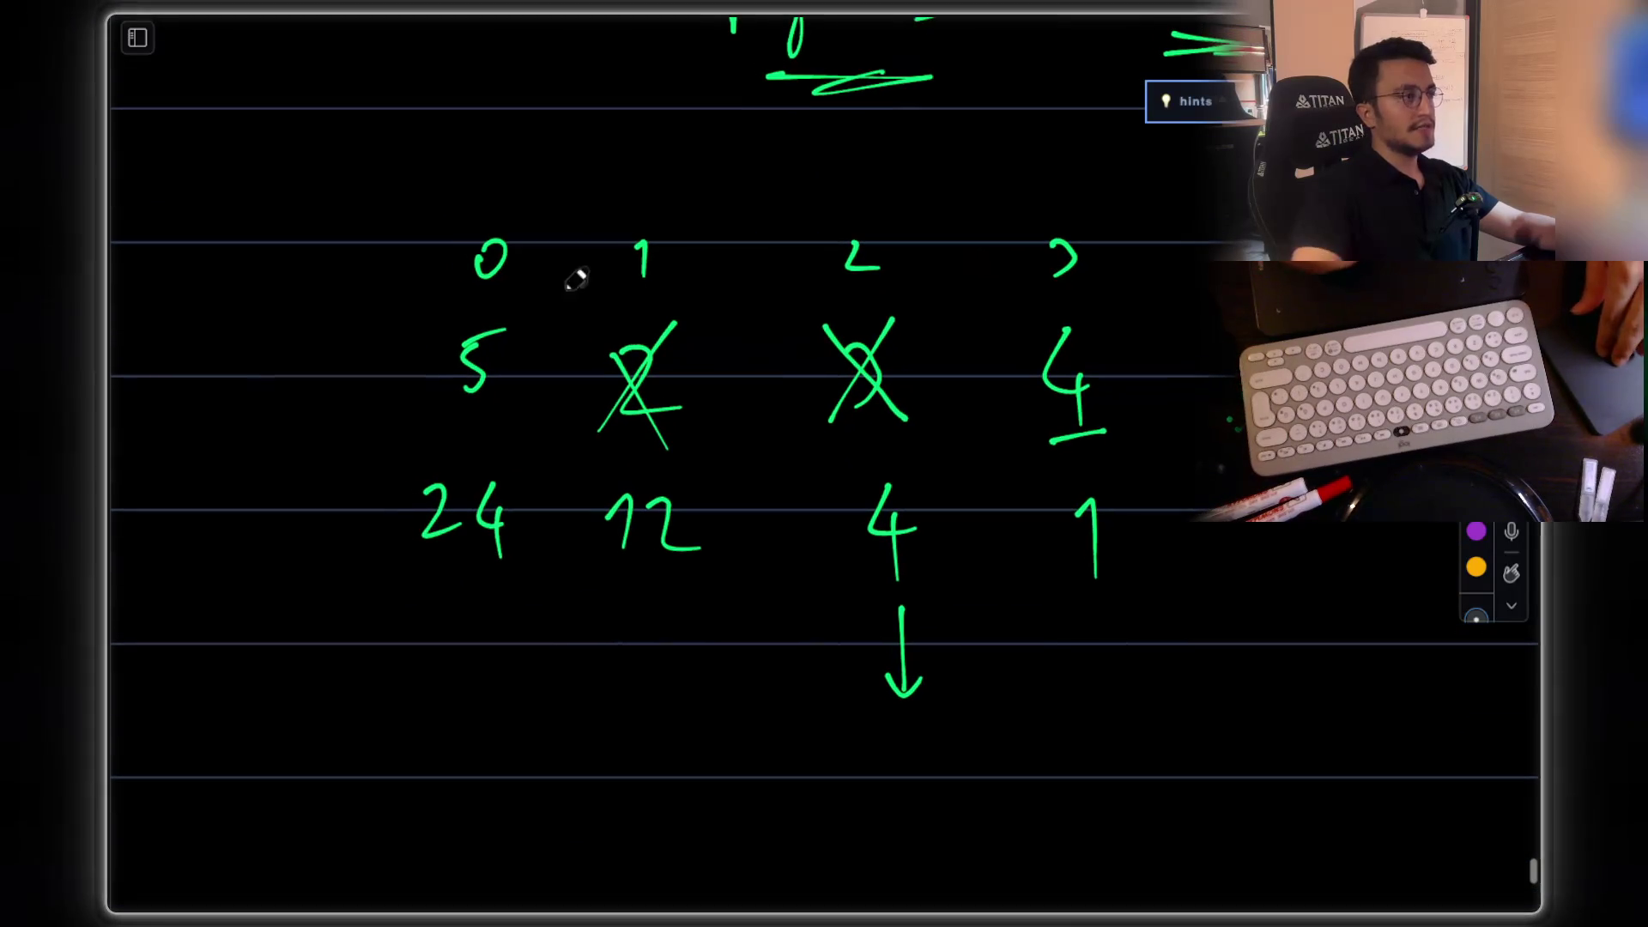
# Step: Label the index columns i, i+1, i+2, i+3 above indices 0–3
pyautogui.moveTo(481, 178); pyautogui.dragTo(479, 206)
pyautogui.click(477, 164)
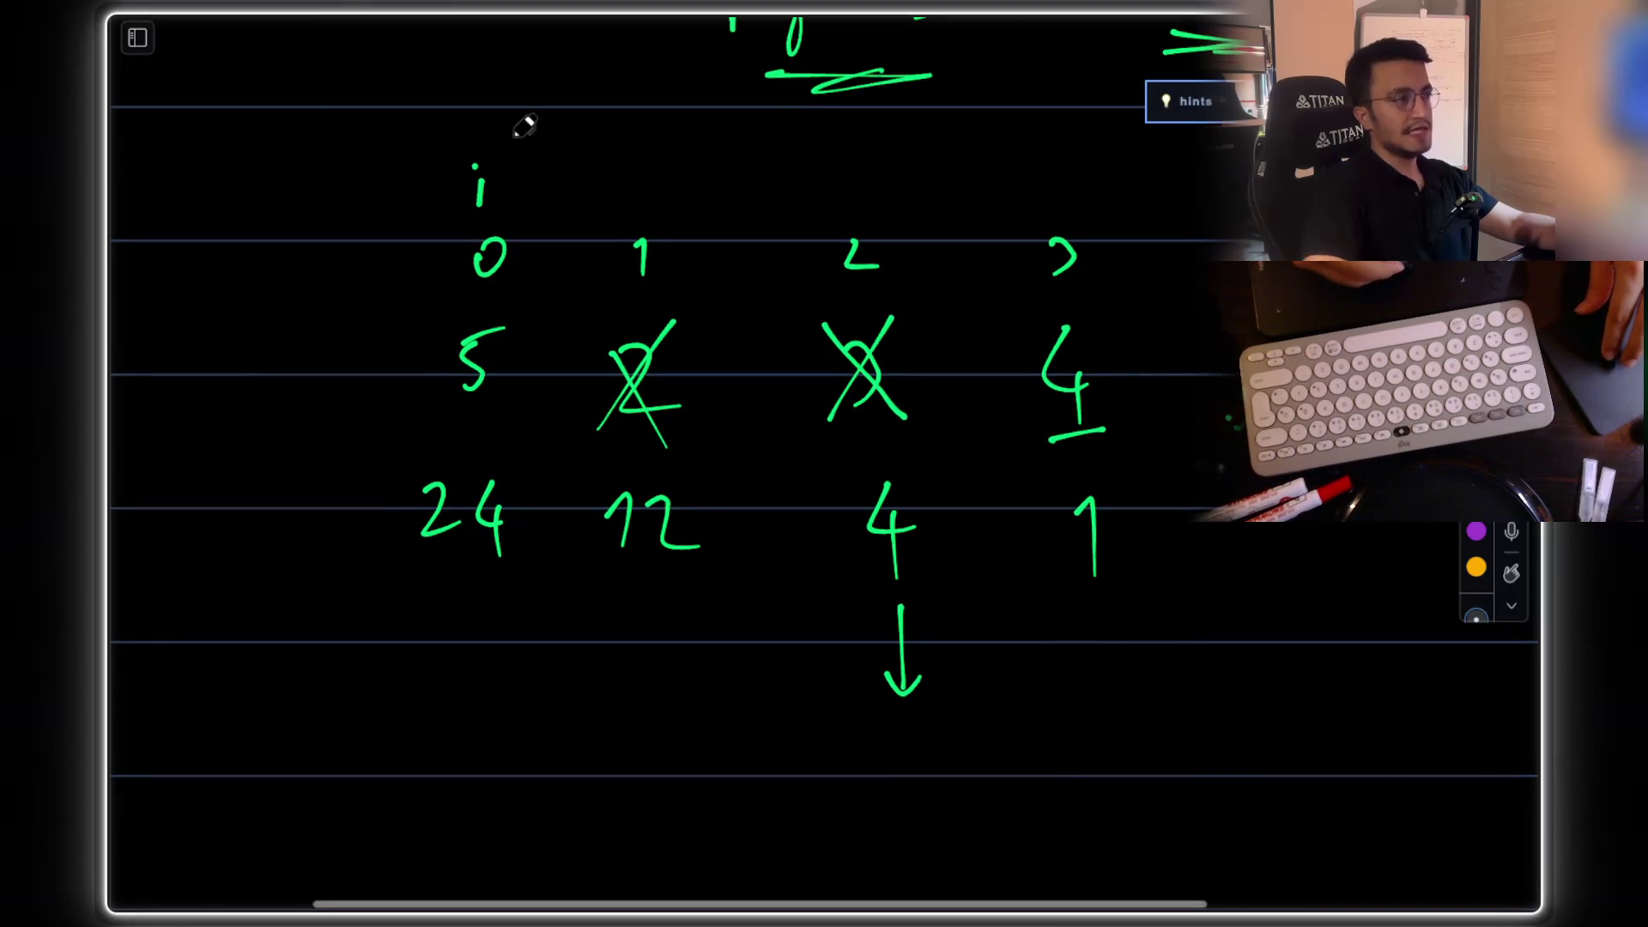
pyautogui.click(606, 178)
pyautogui.moveTo(607, 189)
pyautogui.mouseDown()
pyautogui.moveTo(608, 217)
pyautogui.moveTo(640, 198)
pyautogui.moveTo(630, 211)
pyautogui.mouseUp()
pyautogui.moveTo(650, 185); pyautogui.dragTo(661, 213)
pyautogui.moveTo(809, 184); pyautogui.dragTo(808, 214)
pyautogui.click(807, 171)
pyautogui.moveTo(820, 196)
pyautogui.mouseDown()
pyautogui.moveTo(843, 194)
pyautogui.moveTo(831, 211)
pyautogui.moveTo(879, 206)
pyautogui.mouseUp()
pyautogui.moveTo(1003, 184)
pyautogui.mouseDown()
pyautogui.moveTo(1004, 209)
pyautogui.moveTo(1040, 194)
pyautogui.moveTo(1031, 205)
pyautogui.mouseUp()
pyautogui.click(998, 178)
pyautogui.moveTo(1083, 174); pyautogui.dragTo(1077, 206)
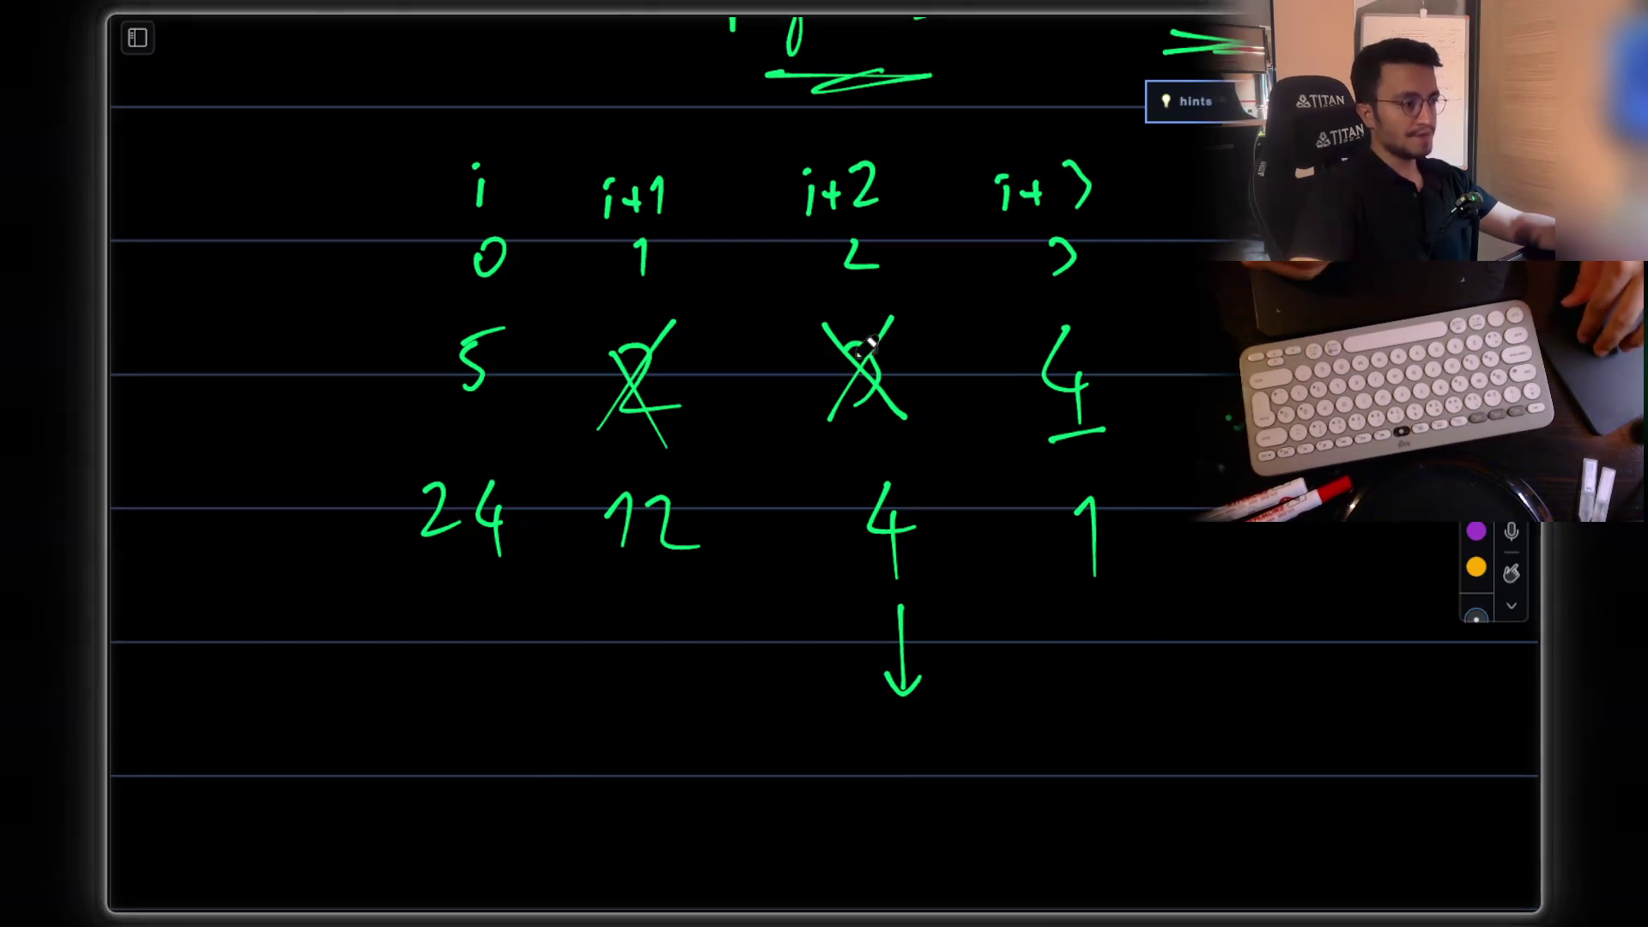
# Step: Draw a down arrow below suffix value 1
pyautogui.scroll(-2, 987, 365)
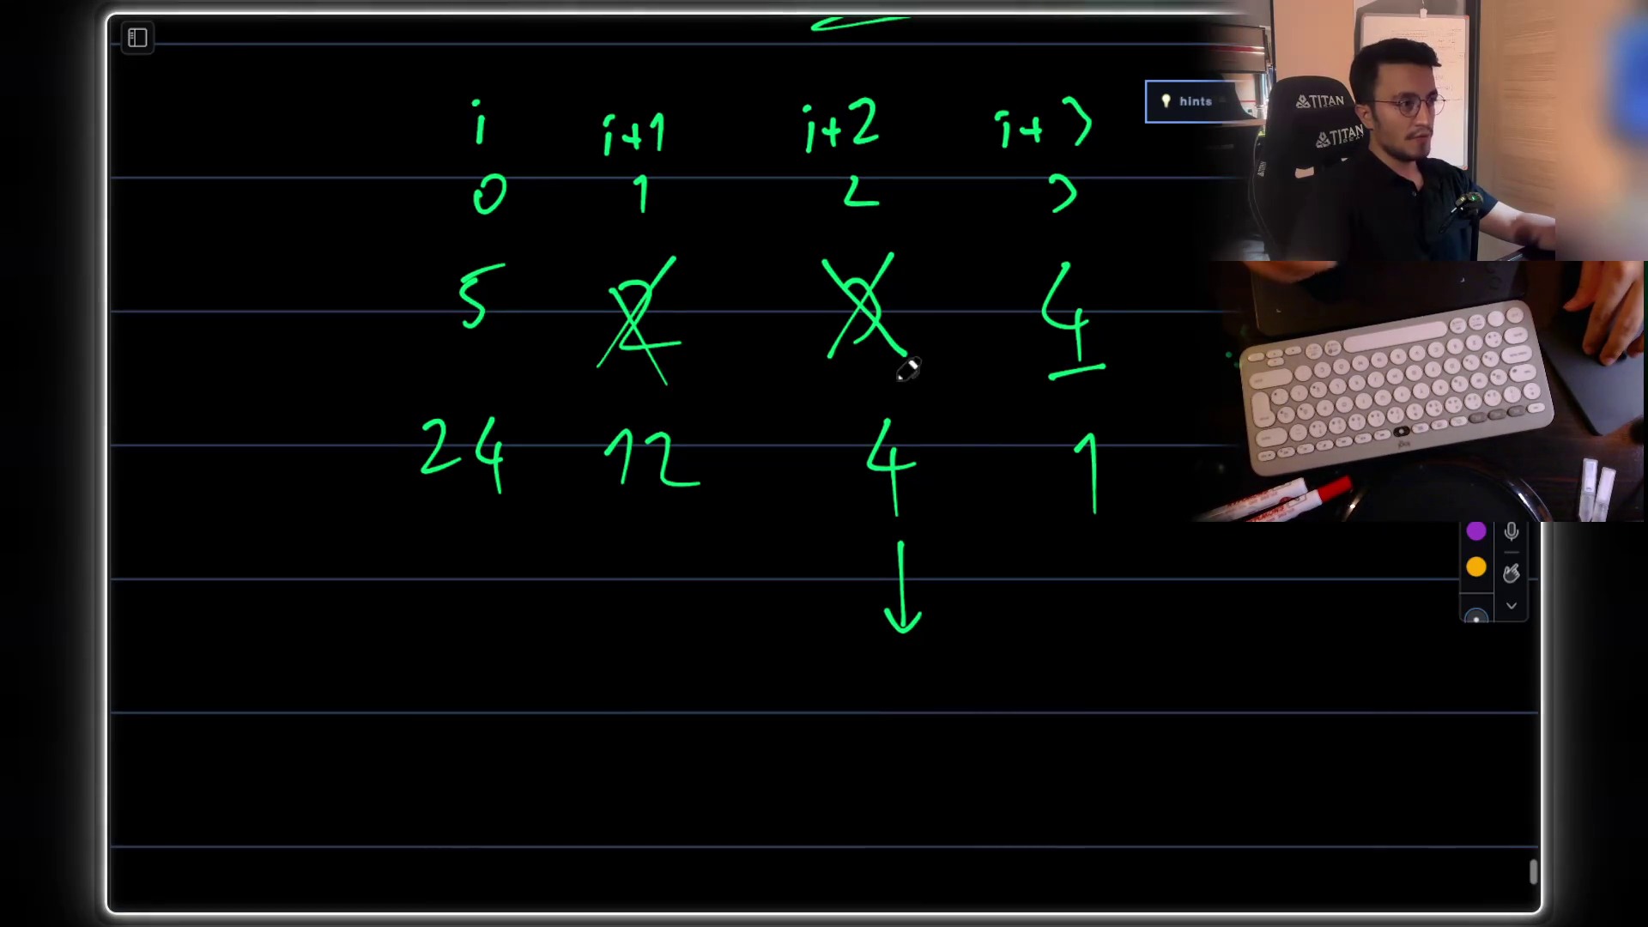
pyautogui.scroll(3, 987, 284)
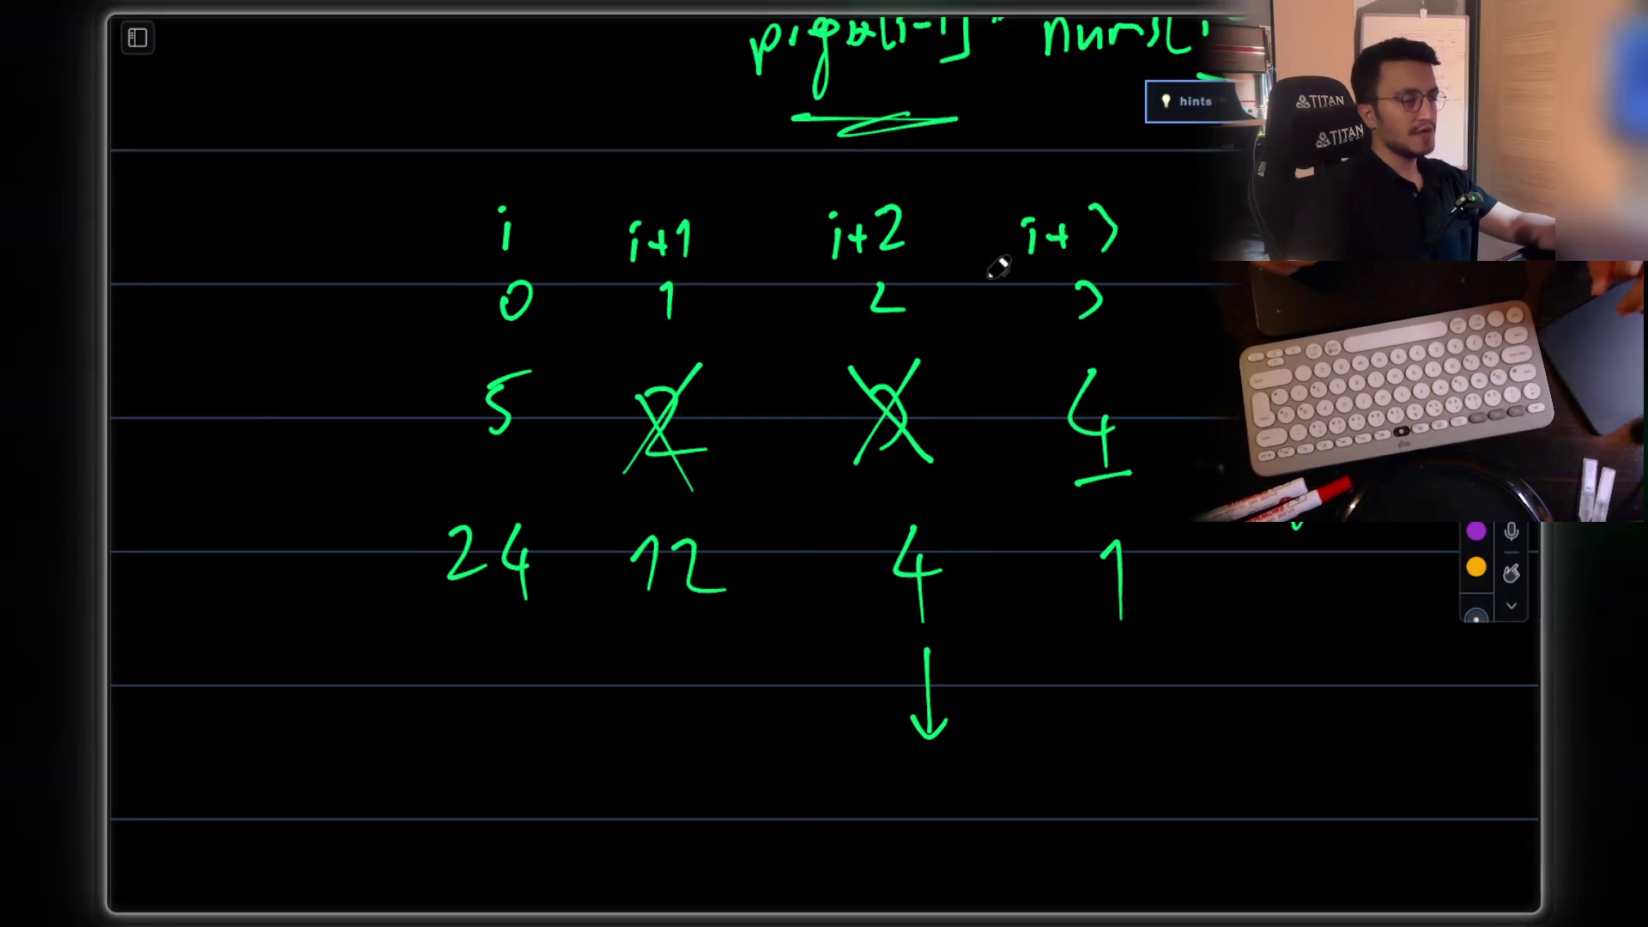
pyautogui.scroll(-2, 987, 257)
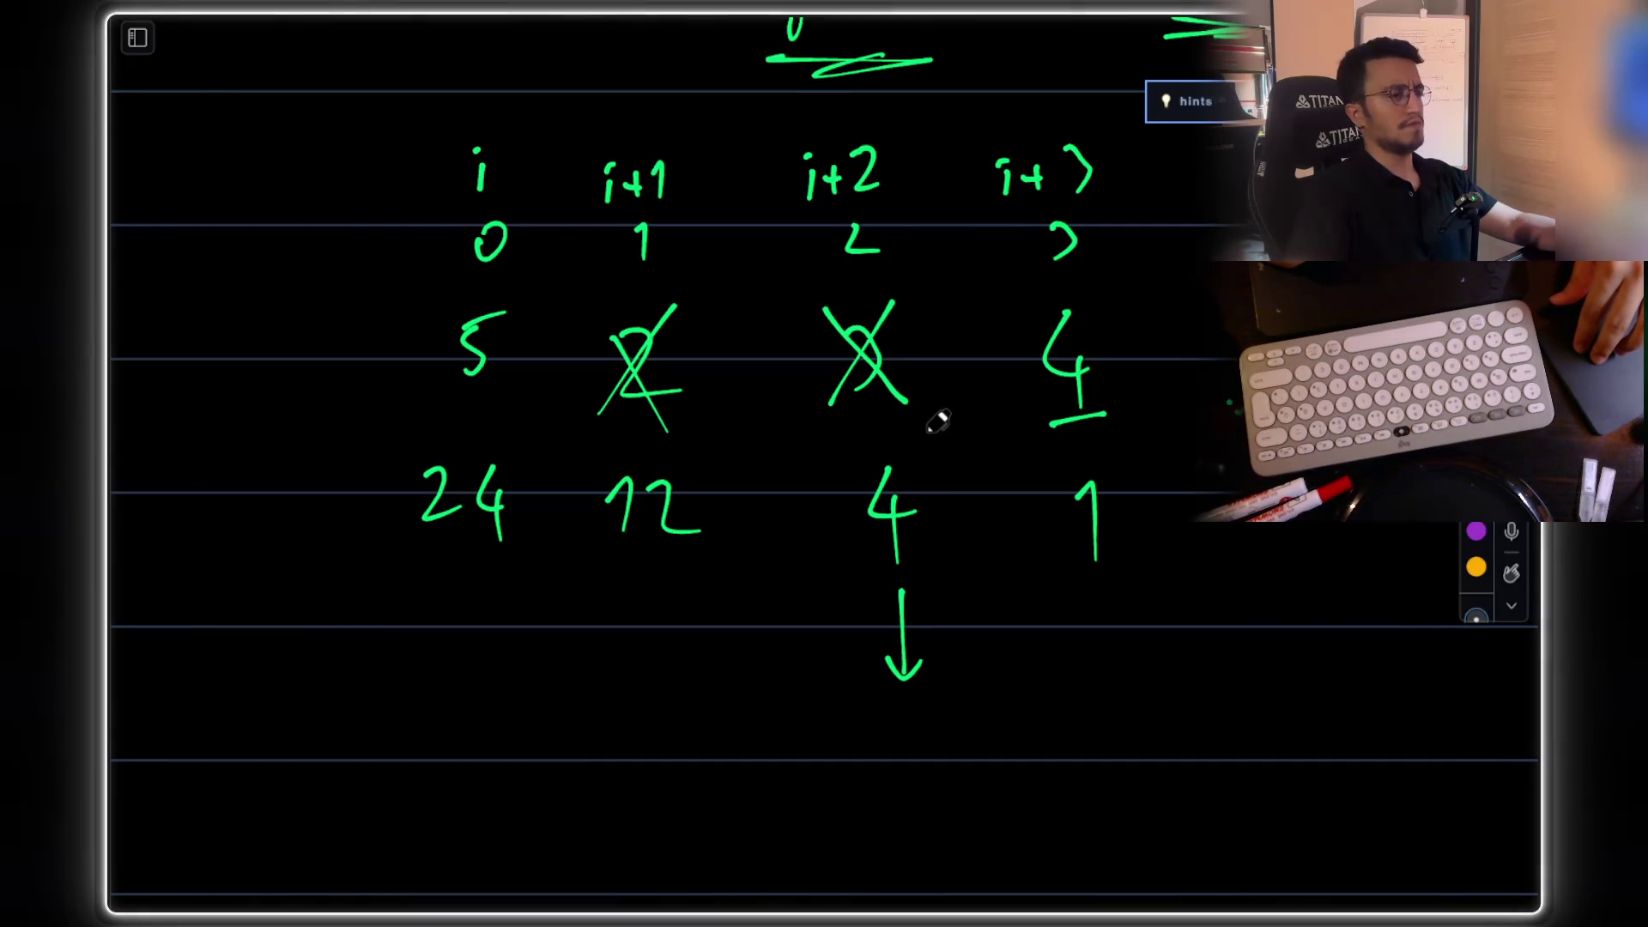
pyautogui.scroll(-2, 936, 422)
pyautogui.hscroll(1, 936, 422)
pyautogui.moveTo(1041, 491)
pyautogui.mouseDown()
pyautogui.moveTo(1045, 545)
pyautogui.moveTo(1073, 536)
pyautogui.mouseUp()
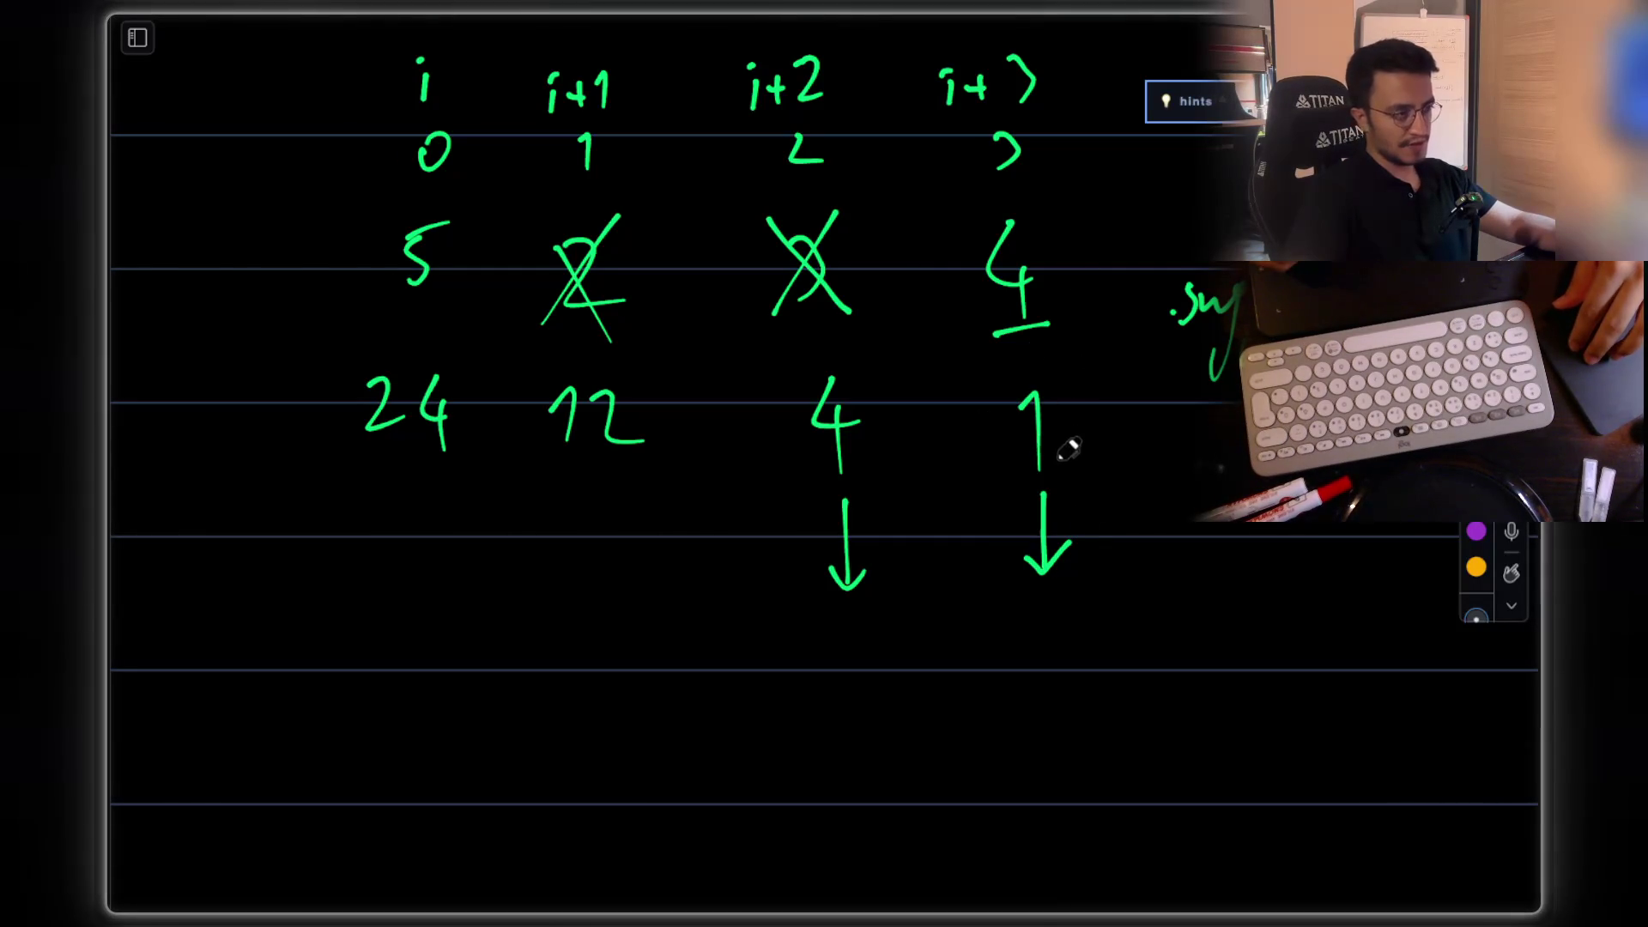
pyautogui.scroll(-1, 838, 441)
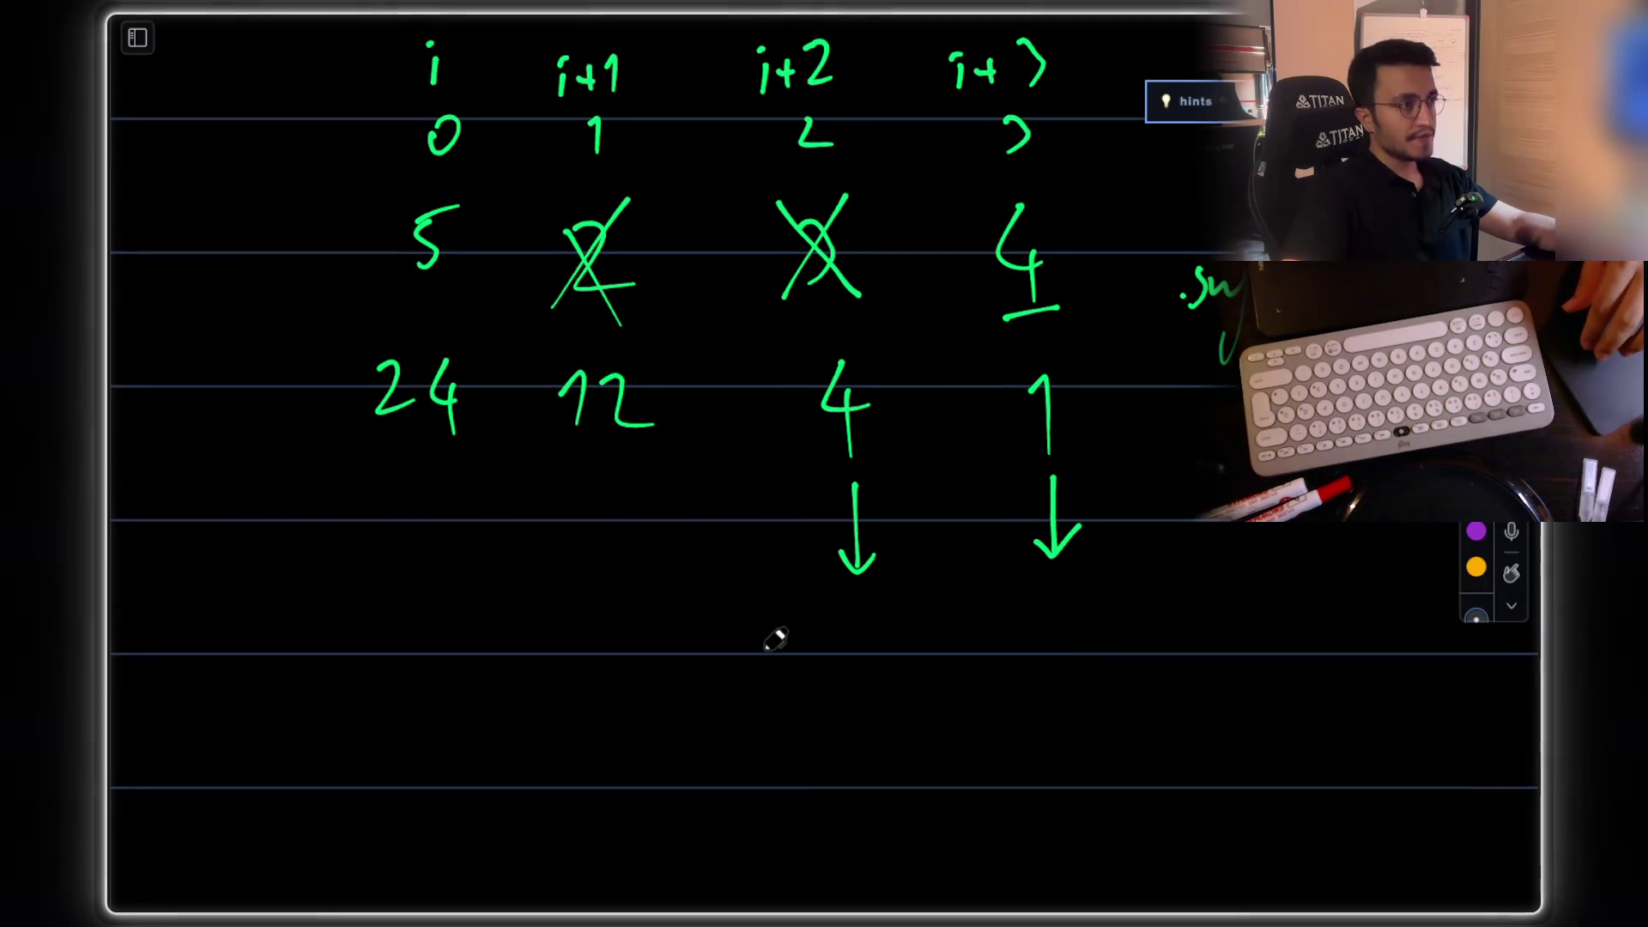
# Step: Write nums[i+3] under the arrows and draw a down arrow under suffix value 12
pyautogui.moveTo(766, 685)
pyautogui.mouseDown()
pyautogui.moveTo(803, 656)
pyautogui.moveTo(910, 678)
pyautogui.mouseUp()
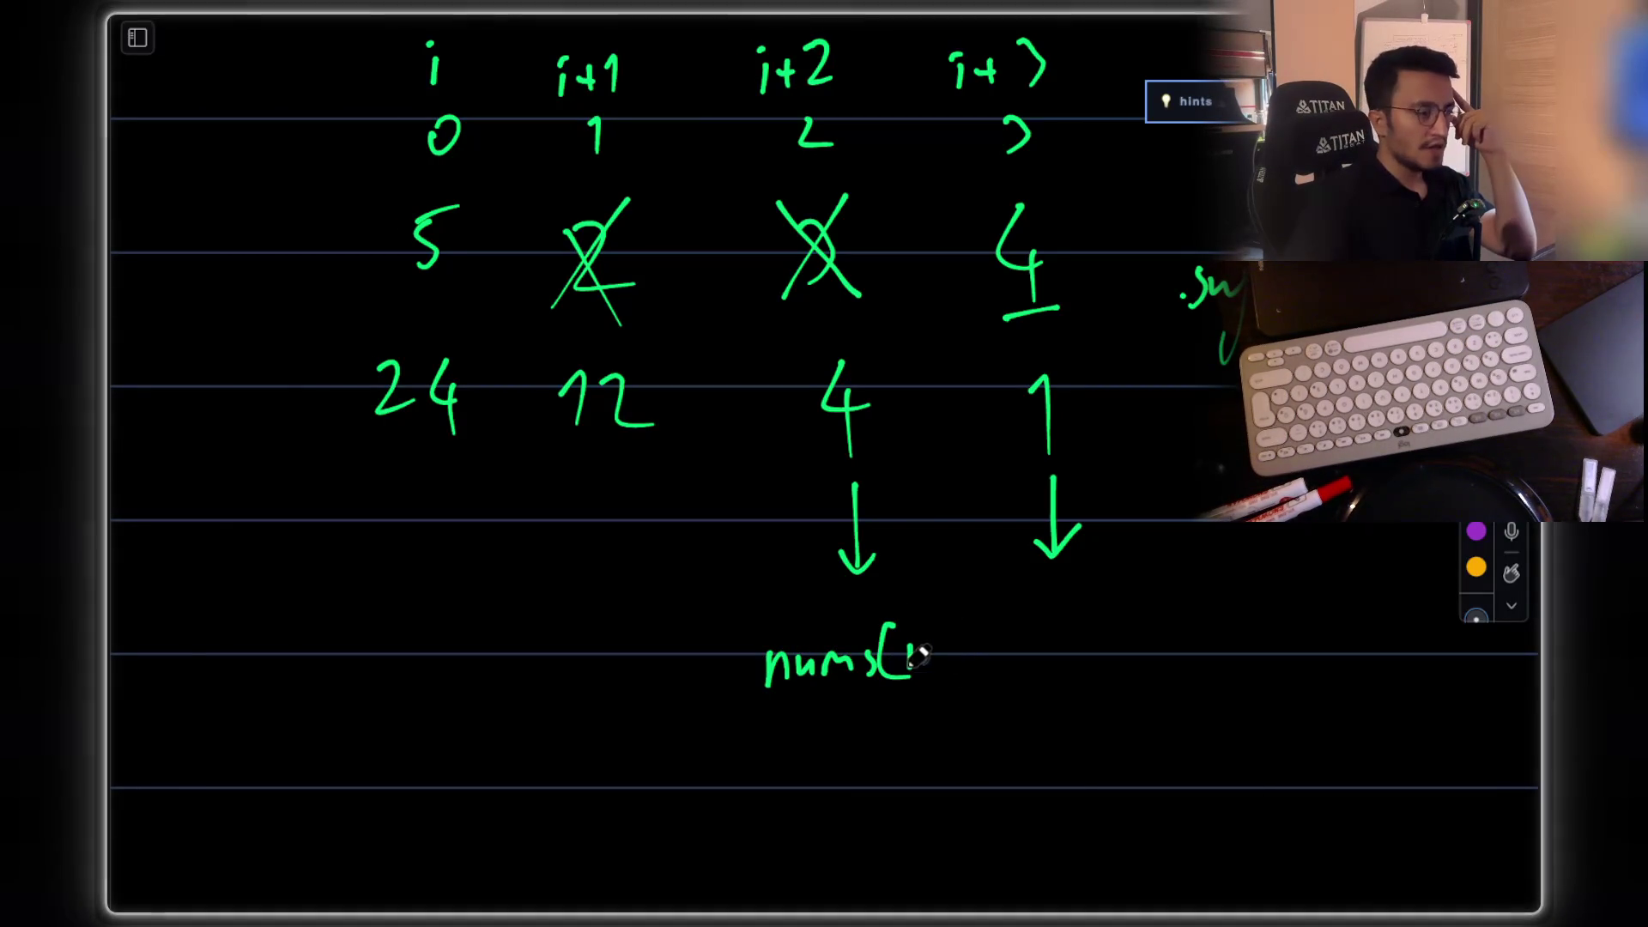
pyautogui.moveTo(956, 638)
pyautogui.mouseDown()
pyautogui.moveTo(975, 647)
pyautogui.moveTo(977, 678)
pyautogui.mouseUp()
pyautogui.hscroll(-3, 798, 475)
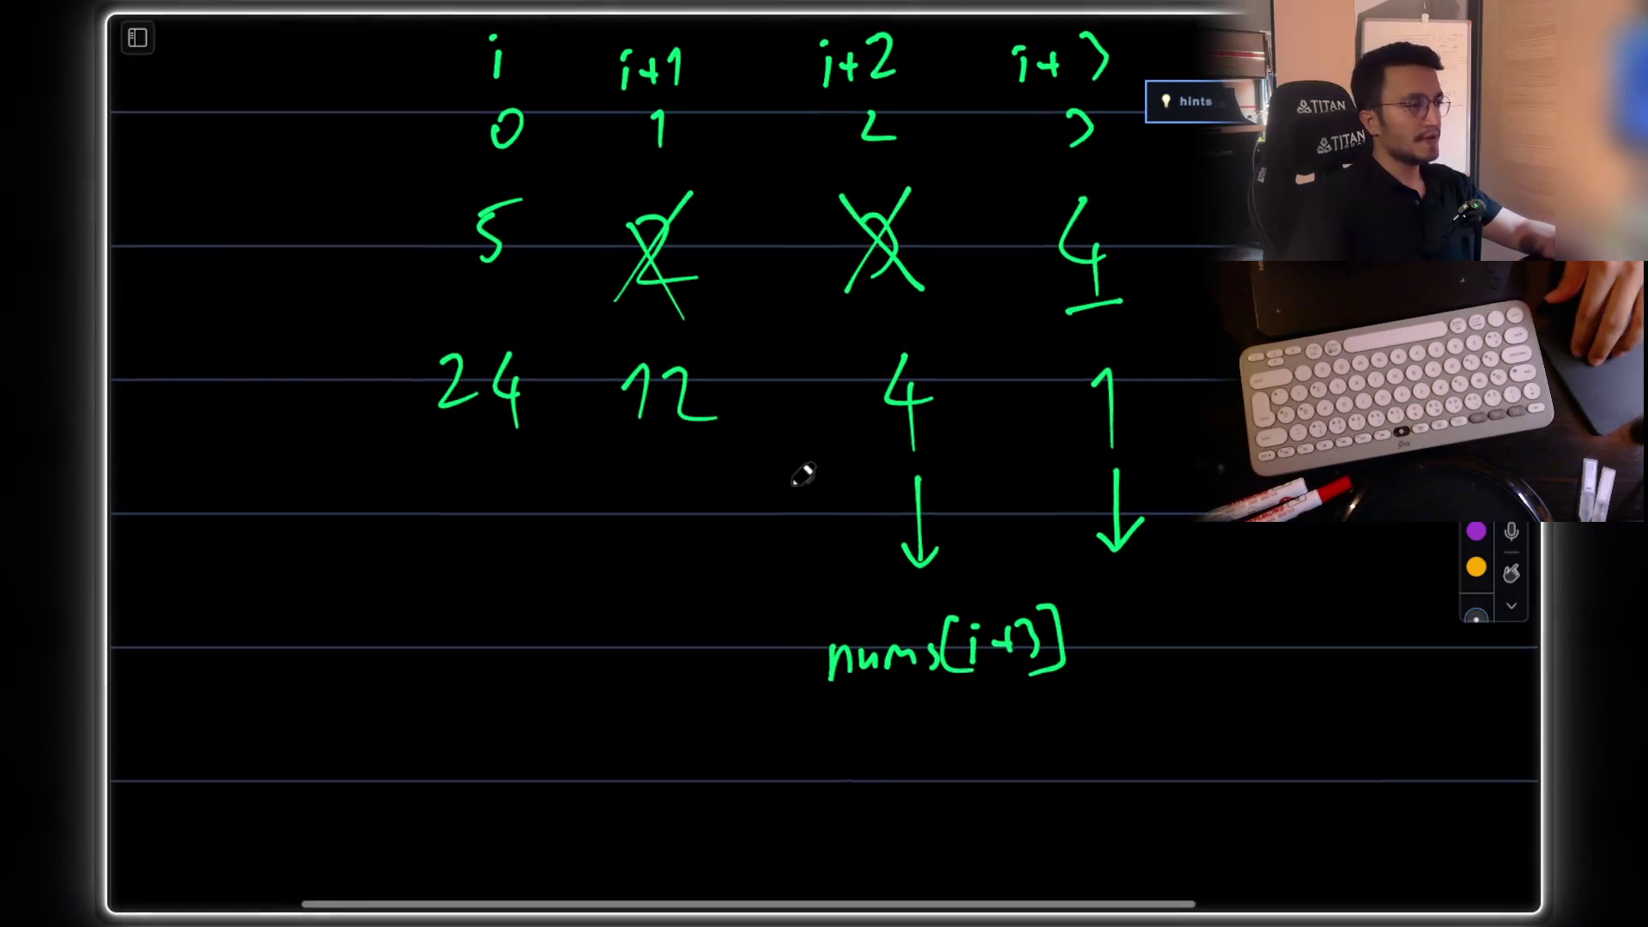
pyautogui.moveTo(715, 490)
pyautogui.mouseDown()
pyautogui.moveTo(716, 554)
pyautogui.moveTo(736, 532)
pyautogui.mouseUp()
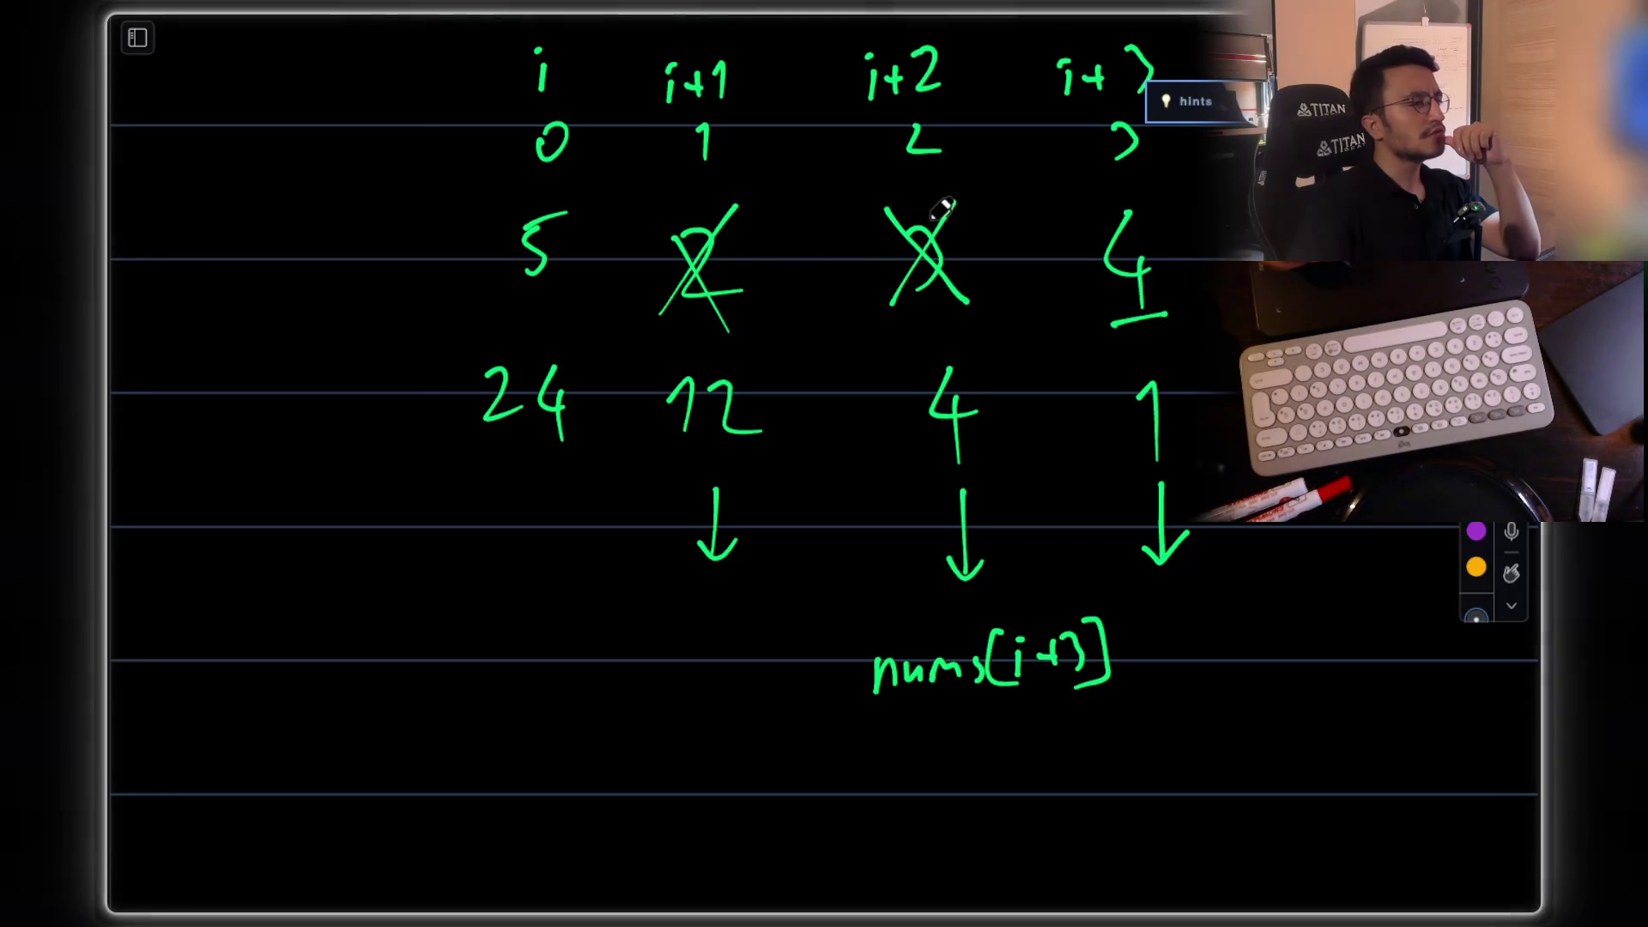
# Step: Write nums[i+3]*(i+2) under 12, draw a long arrow from 24, and begin another nums
pyautogui.moveTo(587, 678)
pyautogui.mouseDown()
pyautogui.moveTo(615, 653)
pyautogui.moveTo(649, 664)
pyautogui.moveTo(699, 625)
pyautogui.moveTo(721, 662)
pyautogui.moveTo(770, 620)
pyautogui.moveTo(775, 659)
pyautogui.mouseUp()
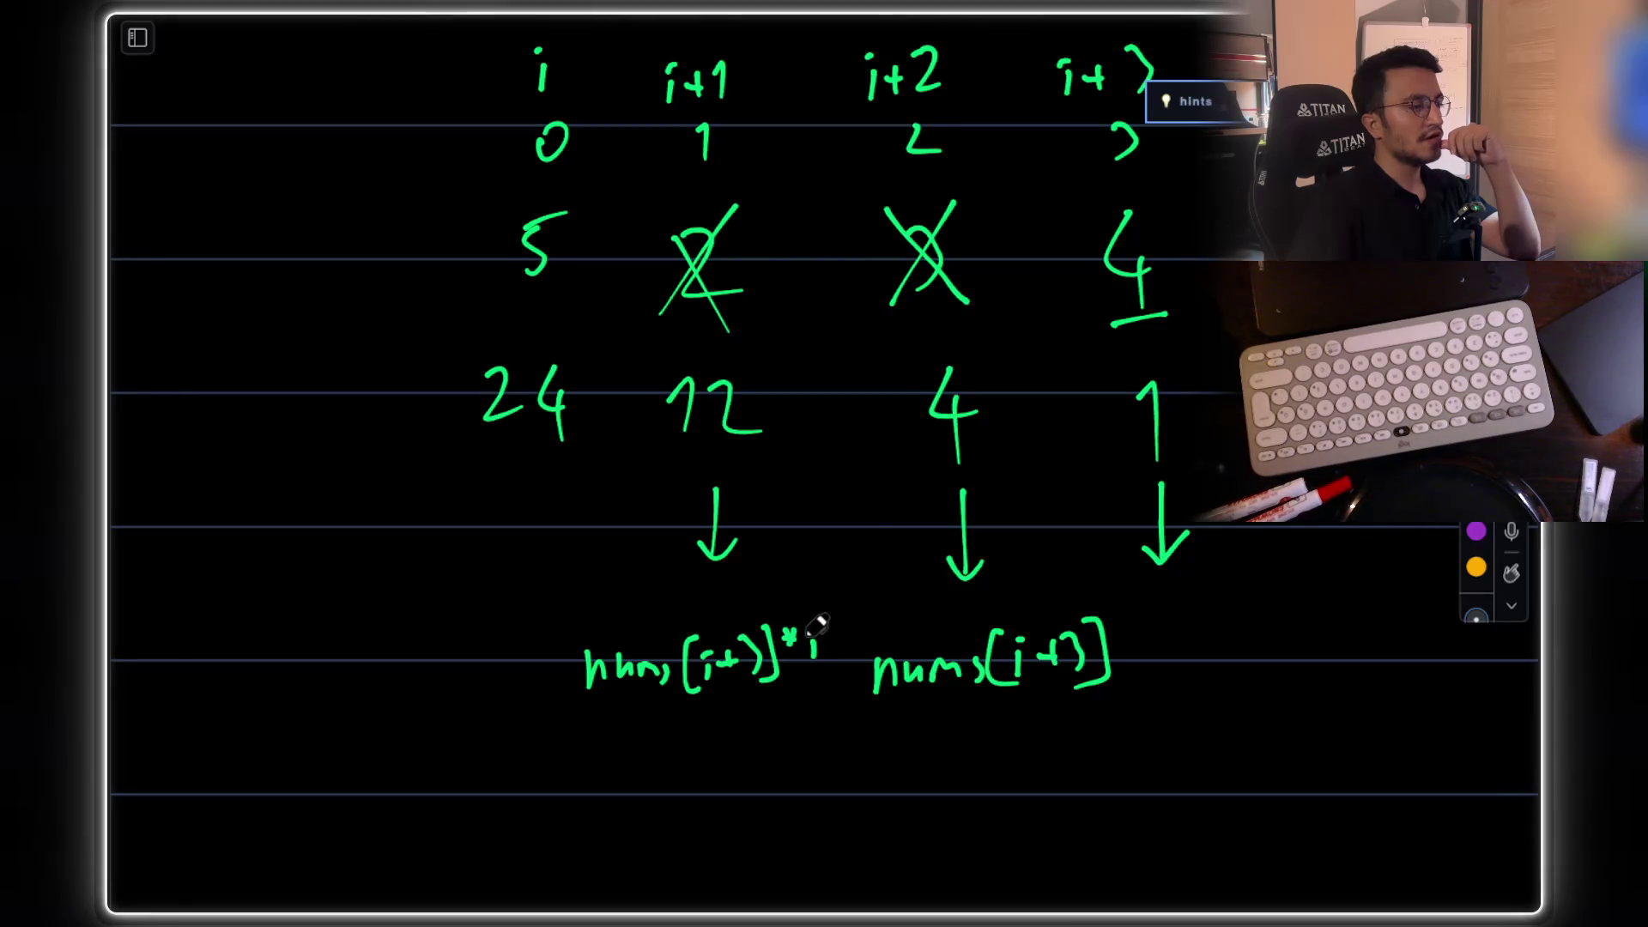
pyautogui.moveTo(845, 622)
pyautogui.mouseDown()
pyautogui.moveTo(859, 648)
pyautogui.moveTo(807, 665)
pyautogui.moveTo(854, 656)
pyautogui.mouseUp()
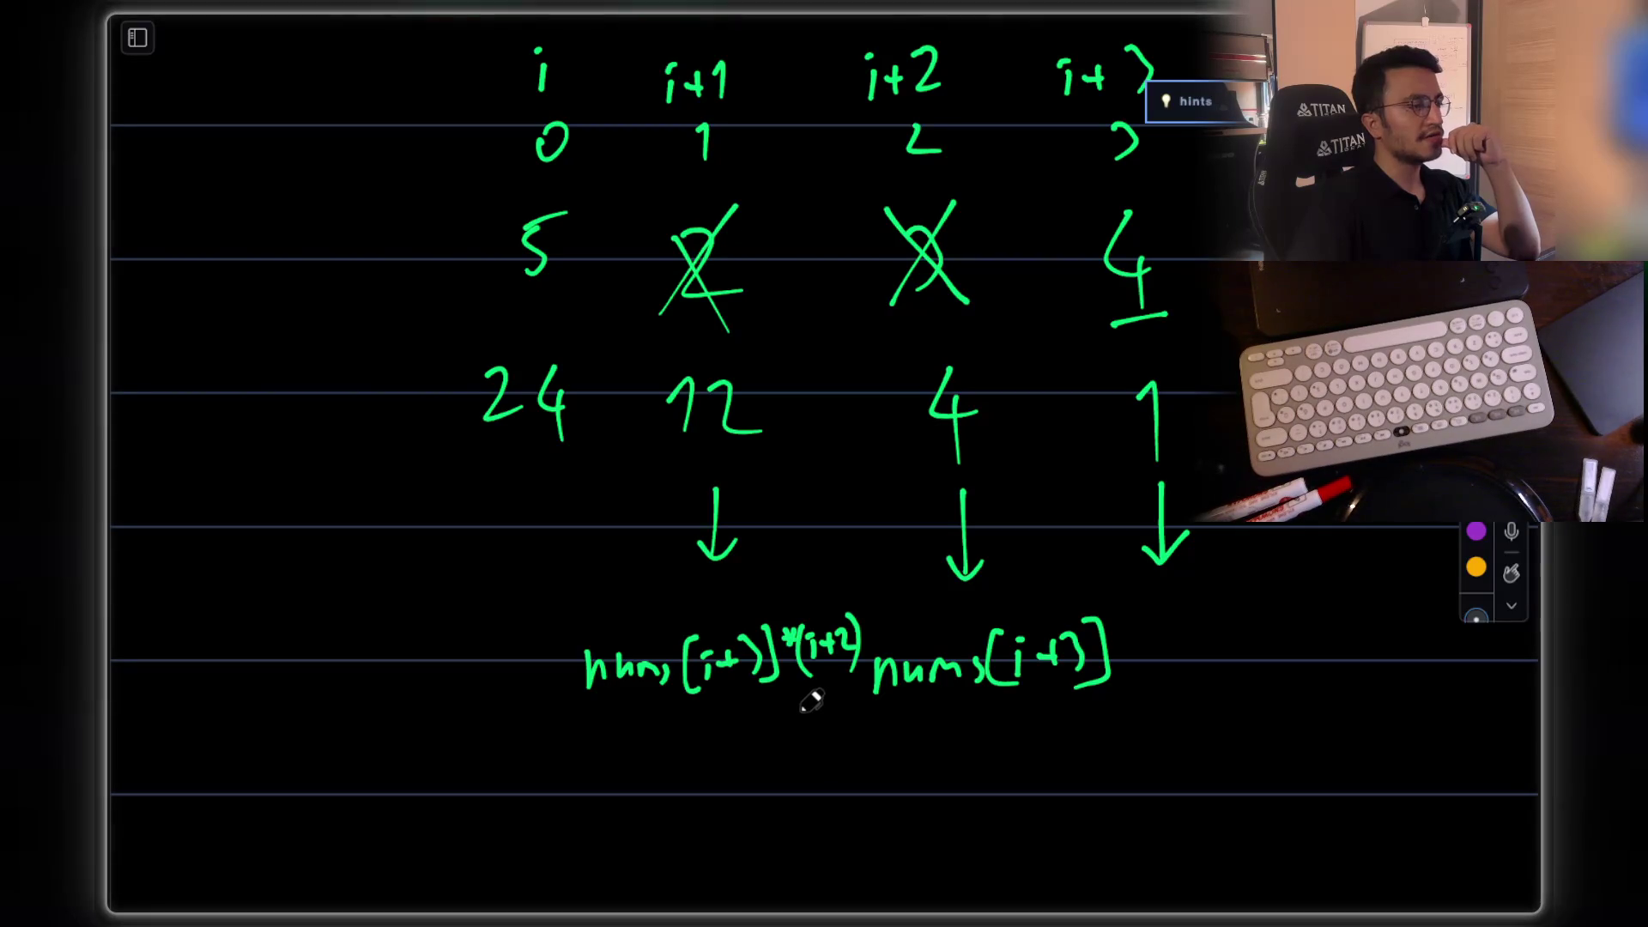
pyautogui.moveTo(518, 526); pyautogui.dragTo(502, 792)
pyautogui.moveTo(474, 759)
pyautogui.mouseDown()
pyautogui.moveTo(502, 791)
pyautogui.moveTo(521, 767)
pyautogui.mouseUp()
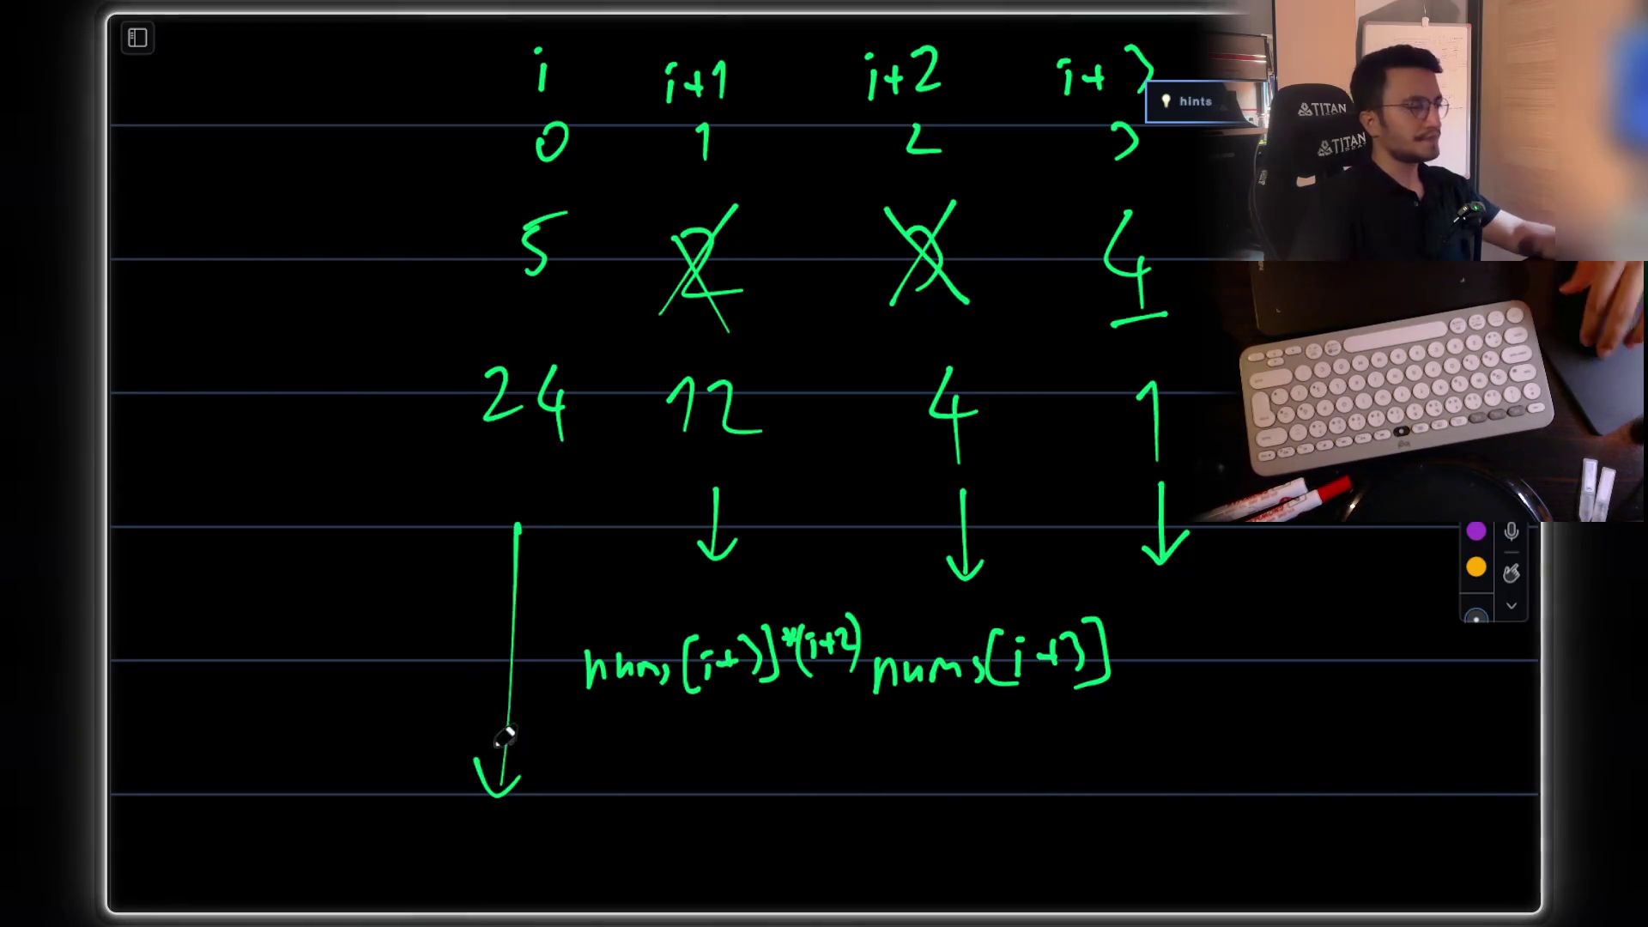
pyautogui.scroll(-5, 416, 762)
pyautogui.moveTo(331, 777)
pyautogui.mouseDown()
pyautogui.moveTo(350, 748)
pyautogui.moveTo(430, 747)
pyautogui.moveTo(426, 774)
pyautogui.moveTo(450, 781)
pyautogui.mouseUp()
pyautogui.scroll(3, 471, 746)
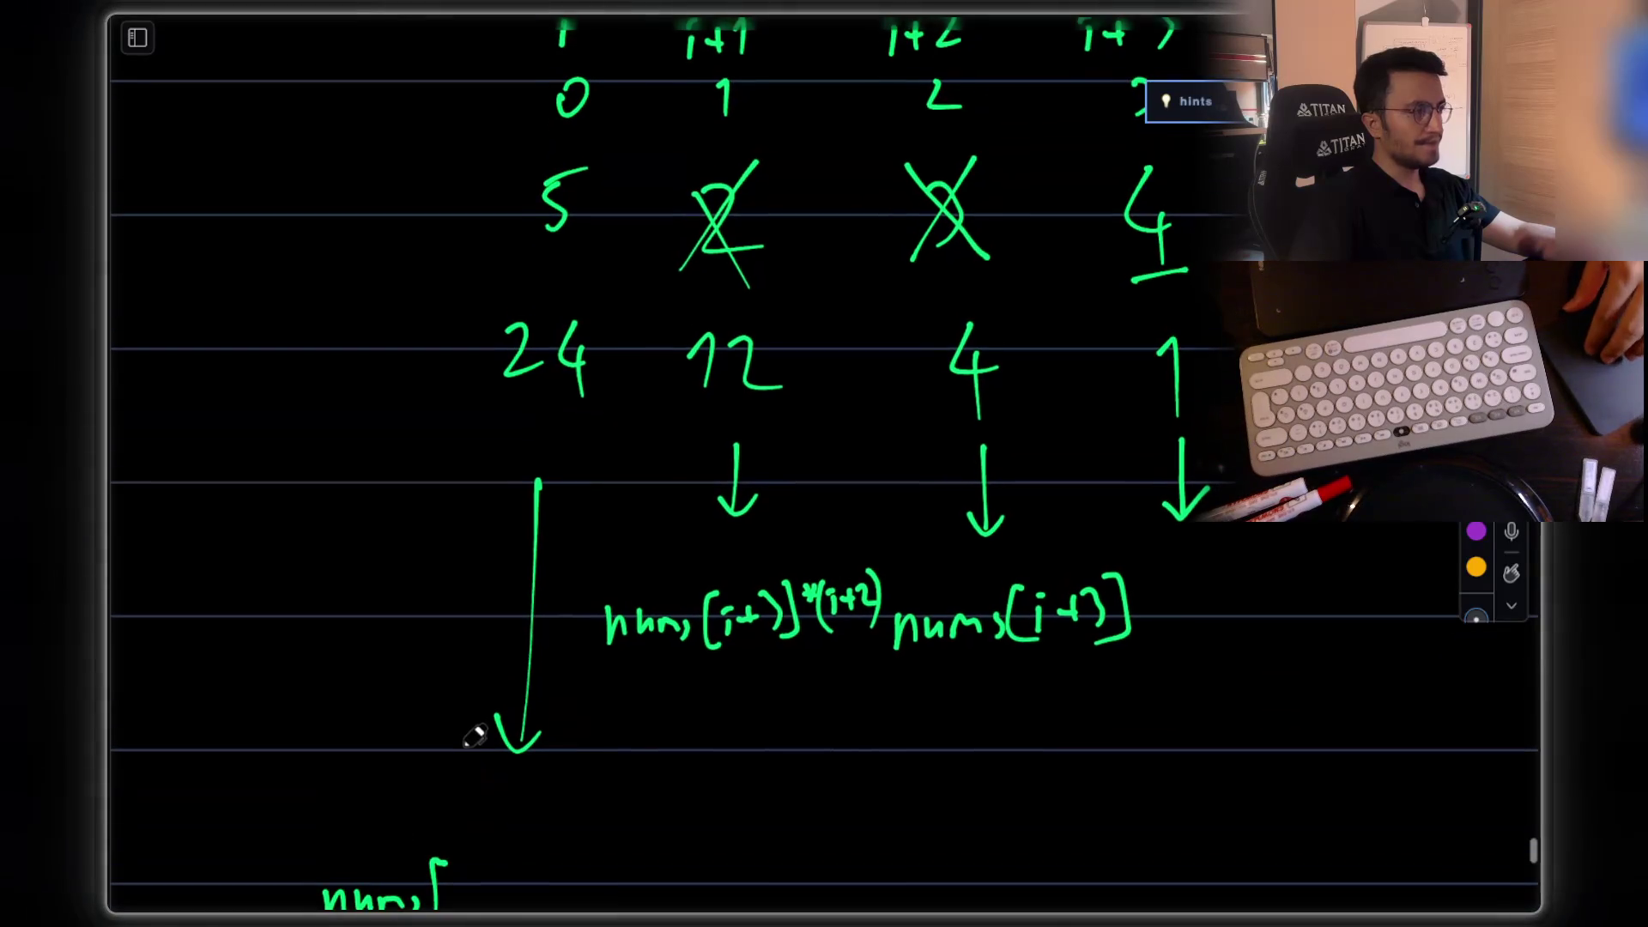